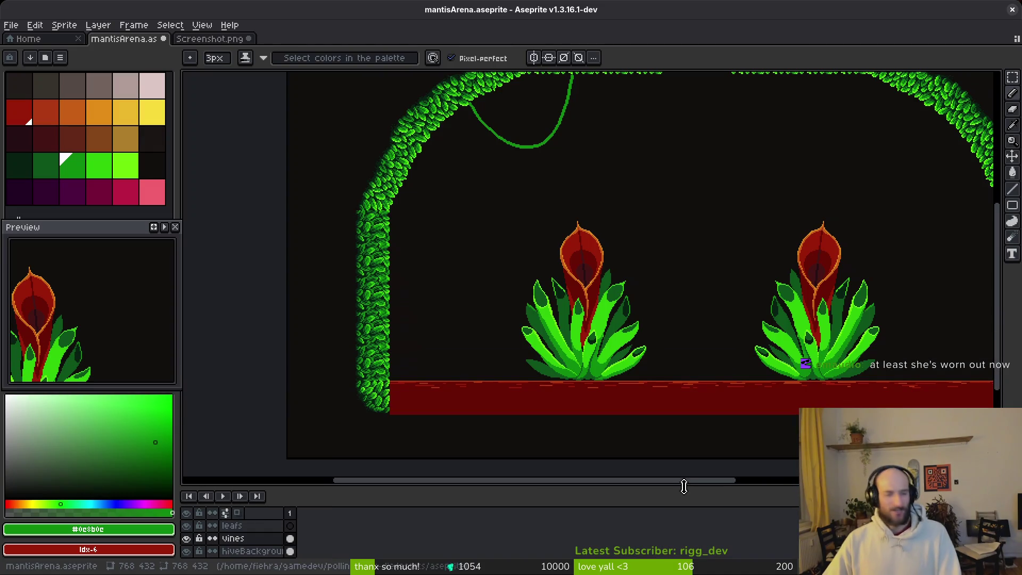
# Step: Close the Screenshot.png sprite without saving its changes
pyautogui.scroll(-3, 642, 310)
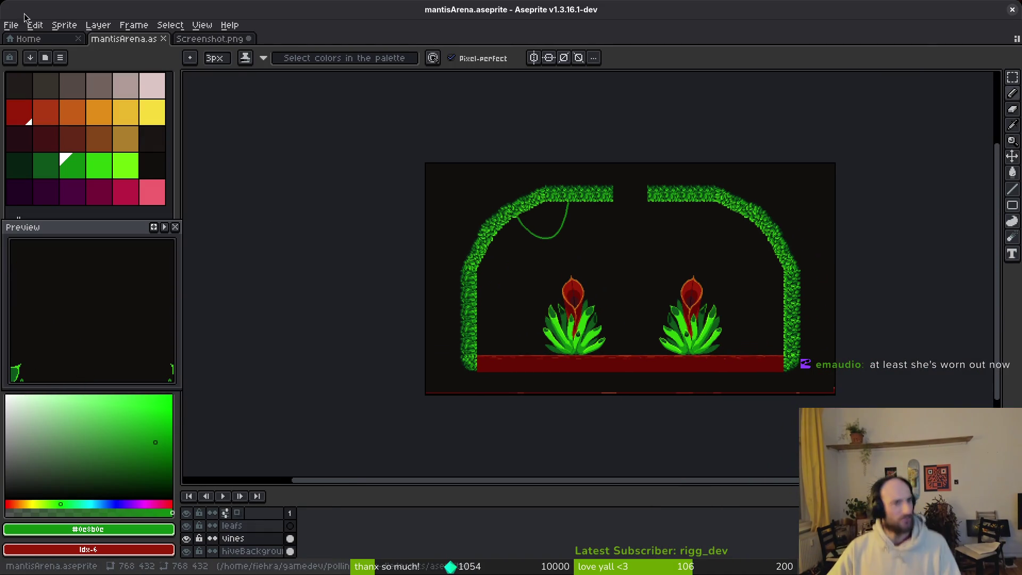
pyautogui.click(249, 38)
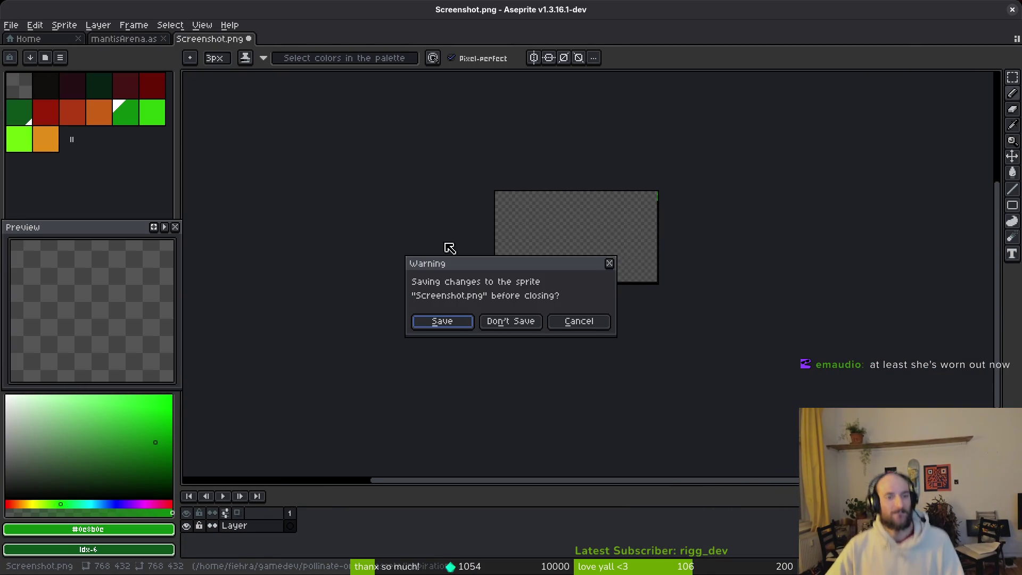
pyautogui.click(511, 321)
# Step: Open mantisbossLevelDesik.aseprite from recent files, then return to the mantisArena sprite
pyautogui.click(44, 43)
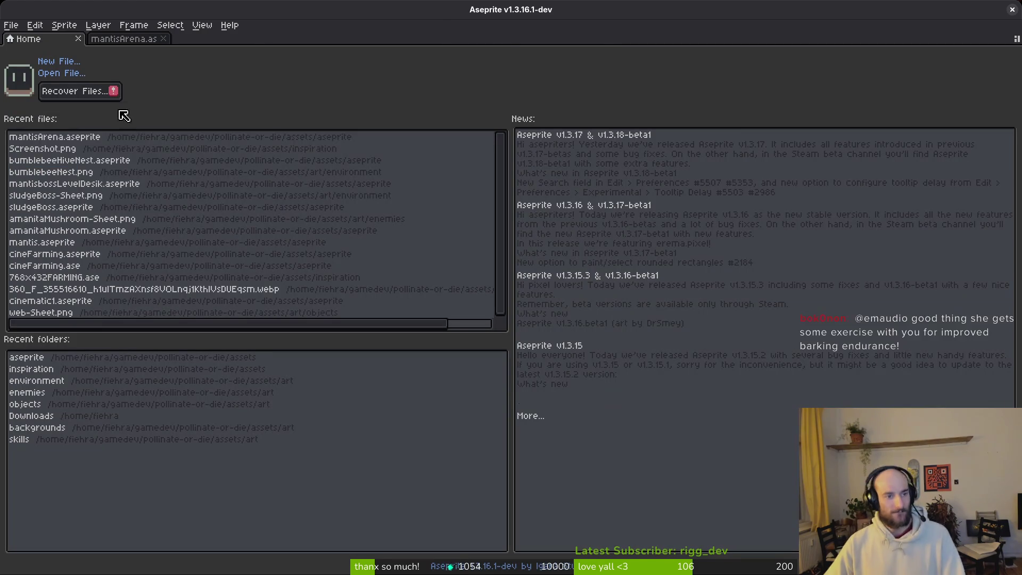
pyautogui.click(176, 181)
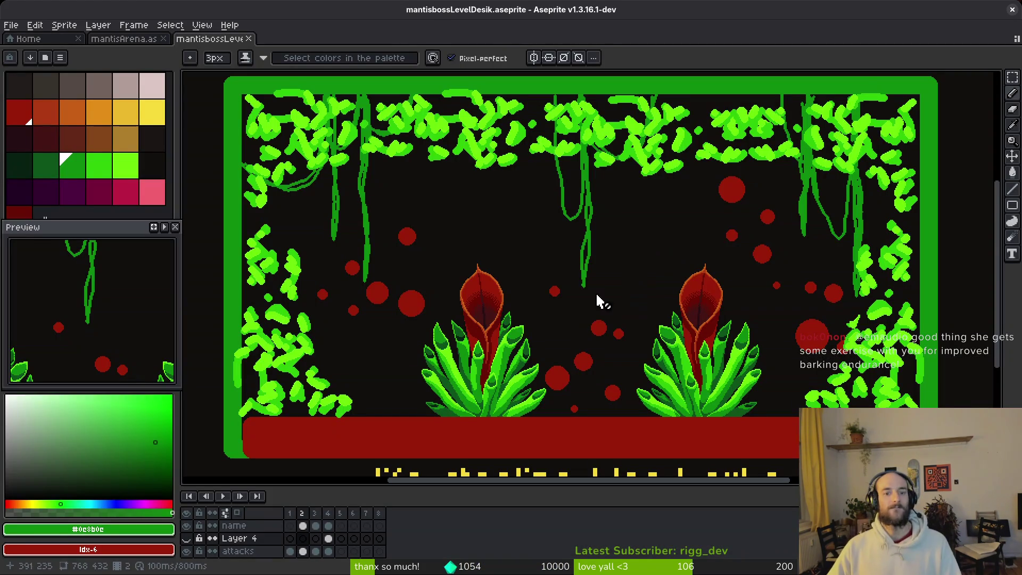
pyautogui.click(153, 41)
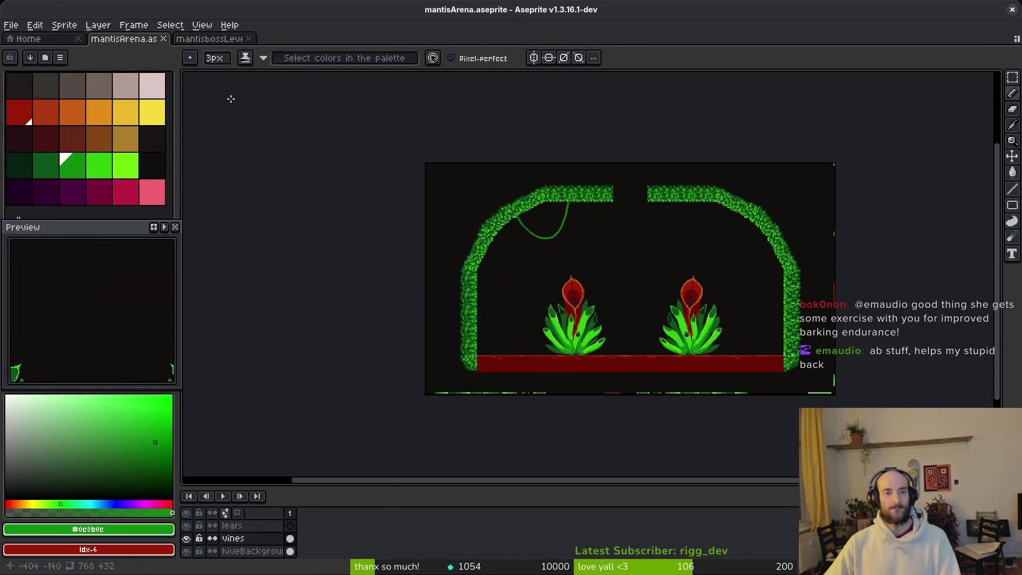
pyautogui.click(210, 39)
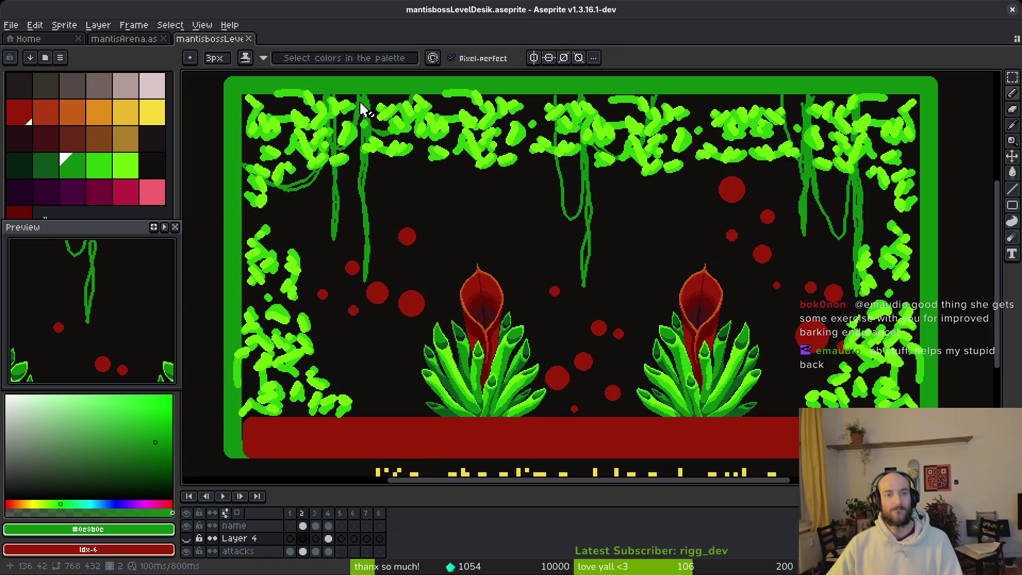
pyautogui.click(128, 39)
pyautogui.scroll(5, 530, 182)
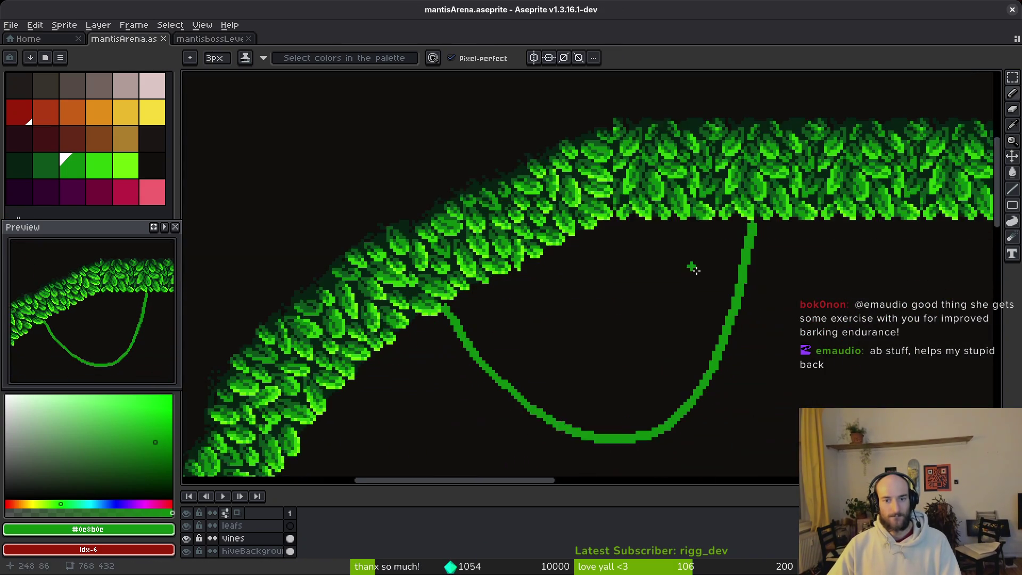
# Step: Lasso the hanging vine loop, move it beneath the arch, deselect, and save
pyautogui.press('q')
pyautogui.moveTo(746, 183)
pyautogui.mouseDown()
pyautogui.moveTo(472, 401)
pyautogui.moveTo(744, 216)
pyautogui.mouseUp()
pyautogui.moveTo(684, 193)
pyautogui.mouseDown()
pyautogui.moveTo(680, 338)
pyautogui.moveTo(621, 326)
pyautogui.moveTo(600, 338)
pyautogui.moveTo(564, 292)
pyautogui.mouseUp()
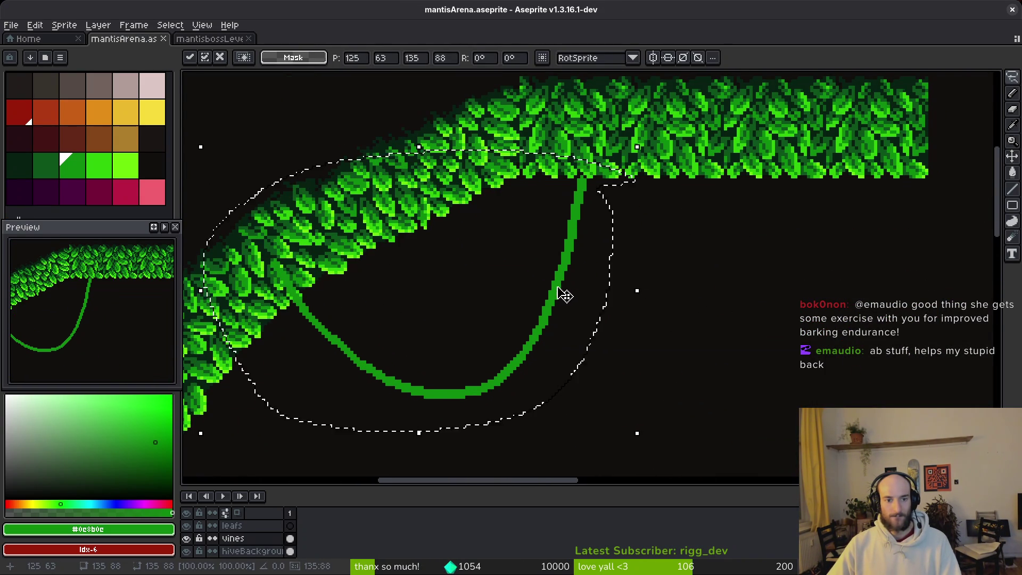
pyautogui.press('Return')
pyautogui.press('e')
pyautogui.hotkey('ctrl', 'd')
pyautogui.scroll(2, 341, 263)
pyautogui.hotkey('ctrl', 's')
pyautogui.scroll(-1, 602, 291)
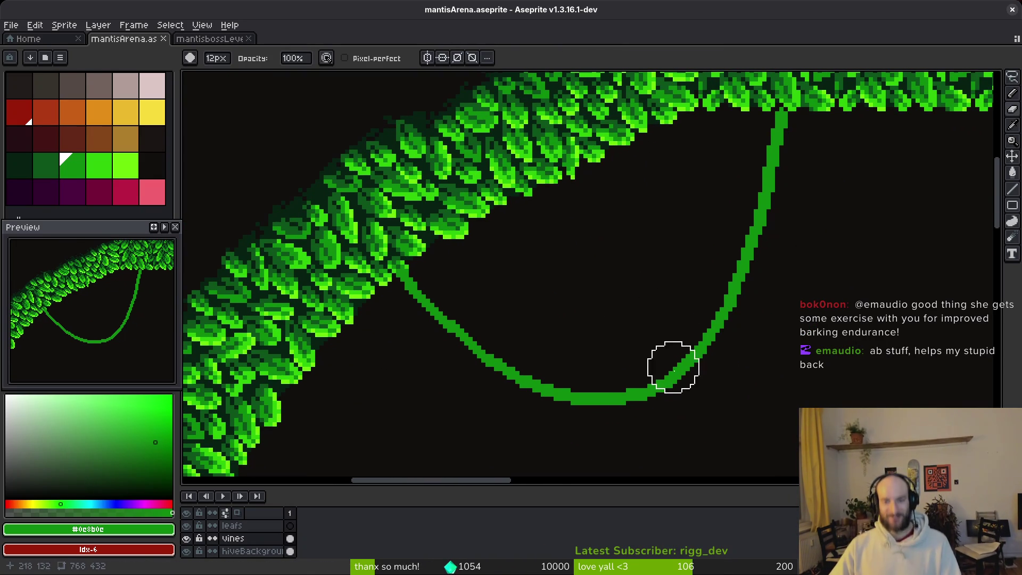
# Step: Smooth the vine with one green pixel, erase two stray pixels, and save
pyautogui.press('b')
pyautogui.press('alt')
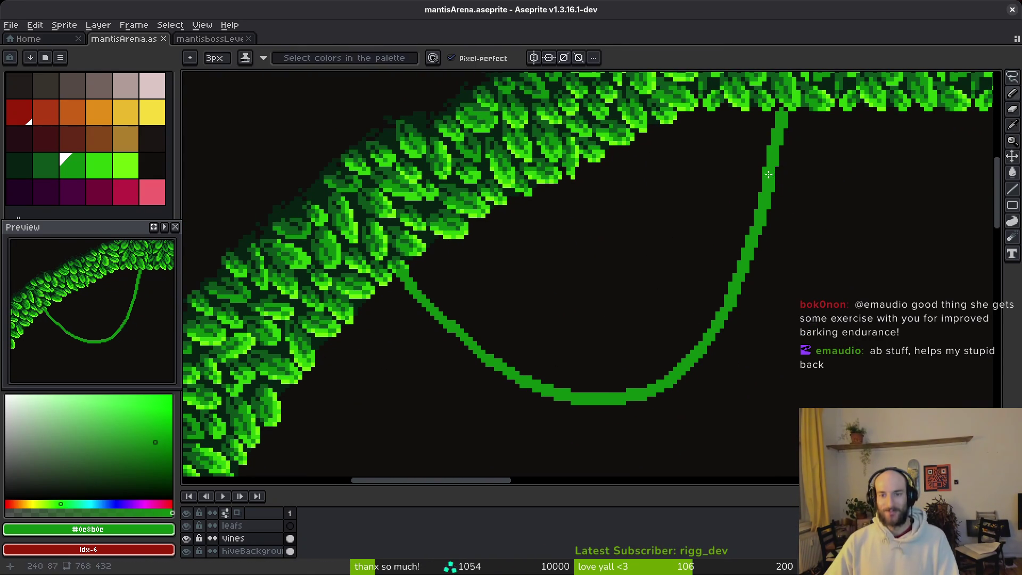
pyautogui.scroll(3, 778, 173)
pyautogui.click(791, 159)
pyautogui.press('e')
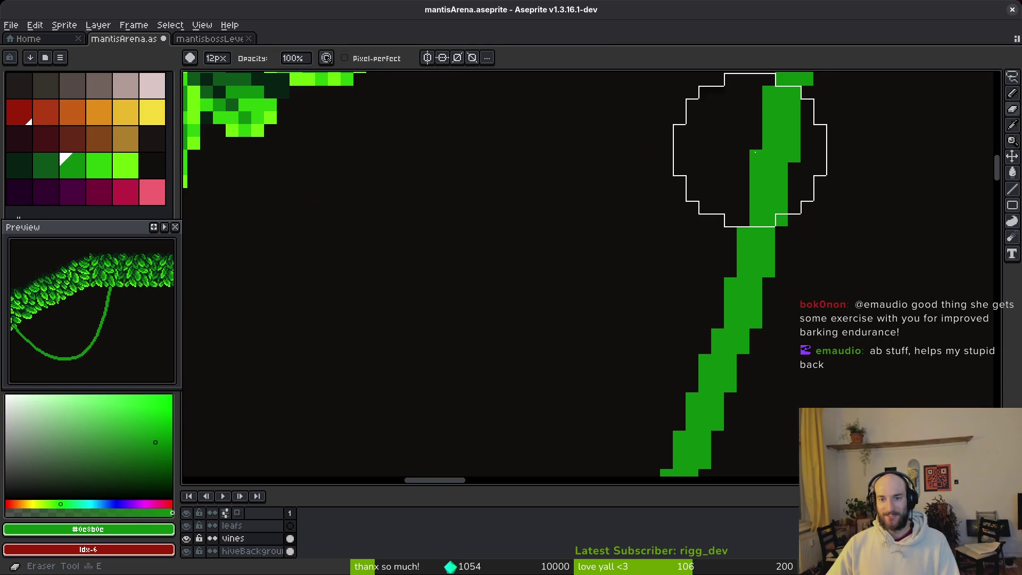
pyautogui.moveTo(753, 142); pyautogui.dragTo(662, 227)
pyautogui.click(579, 190)
pyautogui.click(565, 251)
pyautogui.press('b')
pyautogui.scroll(-3, 735, 178)
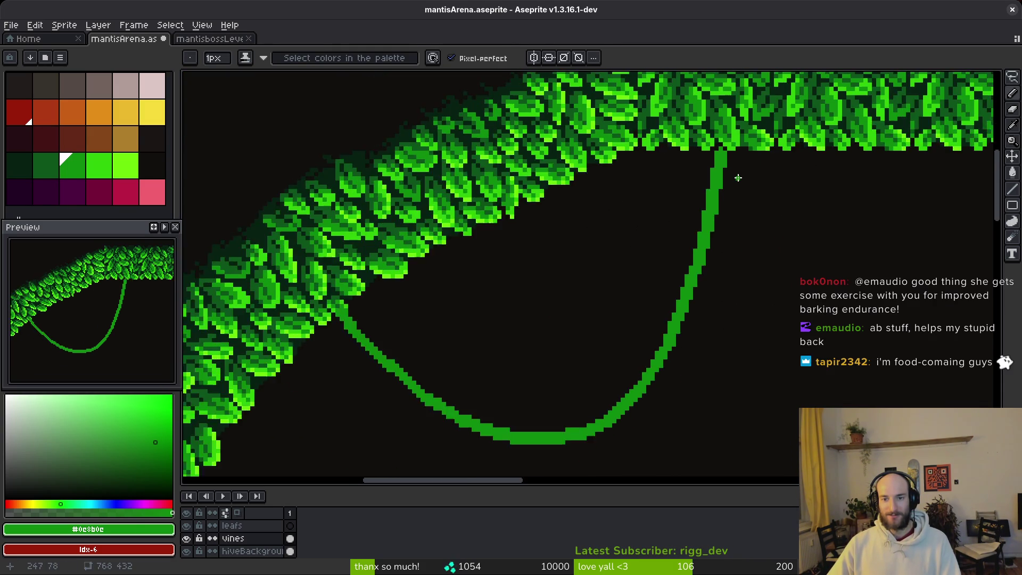
pyautogui.scroll(3, 687, 171)
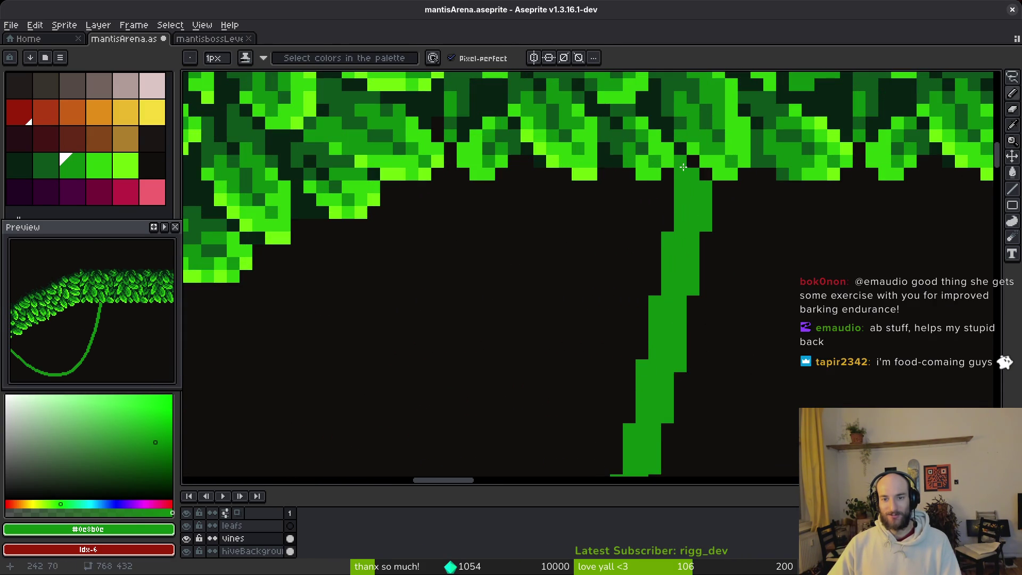
pyautogui.scroll(-3, 690, 171)
pyautogui.hotkey('ctrl', 's')
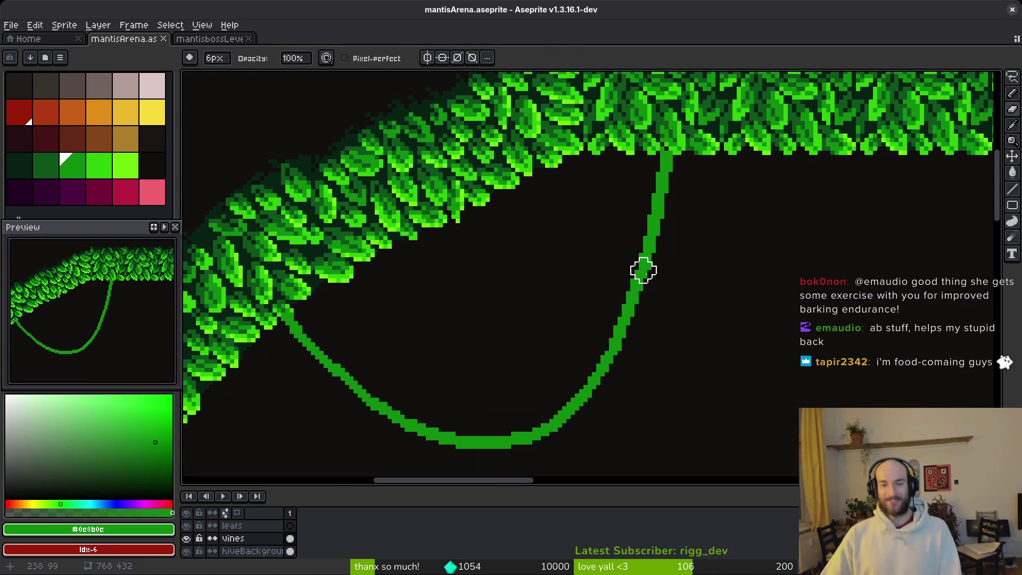
# Step: Save the arena again and bring the whole vine loop into view
pyautogui.scroll(3, 650, 268)
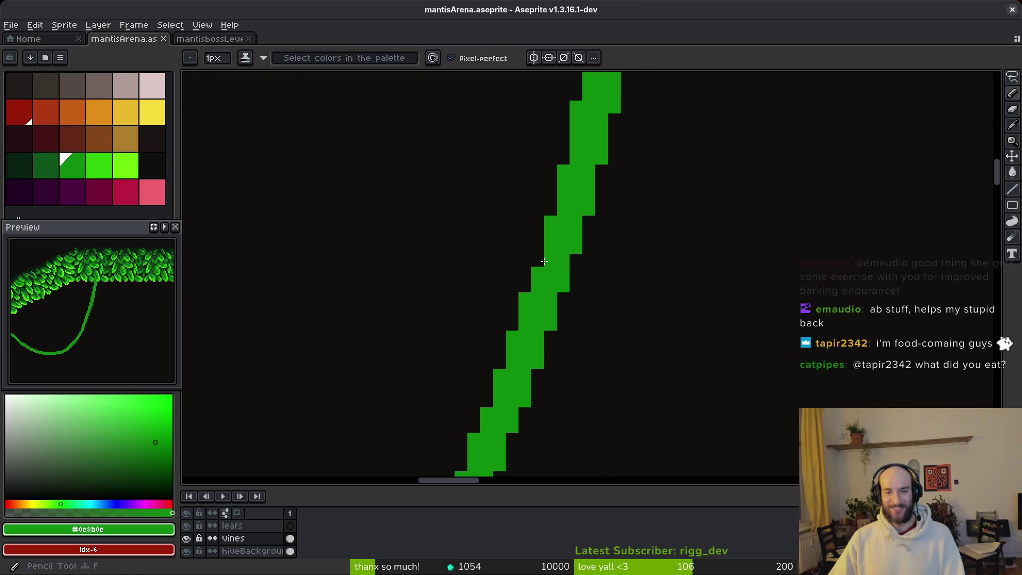
pyautogui.scroll(-5, 560, 266)
pyautogui.hotkey('ctrl', 's')
pyautogui.scroll(1, 543, 308)
pyautogui.moveTo(544, 309); pyautogui.dragTo(582, 256)
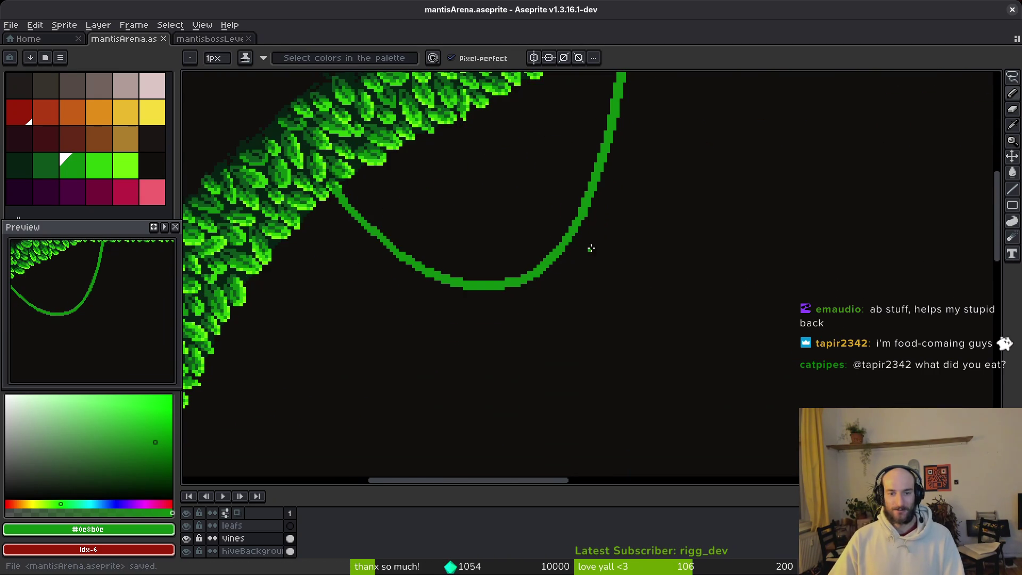
pyautogui.moveTo(596, 213); pyautogui.dragTo(596, 221)
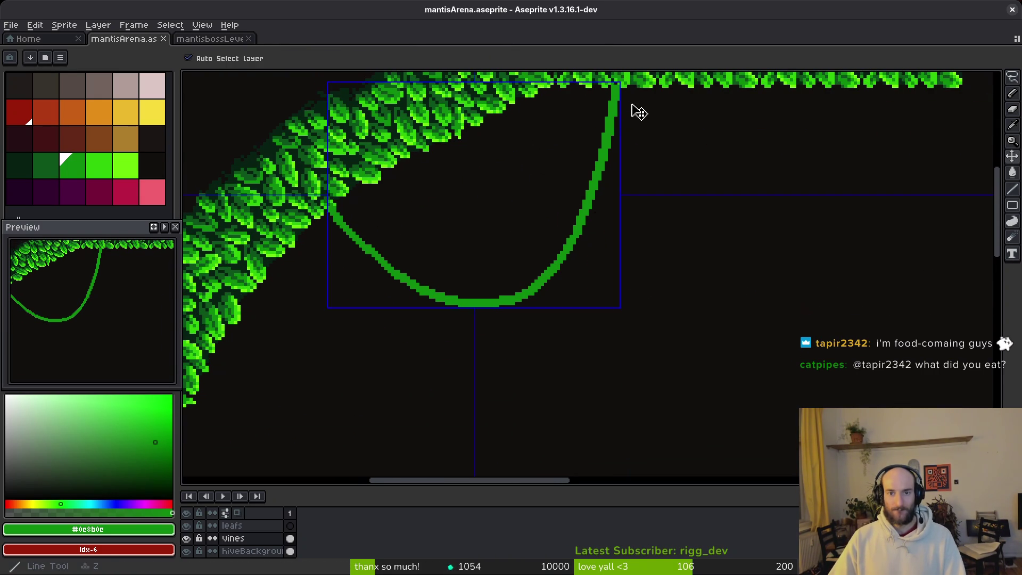
pyautogui.scroll(1, 638, 206)
pyautogui.scroll(1, 637, 206)
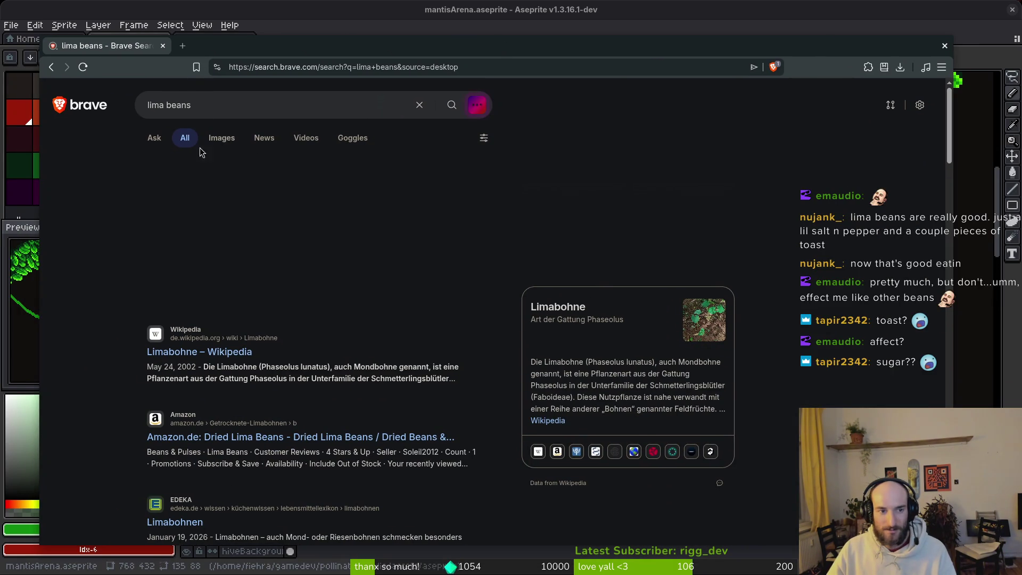
# Step: Show image results for lima beans and scroll through them
pyautogui.click(224, 140)
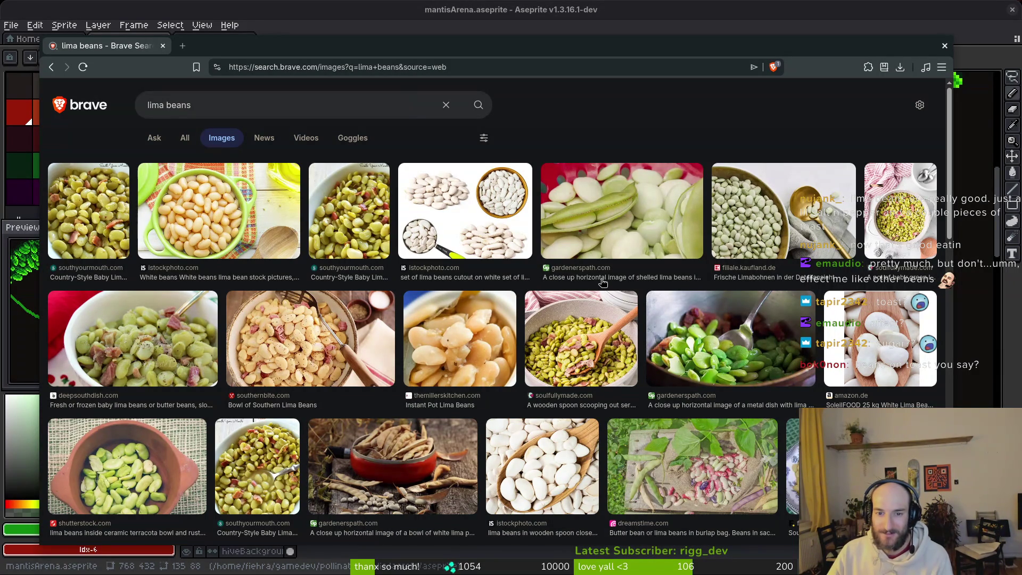
pyautogui.scroll(-3, 196, 473)
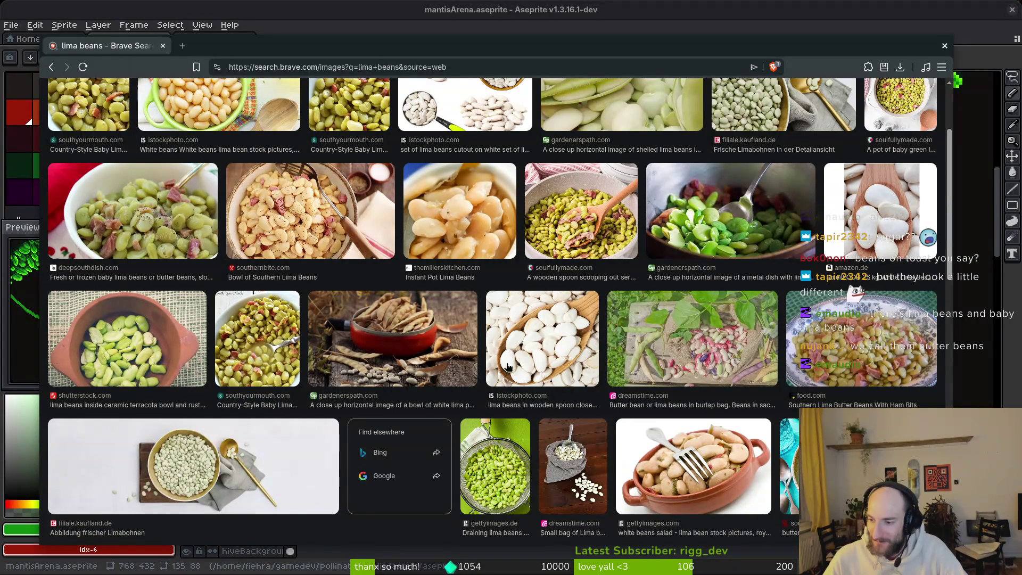
pyautogui.scroll(-5, 514, 358)
pyautogui.scroll(-1, 286, 425)
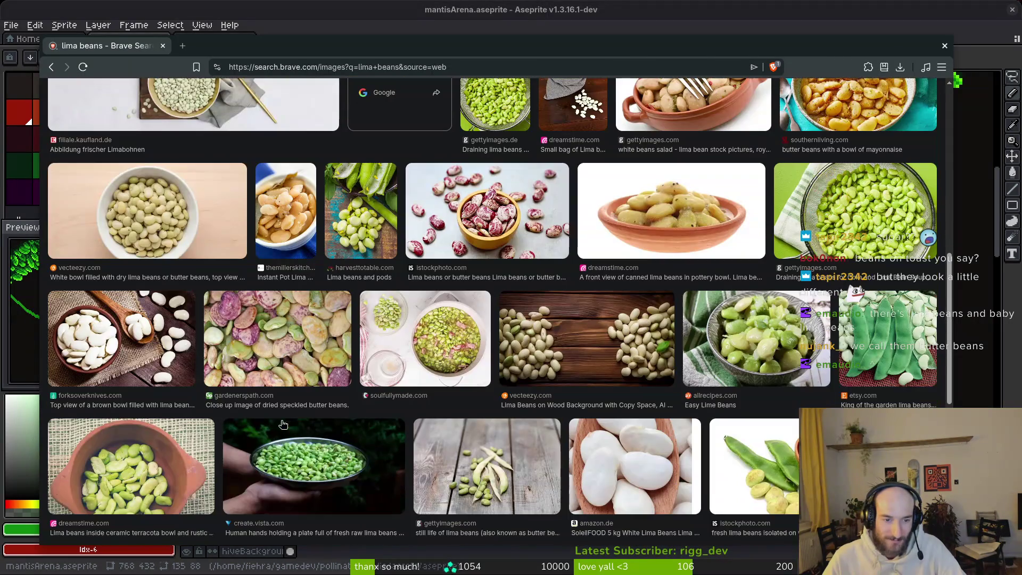
# Step: Preview the speckled butter beans image and a related close-up, then close Brave
pyautogui.click(291, 353)
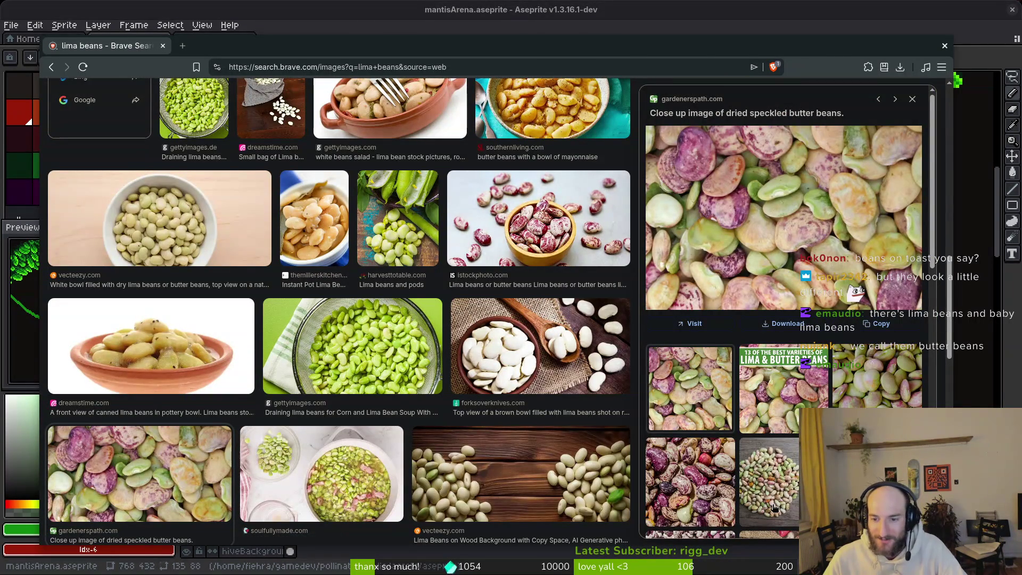
pyautogui.click(658, 471)
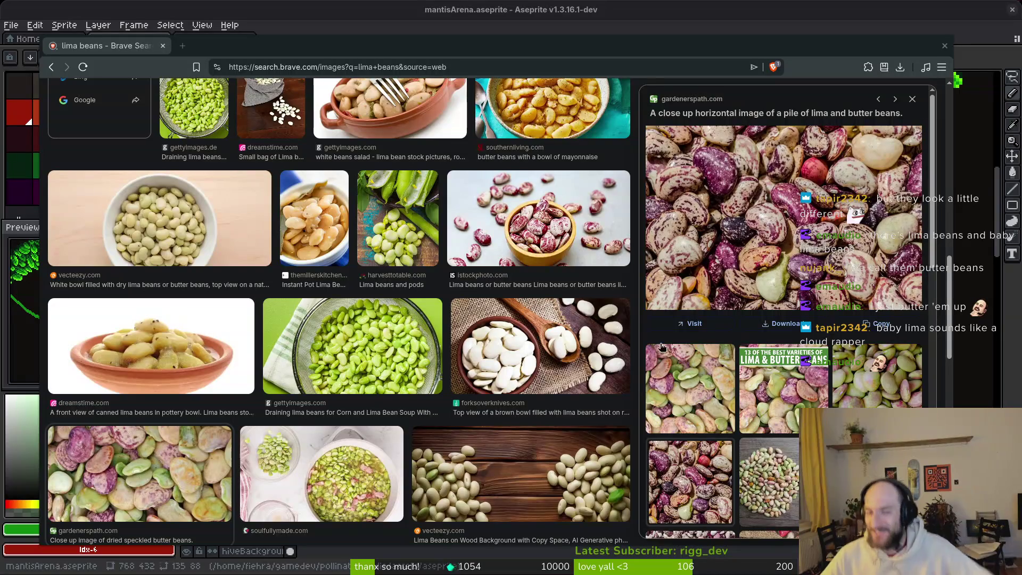
pyautogui.click(163, 46)
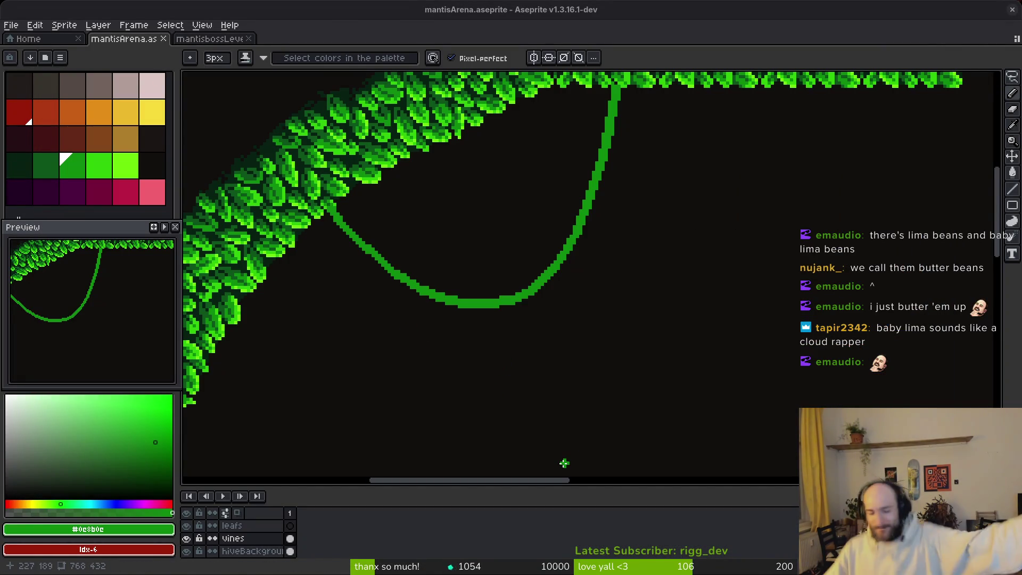
# Step: Zoom in close on the leafy border tiles and switch to the Rectangular Marquee (M)
pyautogui.scroll(-5, 740, 428)
pyautogui.scroll(3, 671, 353)
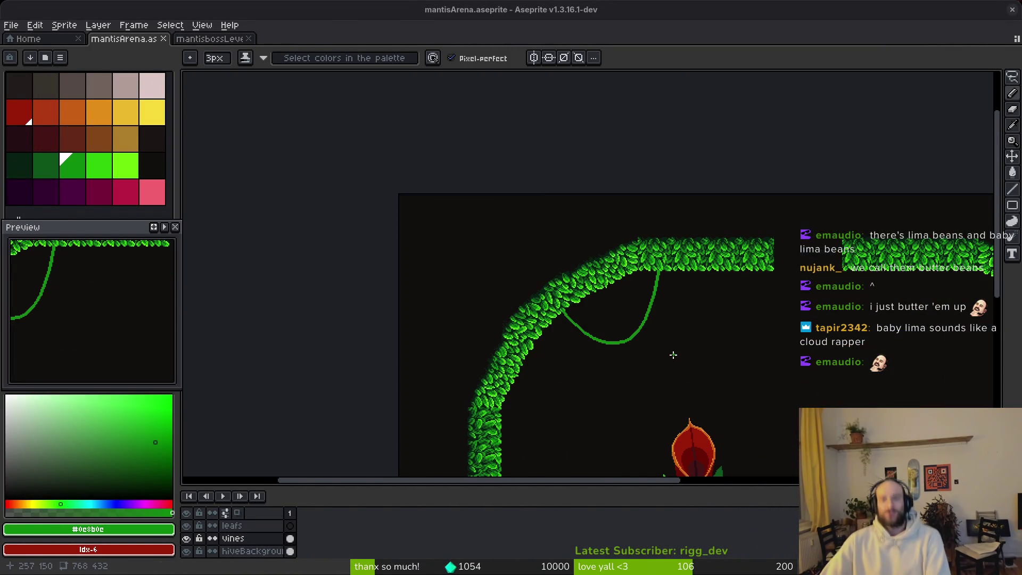
pyautogui.scroll(2, 739, 205)
pyautogui.hscroll(3, 739, 205)
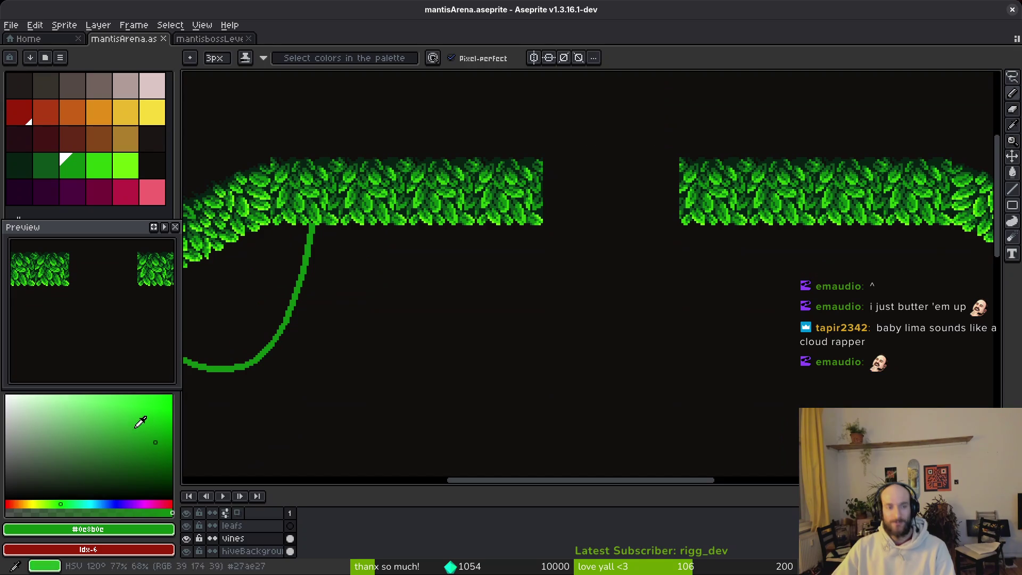
pyautogui.scroll(-3, 645, 241)
pyautogui.scroll(4, 642, 246)
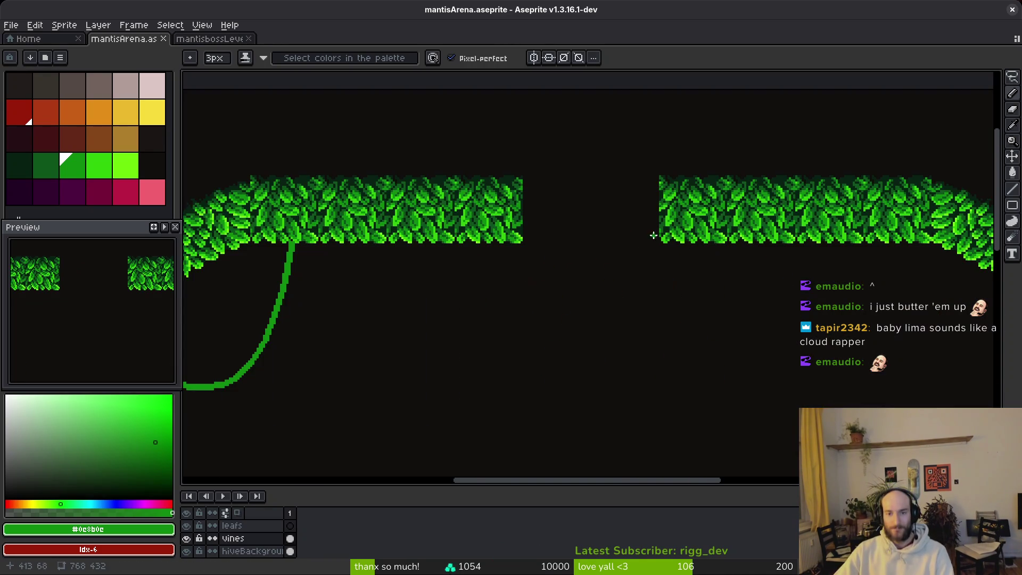
pyautogui.press('m')
pyautogui.scroll(1, 730, 290)
pyautogui.scroll(2, 756, 318)
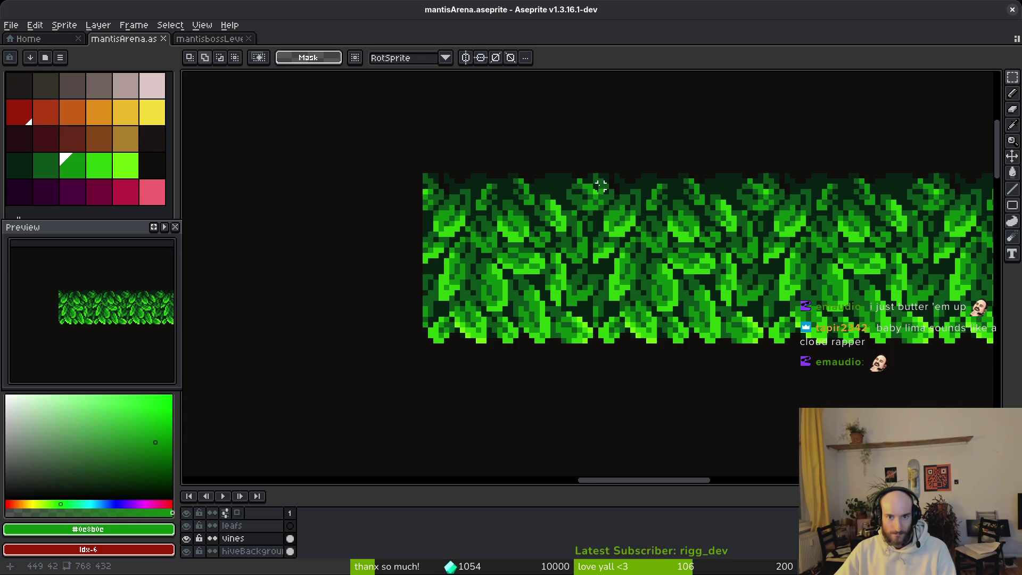
# Step: Select and nudge a block of the leaf border, commit it, then deselect
pyautogui.moveTo(591, 175)
pyautogui.mouseDown()
pyautogui.moveTo(532, 330)
pyautogui.moveTo(422, 339)
pyautogui.mouseUp()
pyautogui.scroll(-2, 520, 308)
pyautogui.moveTo(520, 308)
pyautogui.mouseDown()
pyautogui.moveTo(654, 324)
pyautogui.moveTo(516, 320)
pyautogui.mouseUp()
pyautogui.click(253, 551)
pyautogui.hotkey('ctrl', 'z')
pyautogui.hotkey('ctrl', 'y')
pyautogui.hotkey('ctrl', 'd')
pyautogui.scroll(3, 612, 313)
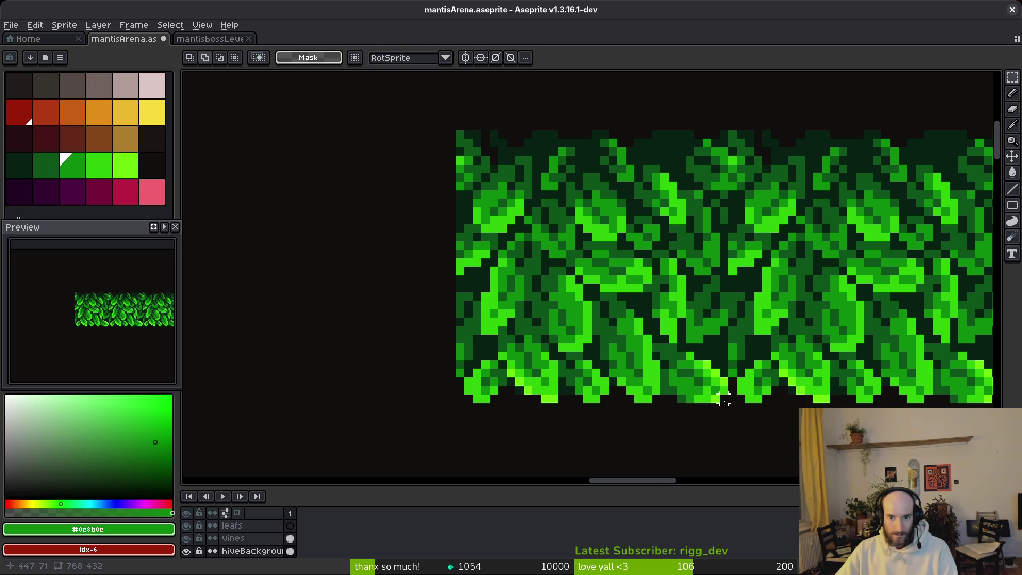
# Step: Move a 32×32 leaf block one tile left to fill the gap, and save
pyautogui.moveTo(727, 402)
pyautogui.mouseDown()
pyautogui.moveTo(630, 201)
pyautogui.moveTo(456, 132)
pyautogui.mouseUp()
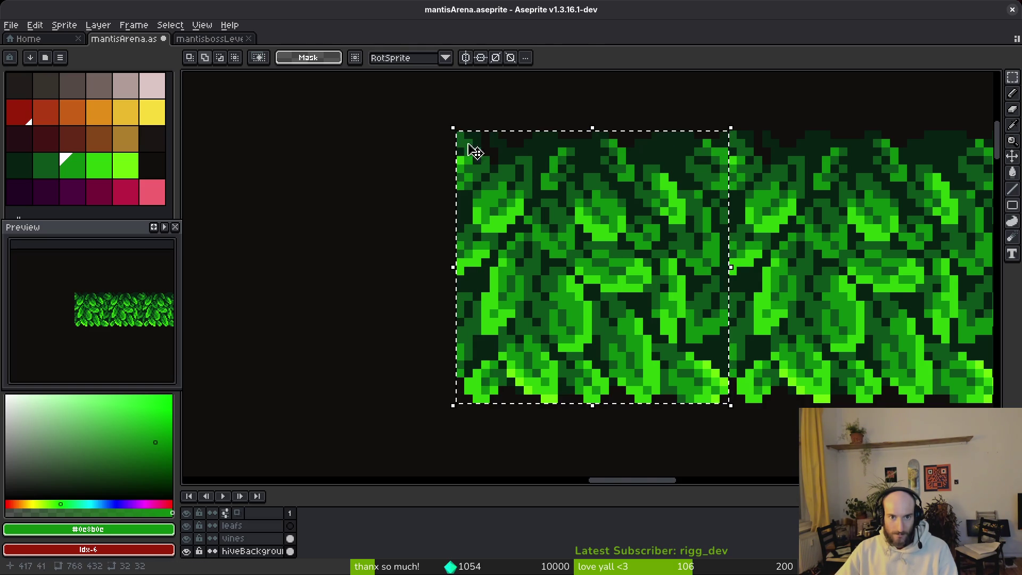
pyautogui.scroll(-2, 538, 242)
pyautogui.moveTo(578, 269)
pyautogui.mouseDown()
pyautogui.moveTo(827, 263)
pyautogui.moveTo(666, 269)
pyautogui.moveTo(758, 289)
pyautogui.moveTo(427, 278)
pyautogui.moveTo(463, 278)
pyautogui.mouseUp()
pyautogui.hotkey('ctrl', 's')
pyautogui.scroll(-3, 556, 304)
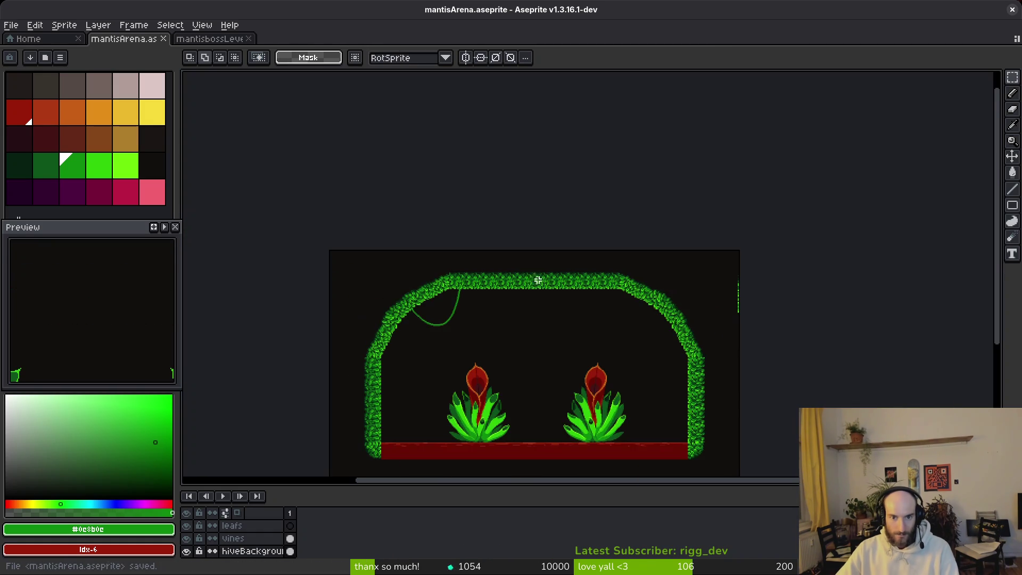
# Step: Frame the arena, make the vines layer the drawing target and switch to the pencil
pyautogui.moveTo(556, 304); pyautogui.dragTo(552, 300)
pyautogui.scroll(-2, 537, 308)
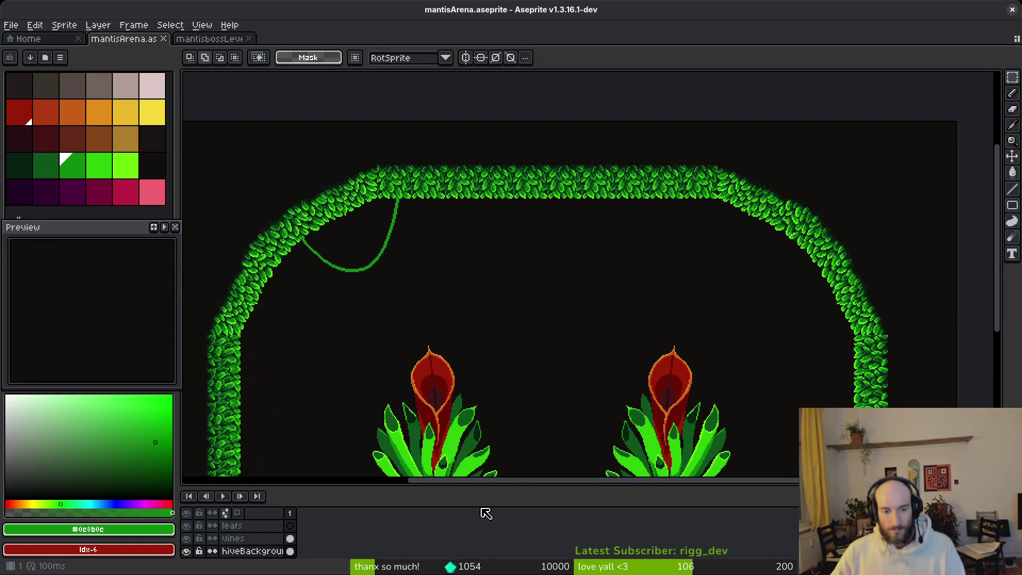
pyautogui.click(290, 539)
pyautogui.scroll(3, 509, 253)
pyautogui.scroll(3, 509, 252)
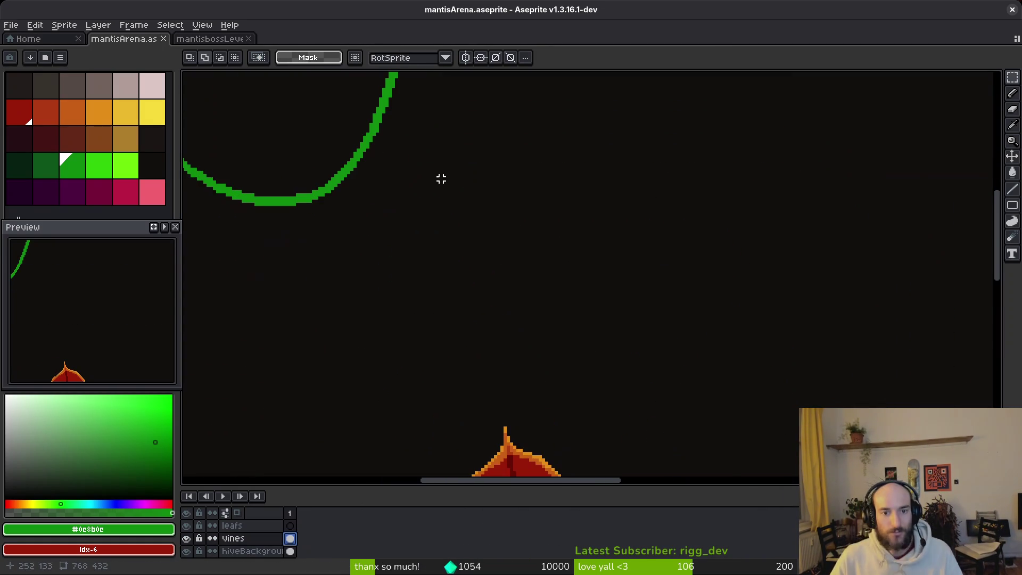
pyautogui.press('f')
pyautogui.scroll(2, 667, 309)
pyautogui.scroll(-3, 667, 309)
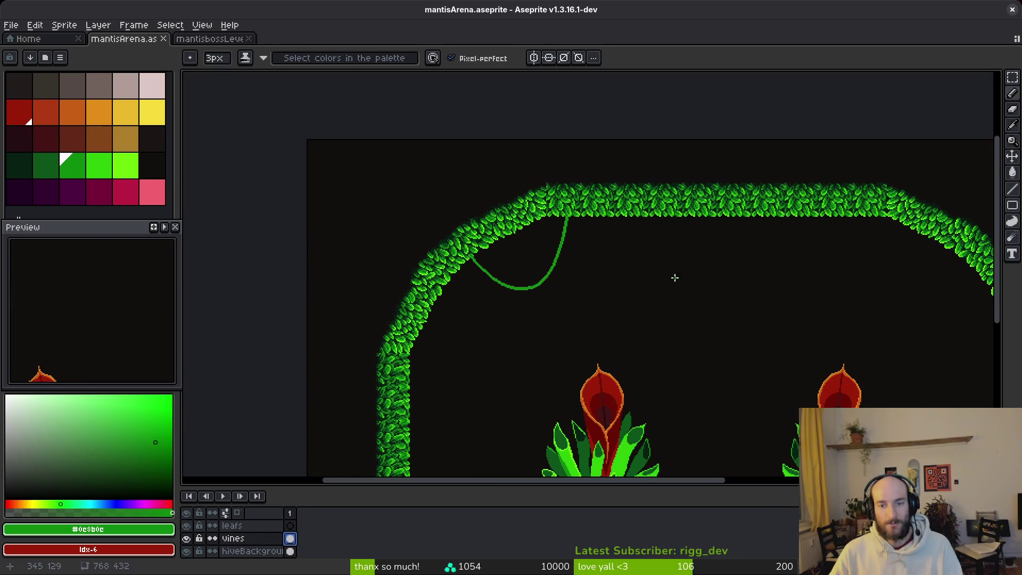
# Step: Draw green vine strokes hanging down from the leaf band into a U shape
pyautogui.moveTo(787, 302); pyautogui.dragTo(674, 257)
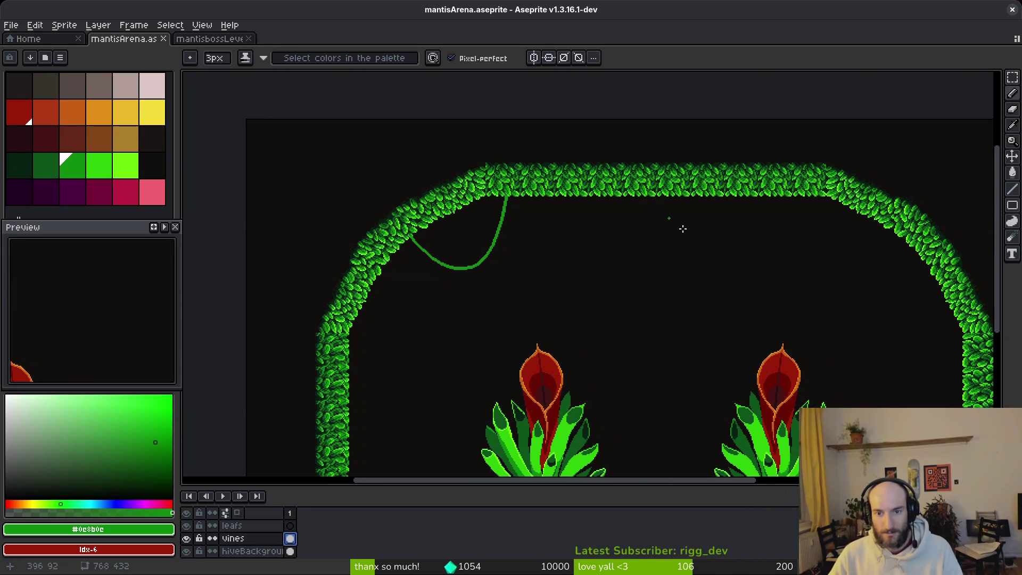
pyautogui.scroll(-1, 661, 212)
pyautogui.scroll(3, 668, 165)
pyautogui.scroll(1, 677, 150)
pyautogui.moveTo(682, 150); pyautogui.dragTo(662, 411)
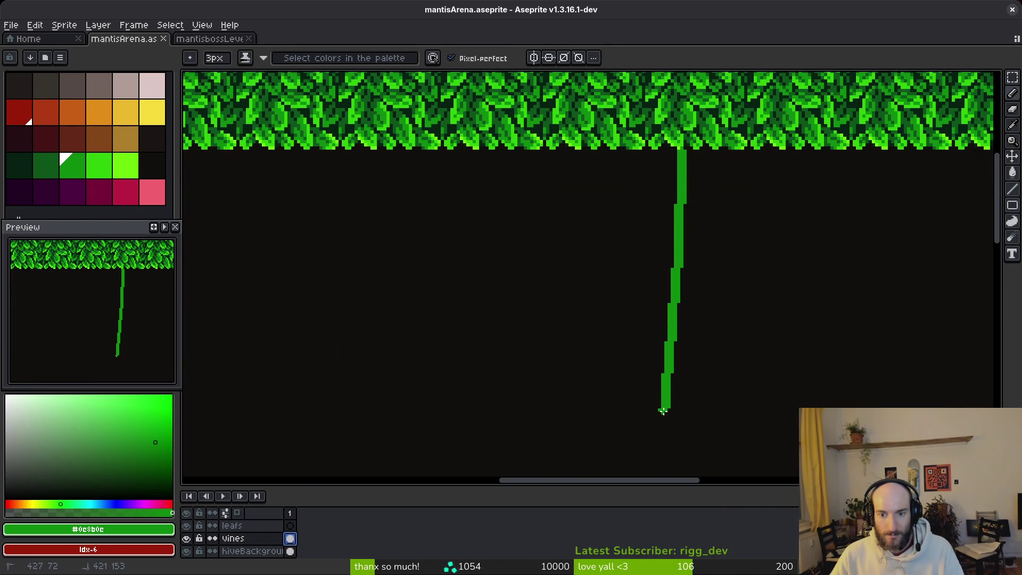
pyautogui.moveTo(676, 340); pyautogui.dragTo(692, 213)
pyautogui.moveTo(682, 277)
pyautogui.mouseDown()
pyautogui.moveTo(660, 403)
pyautogui.moveTo(600, 323)
pyautogui.mouseUp()
pyautogui.scroll(3, 603, 216)
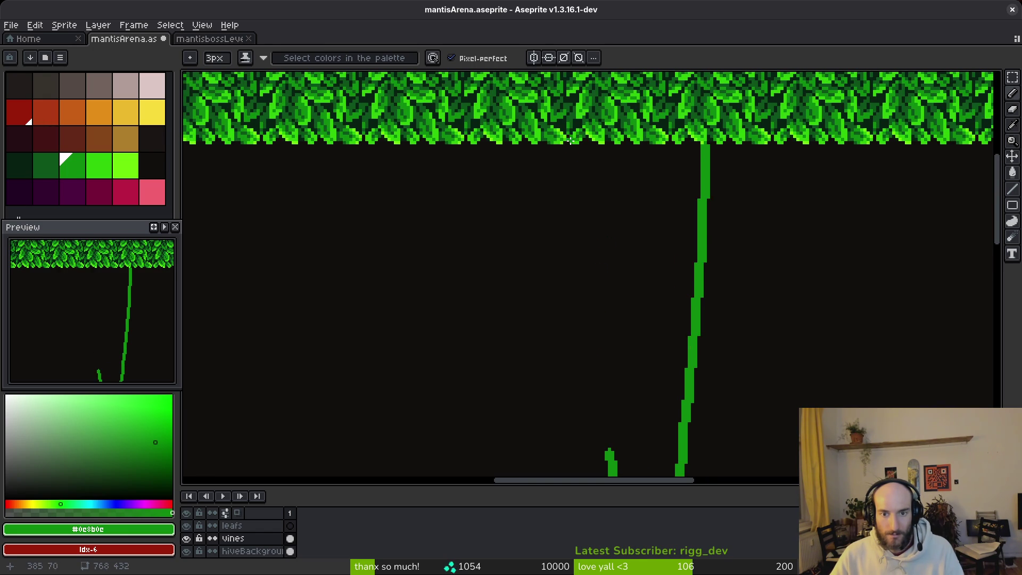
pyautogui.moveTo(565, 149); pyautogui.dragTo(580, 402)
pyautogui.scroll(-3, 581, 399)
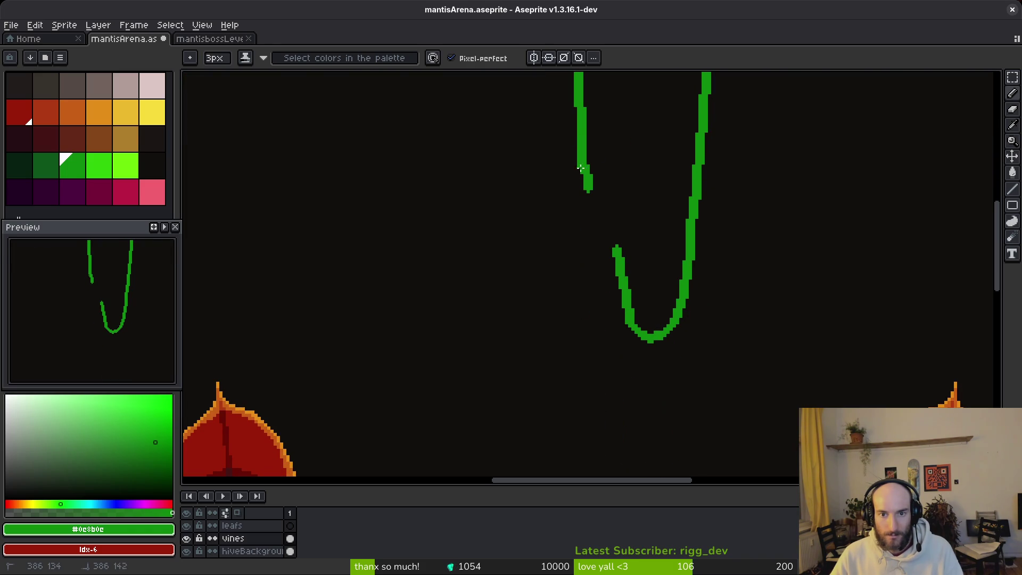
# Step: Thicken the left vine strand, extend it to the curve and erase the joining pixels
pyautogui.moveTo(582, 134); pyautogui.dragTo(585, 167)
pyautogui.moveTo(590, 209); pyautogui.dragTo(627, 326)
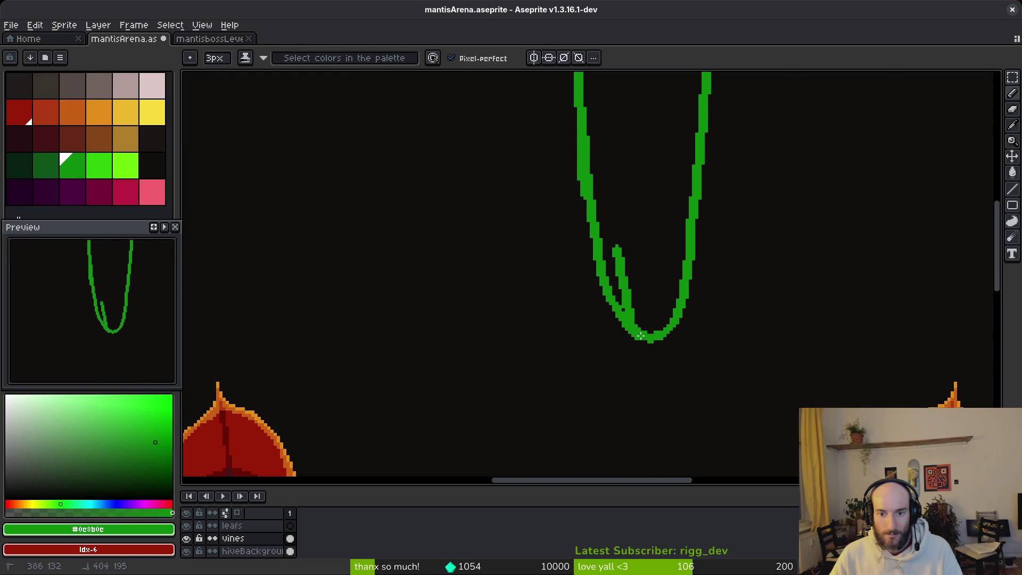
pyautogui.scroll(2, 639, 319)
pyautogui.press('e')
pyautogui.moveTo(613, 323); pyautogui.dragTo(600, 300)
pyautogui.press('b')
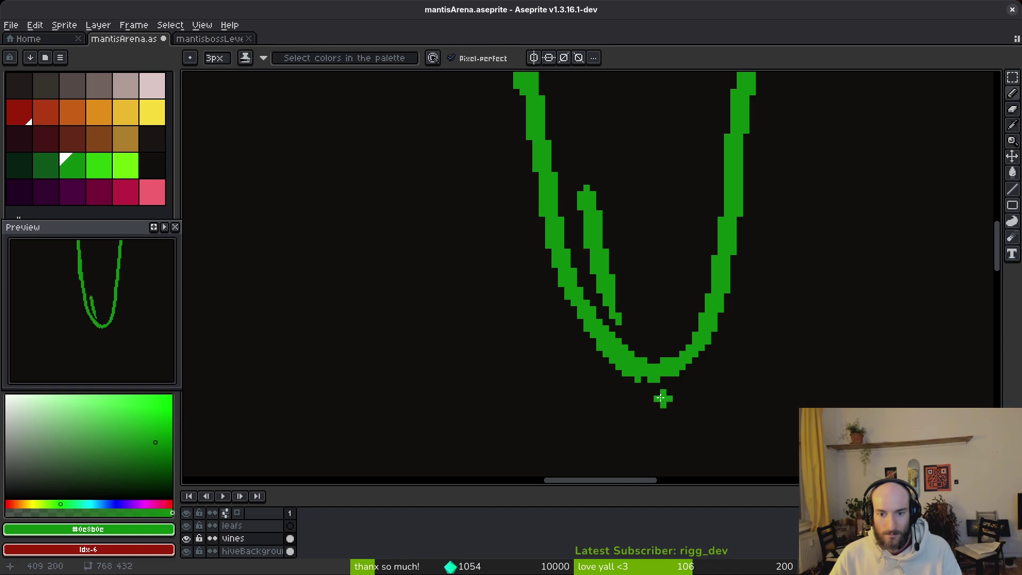
pyautogui.scroll(2, 644, 366)
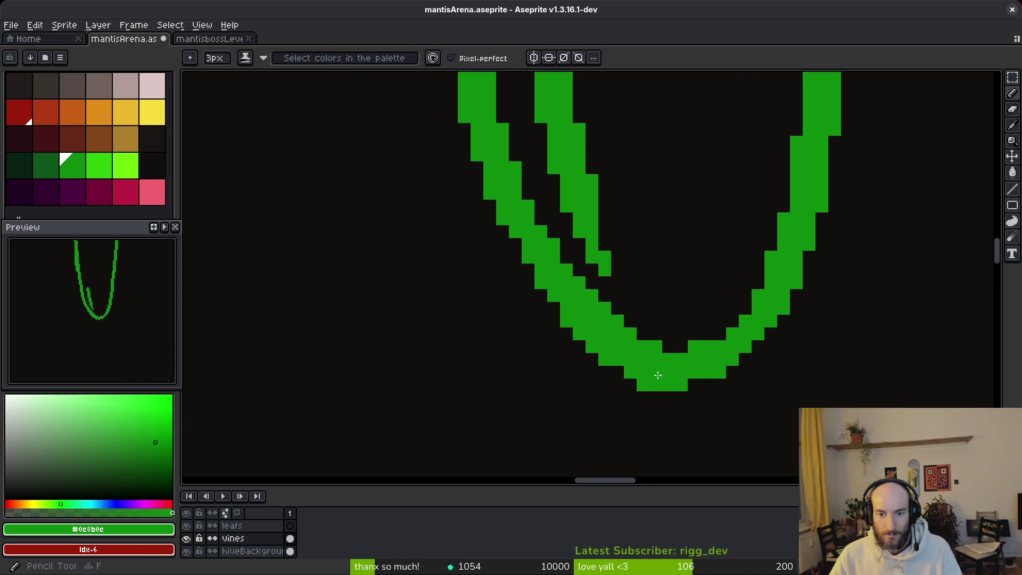
# Step: Erase the redundant inner vine strand using an enlarged eraser
pyautogui.press('e')
pyautogui.click(656, 346)
pyautogui.press('b')
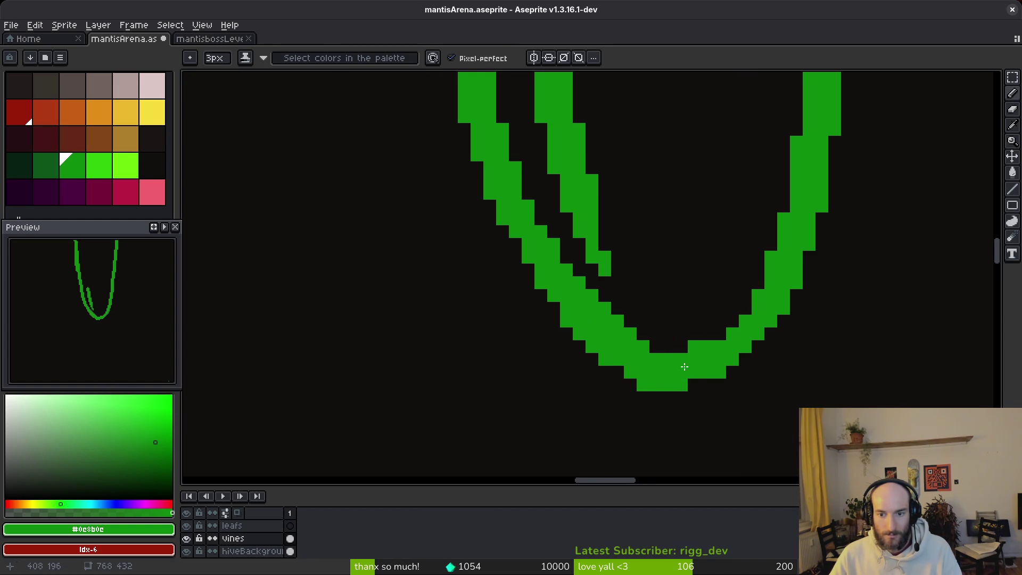
pyautogui.moveTo(630, 245)
pyautogui.mouseDown()
pyautogui.moveTo(657, 297)
pyautogui.moveTo(644, 368)
pyautogui.moveTo(555, 153)
pyautogui.moveTo(580, 98)
pyautogui.moveTo(569, 75)
pyautogui.mouseUp()
pyautogui.press('e')
pyautogui.press('+')
pyautogui.press('+')
pyautogui.press('+')
pyautogui.moveTo(589, 167); pyautogui.dragTo(600, 242)
pyautogui.press('b')
# Step: Shrink the green pencil to 1px and redraw the right strand, filling the bottom gap
pyautogui.scroll(-2, 616, 239)
pyautogui.scroll(1, 651, 242)
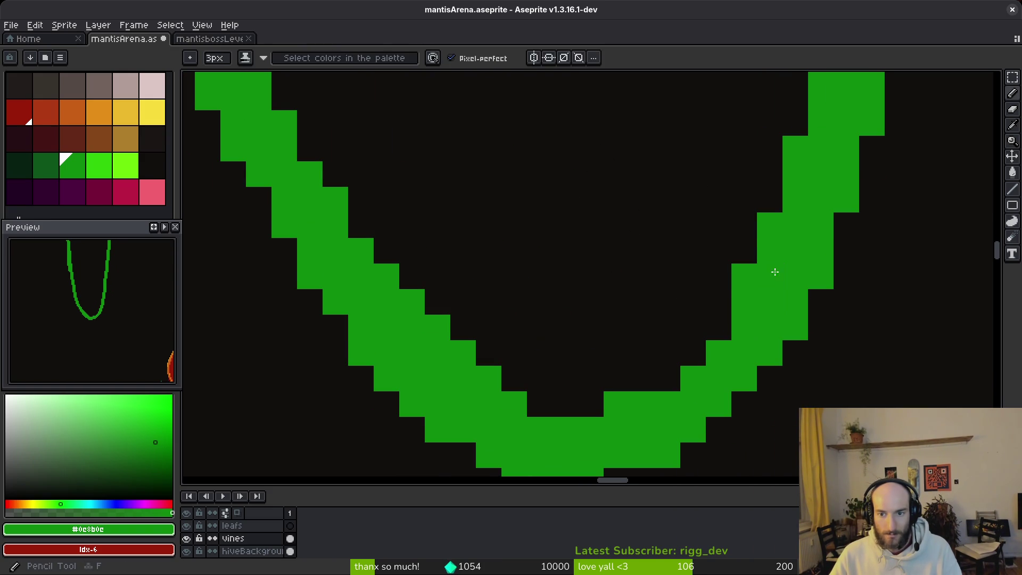
pyautogui.keyDown('alt'); pyautogui.click(755, 244); pyautogui.keyUp('alt')
pyautogui.keyDown('alt'); pyautogui.click(782, 256); pyautogui.keyUp('alt')
pyautogui.press('-')
pyautogui.press('-')
pyautogui.moveTo(793, 189)
pyautogui.mouseDown()
pyautogui.moveTo(698, 342)
pyautogui.moveTo(540, 412)
pyautogui.mouseUp()
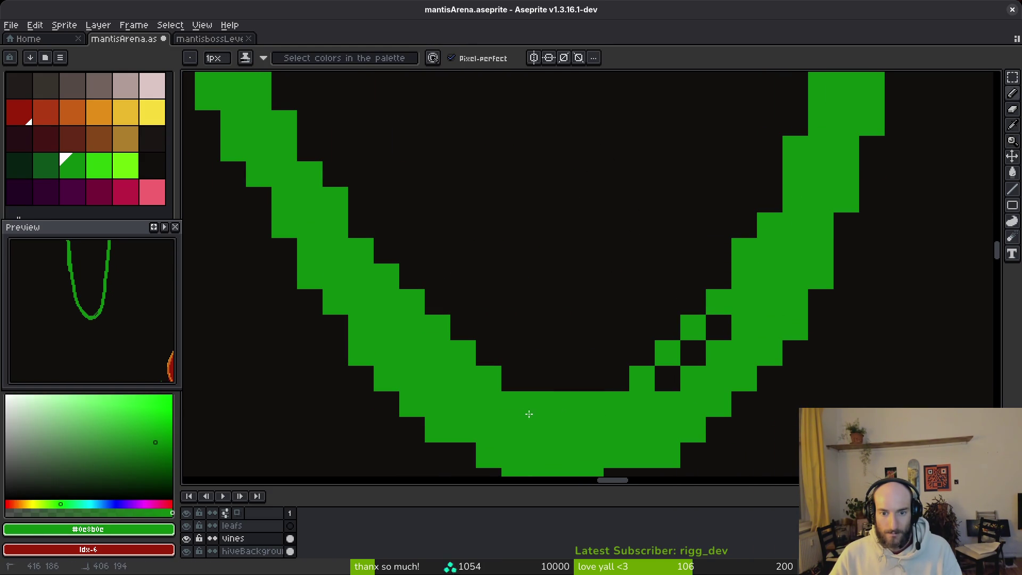
pyautogui.click(514, 379)
pyautogui.click(616, 378)
# Step: Thin the curve's inner lower-right edge and add pixels along its outer right edge
pyautogui.press('e')
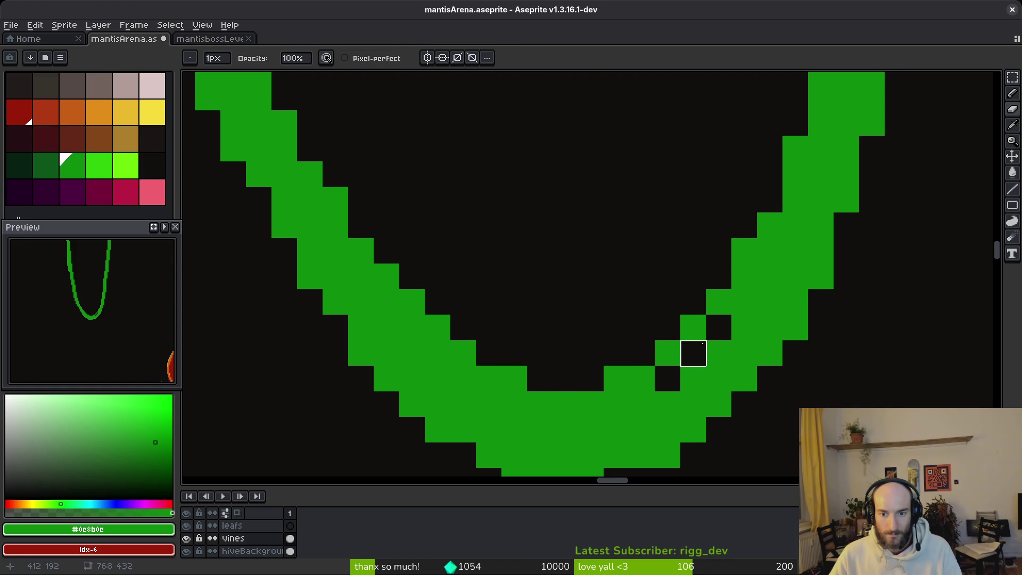
pyautogui.scroll(-2, 740, 304)
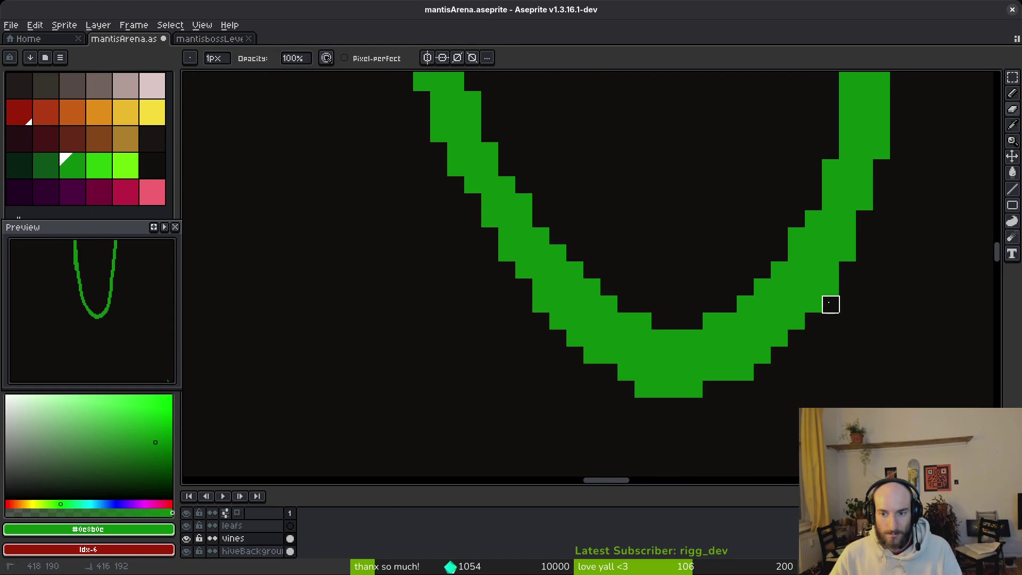
pyautogui.moveTo(847, 286)
pyautogui.mouseDown()
pyautogui.moveTo(729, 373)
pyautogui.moveTo(639, 389)
pyautogui.mouseUp()
pyautogui.press('b')
pyautogui.scroll(5, 675, 407)
pyautogui.scroll(-2, 707, 347)
pyautogui.click(754, 305)
pyautogui.scroll(-2, 753, 304)
pyautogui.scroll(2, 810, 331)
pyautogui.moveTo(750, 326); pyautogui.dragTo(817, 251)
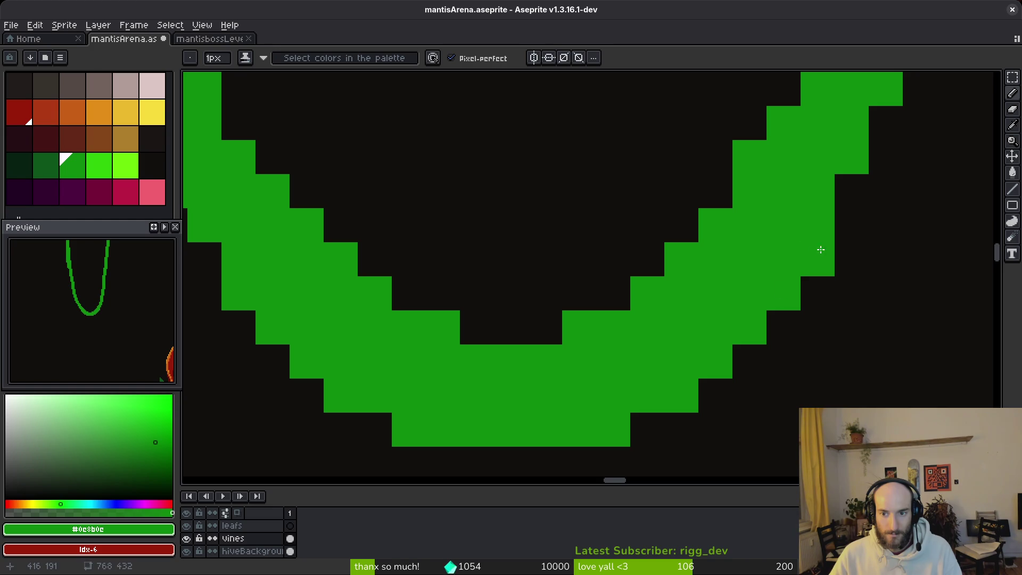
pyautogui.scroll(-3, 817, 251)
pyautogui.scroll(2, 826, 292)
# Step: Trim uneven pixels from the vine's left edge along the U curve
pyautogui.press('e')
pyautogui.scroll(-2, 798, 247)
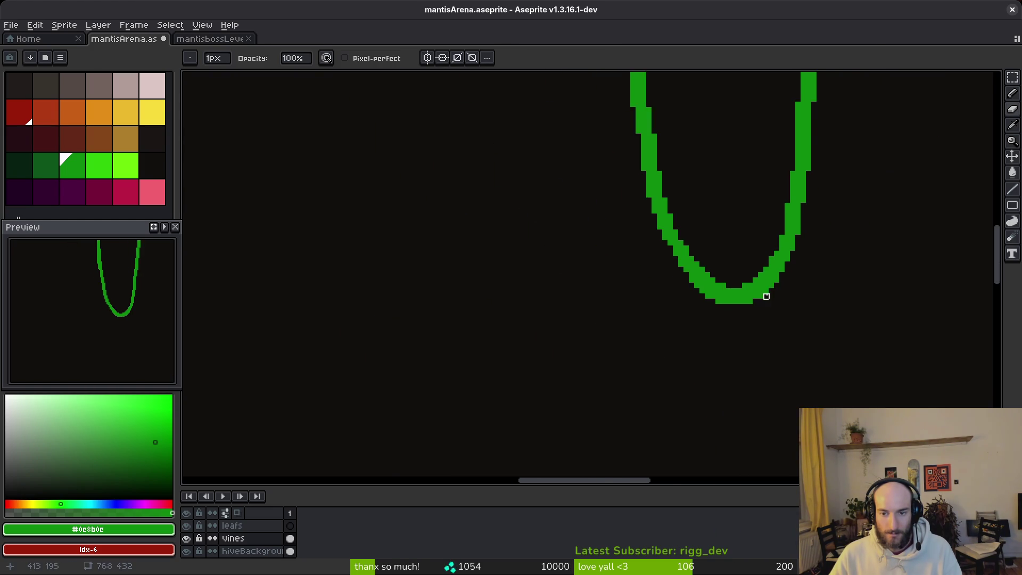
pyautogui.scroll(-3, 766, 296)
pyautogui.scroll(6, 717, 292)
pyautogui.press('b')
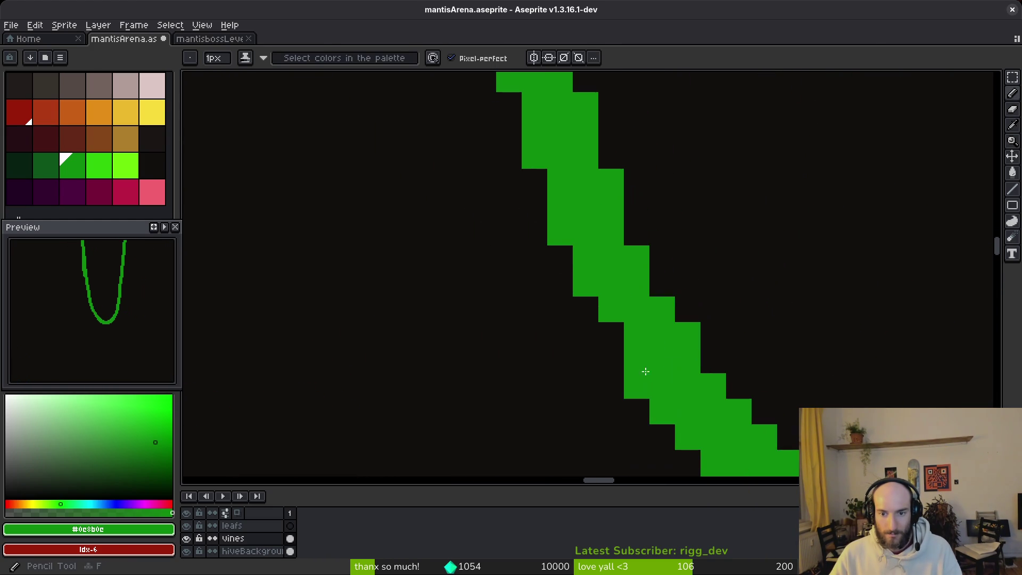
pyautogui.scroll(-3, 635, 228)
pyautogui.moveTo(669, 256); pyautogui.dragTo(650, 286)
pyautogui.scroll(3, 570, 320)
pyautogui.press('e')
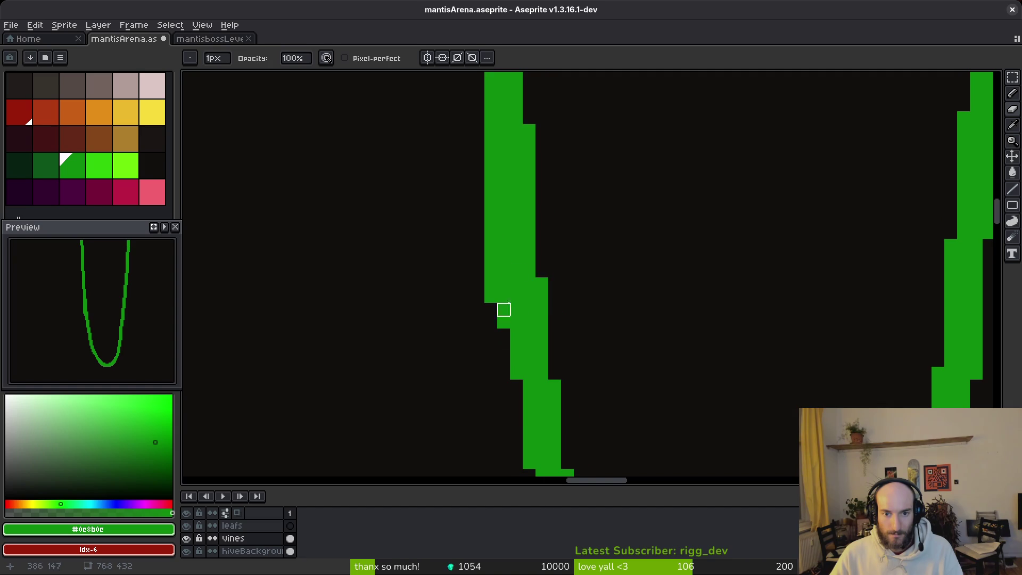
pyautogui.moveTo(491, 232); pyautogui.dragTo(491, 310)
pyautogui.moveTo(491, 194); pyautogui.dragTo(503, 272)
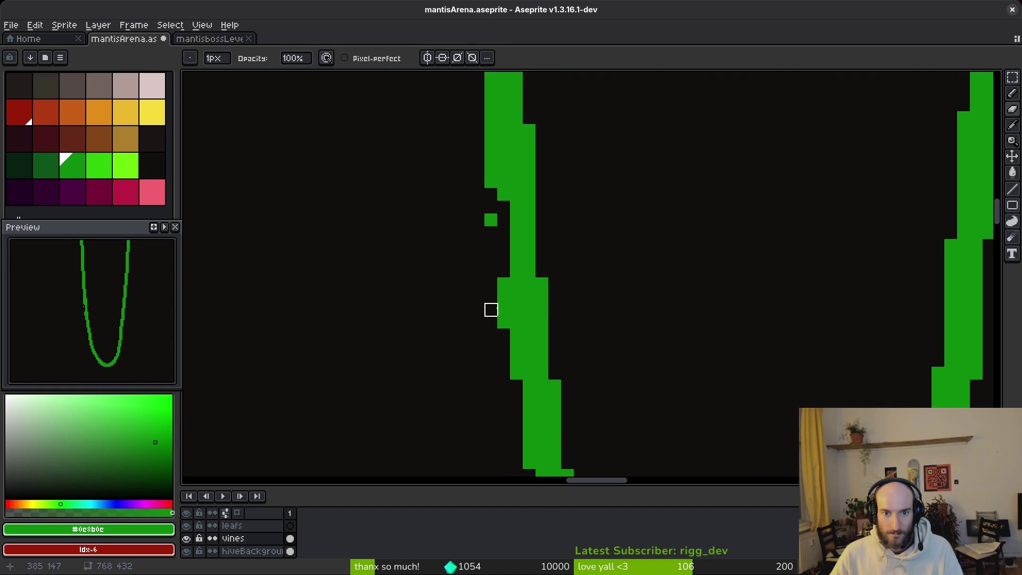
# Step: Refill the vine's left edge with green, clearing stray pixels and filling the notch
pyautogui.press('b')
pyautogui.moveTo(504, 207); pyautogui.dragTo(504, 322)
pyautogui.press('e')
pyautogui.press('b')
pyautogui.click(503, 258)
pyautogui.press('e')
pyautogui.click(504, 297)
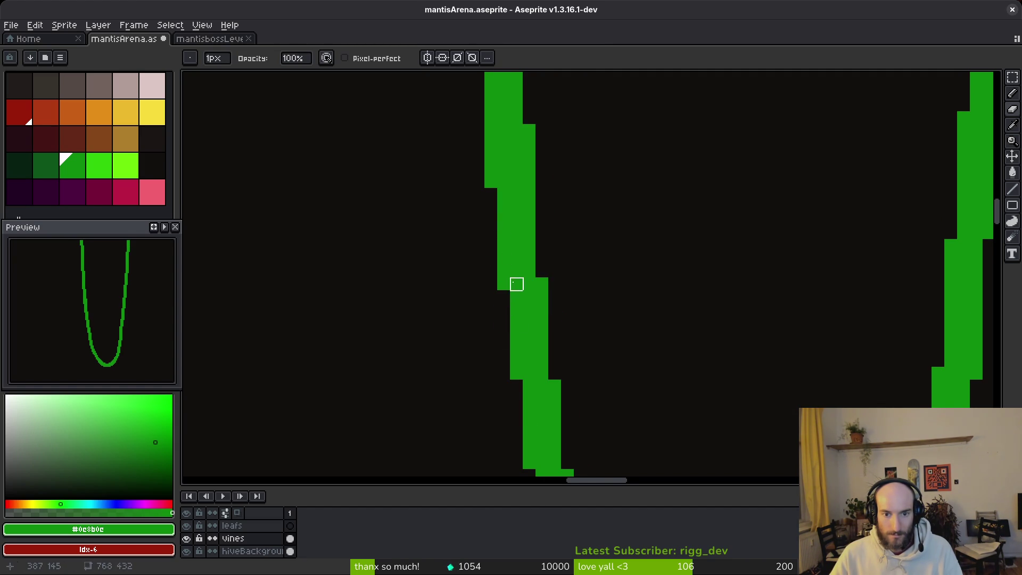
pyautogui.scroll(-2, 504, 297)
pyautogui.scroll(-3, 534, 313)
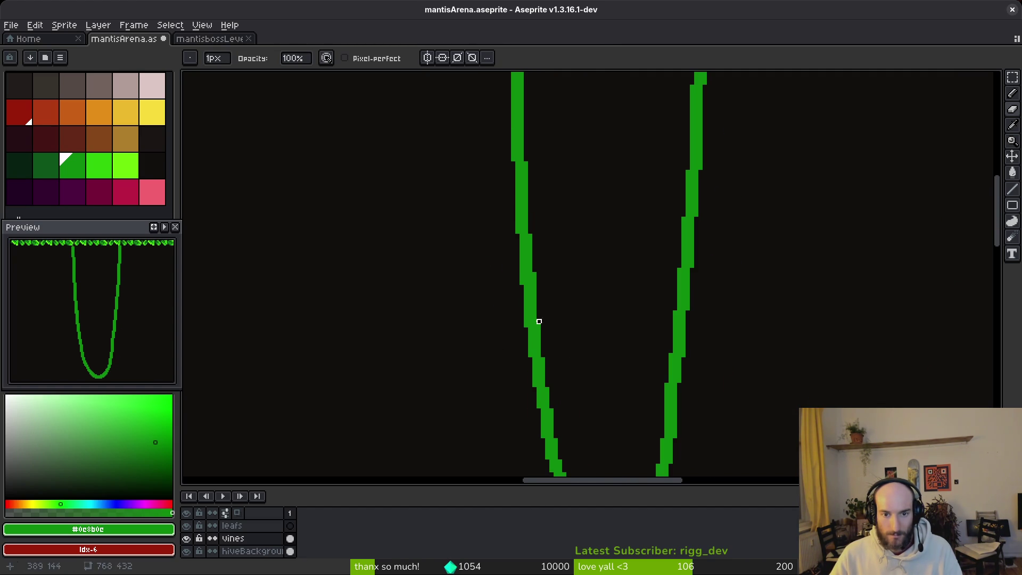
pyautogui.scroll(3, 552, 313)
pyautogui.press('b')
pyautogui.moveTo(564, 337); pyautogui.dragTo(566, 320)
# Step: Erase two stray pixels on the vine's right edge
pyautogui.scroll(-3, 624, 323)
pyautogui.scroll(3, 625, 323)
pyautogui.scroll(3, 612, 338)
pyautogui.moveTo(581, 334)
pyautogui.mouseDown()
pyautogui.moveTo(579, 371)
pyautogui.moveTo(628, 373)
pyautogui.mouseUp()
pyautogui.press('e')
pyautogui.scroll(-3, 653, 354)
pyautogui.scroll(2, 614, 357)
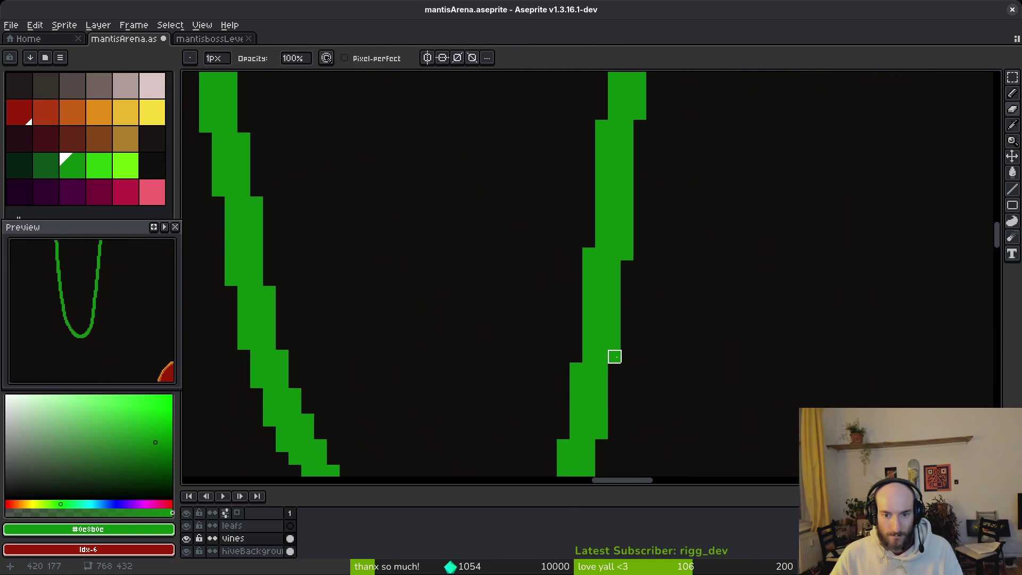
pyautogui.press('b')
pyautogui.scroll(-3, 589, 359)
pyautogui.scroll(2, 614, 370)
# Step: Add two green pixels to the vine's right edge and remove one stray pixel
pyautogui.click(577, 345)
pyautogui.click(569, 375)
pyautogui.press('e')
pyautogui.click(602, 354)
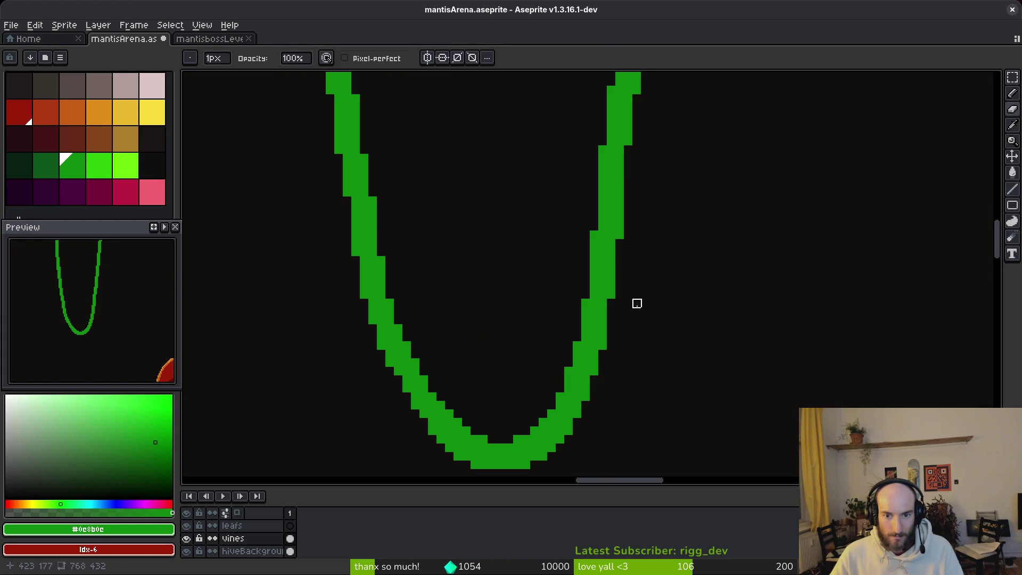
pyautogui.scroll(-4, 637, 311)
pyautogui.scroll(1, 644, 315)
pyautogui.scroll(-1, 644, 312)
pyautogui.scroll(-2, 652, 319)
# Step: Save, fill a step gap in the vine and undo a stray stroke beside its top
pyautogui.hotkey('ctrl', 's')
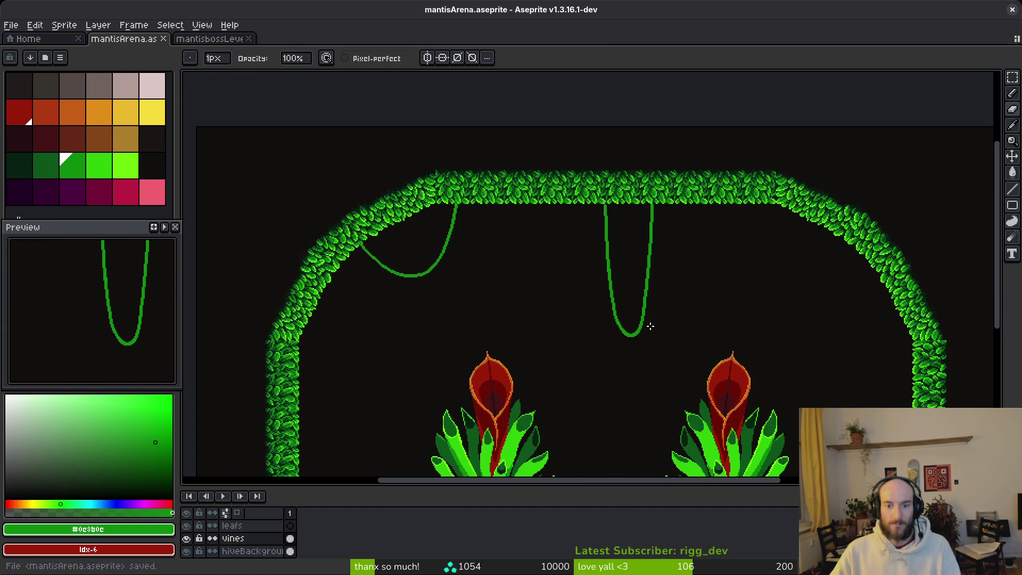
pyautogui.scroll(4, 660, 245)
pyautogui.scroll(1, 646, 271)
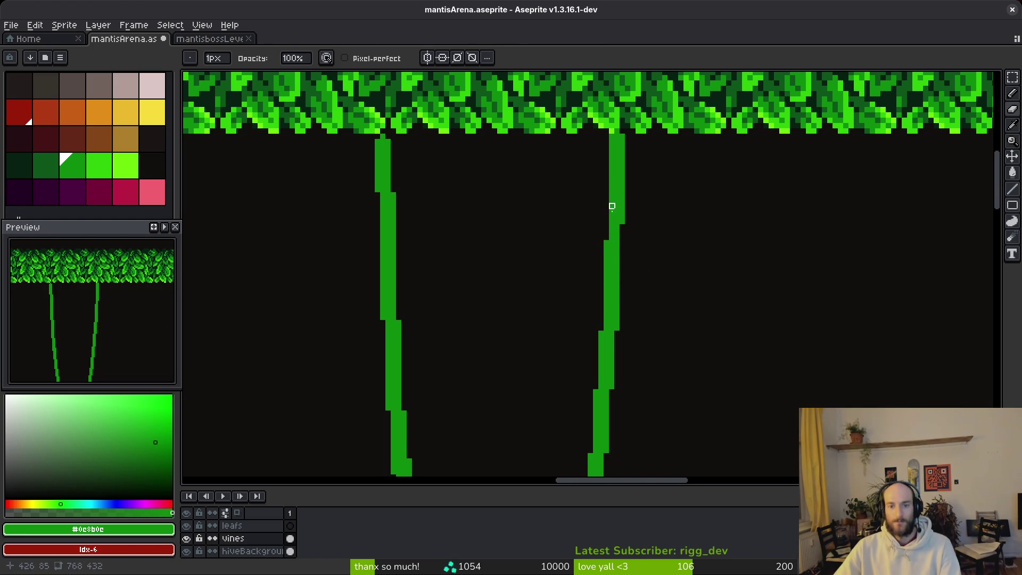
pyautogui.scroll(5, 618, 199)
pyautogui.click(634, 286)
pyautogui.scroll(-6, 650, 218)
pyautogui.scroll(5, 660, 167)
pyautogui.moveTo(663, 194); pyautogui.dragTo(663, 148)
pyautogui.hotkey('ctrl', 'z')
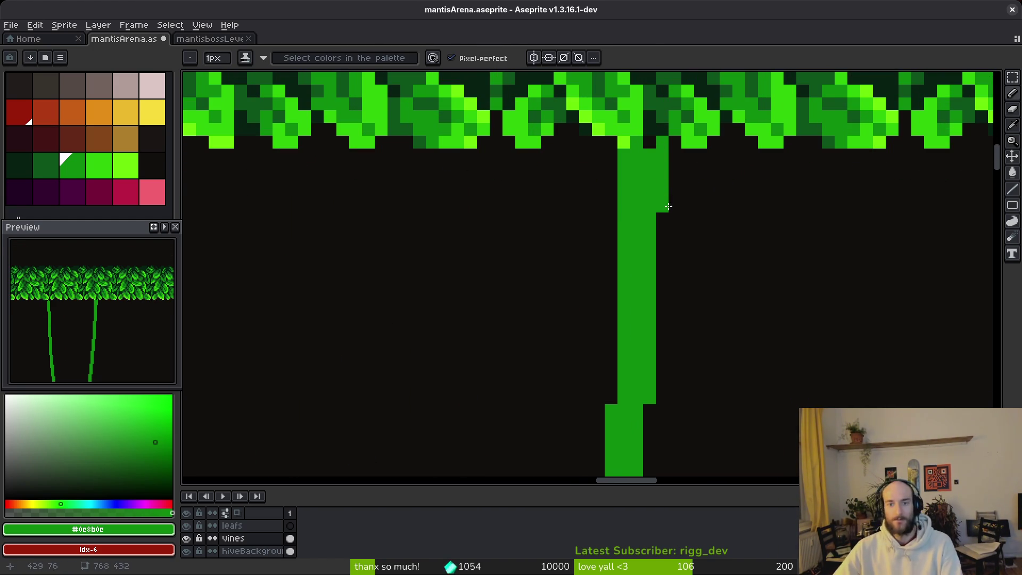
pyautogui.scroll(-3, 673, 213)
pyautogui.scroll(2, 469, 264)
# Step: Erase extra step pixels, fill the vine where it meets the leaves and remove a stray curve pixel
pyautogui.moveTo(472, 258)
pyautogui.mouseDown()
pyautogui.moveTo(472, 220)
pyautogui.moveTo(498, 221)
pyautogui.mouseUp()
pyautogui.press('e')
pyautogui.press('b')
pyautogui.moveTo(472, 129); pyautogui.dragTo(489, 129)
pyautogui.scroll(-4, 488, 121)
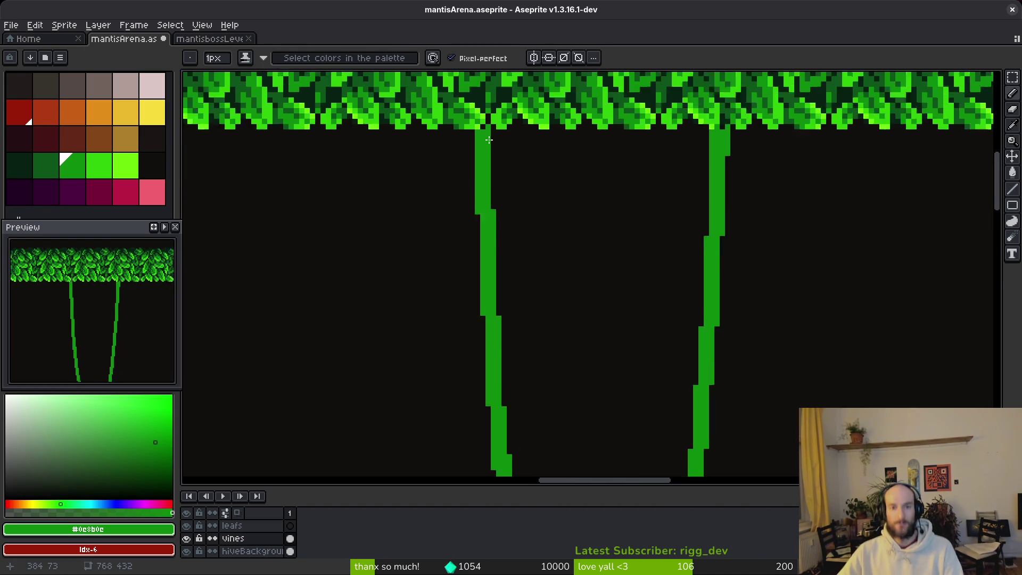
pyautogui.scroll(3, 591, 342)
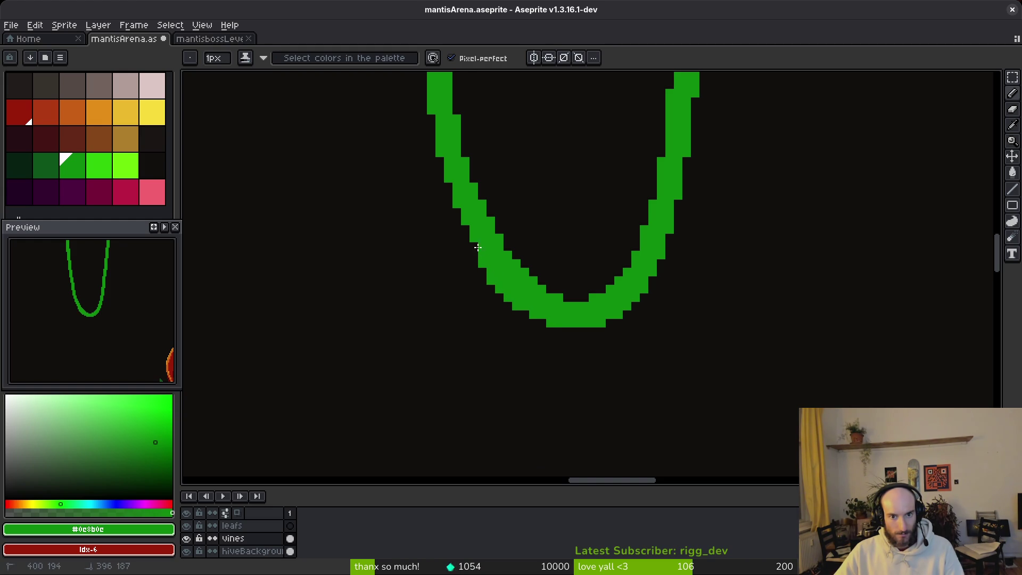
pyautogui.click(469, 228)
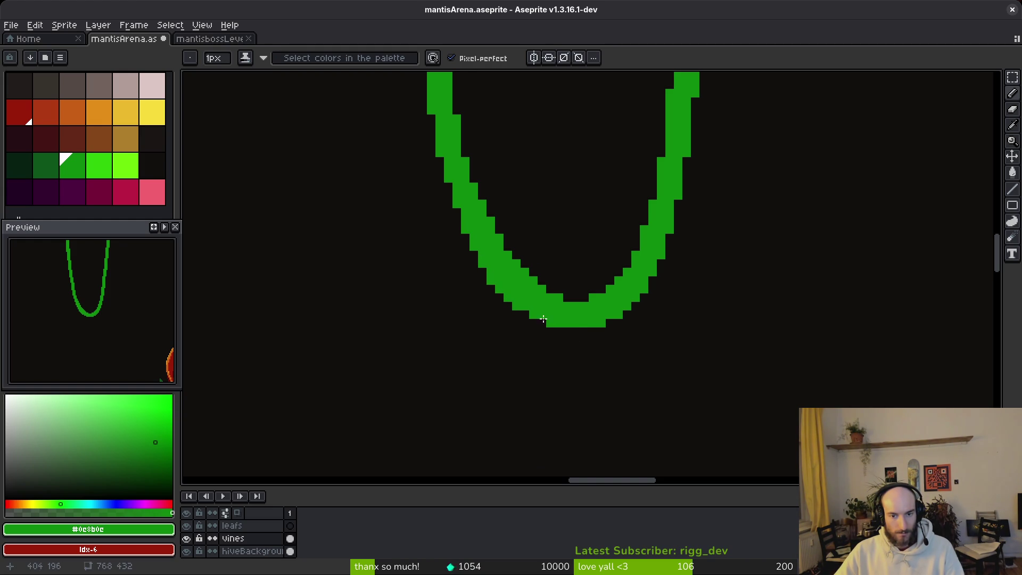
pyautogui.press('e')
pyautogui.click(525, 273)
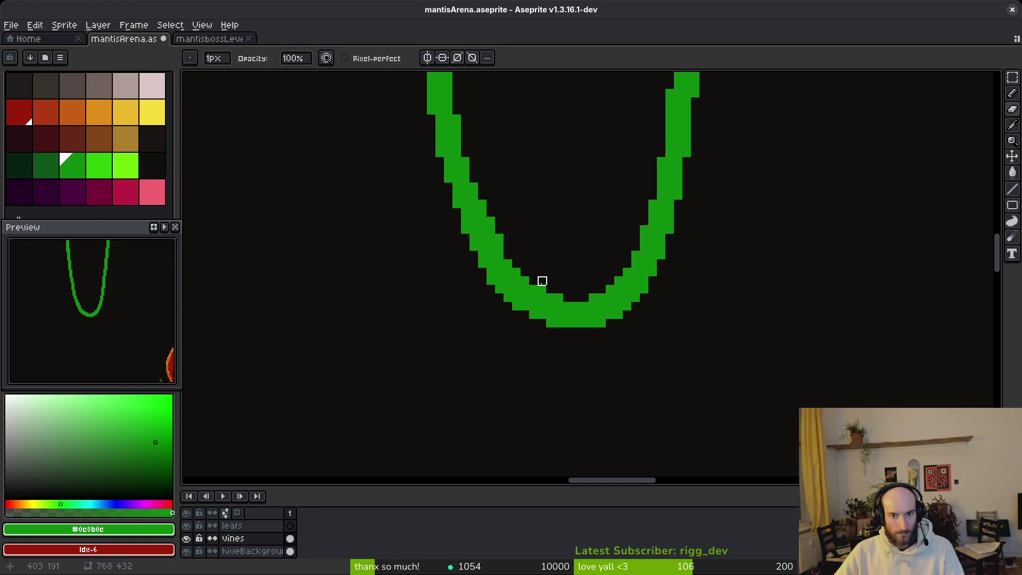
pyautogui.scroll(-3, 590, 245)
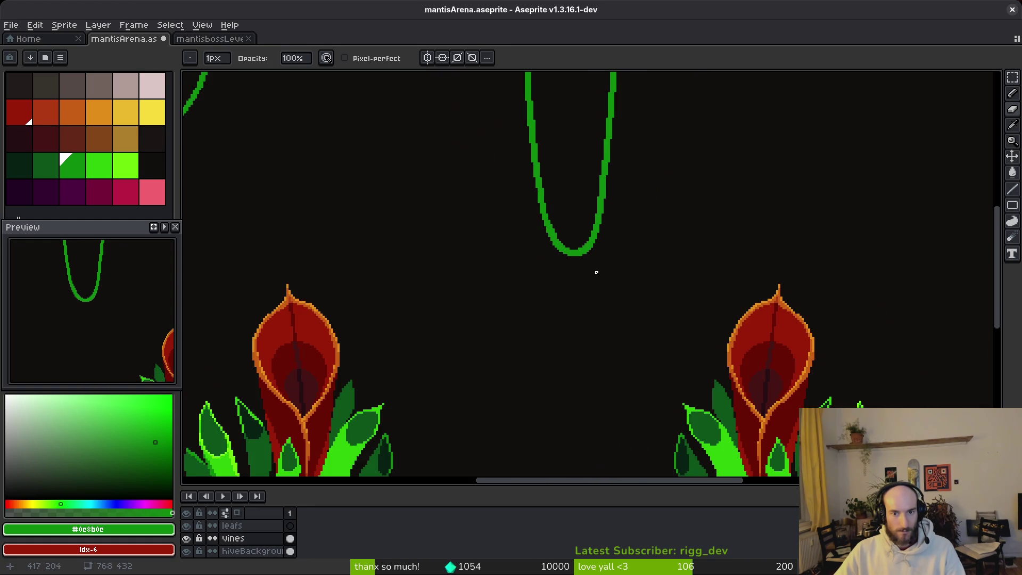
pyautogui.scroll(3, 564, 221)
# Step: Return to the pencil and save mantisArena.aseprite
pyautogui.press('b')
pyautogui.scroll(-3, 563, 285)
pyautogui.scroll(1, 575, 279)
pyautogui.scroll(-5, 580, 267)
pyautogui.hotkey('ctrl', 's')
pyautogui.scroll(3, 581, 278)
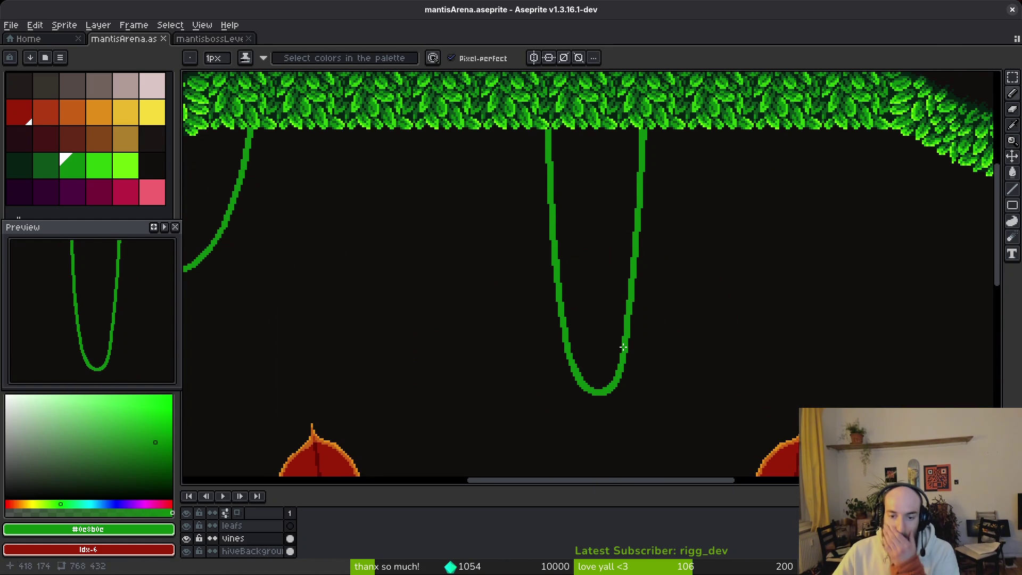
pyautogui.scroll(-2, 609, 285)
pyautogui.scroll(2, 584, 275)
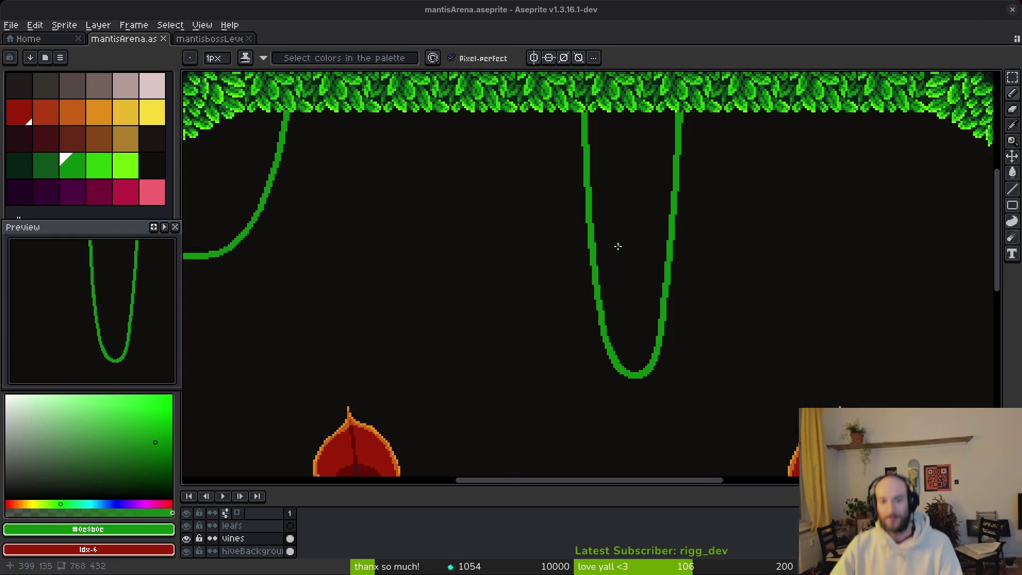
# Step: Scroll across the vines on the leafy arch, then bring up the 'jungle vines pixelart' results in Brave
pyautogui.hscroll(10, 613, 254)
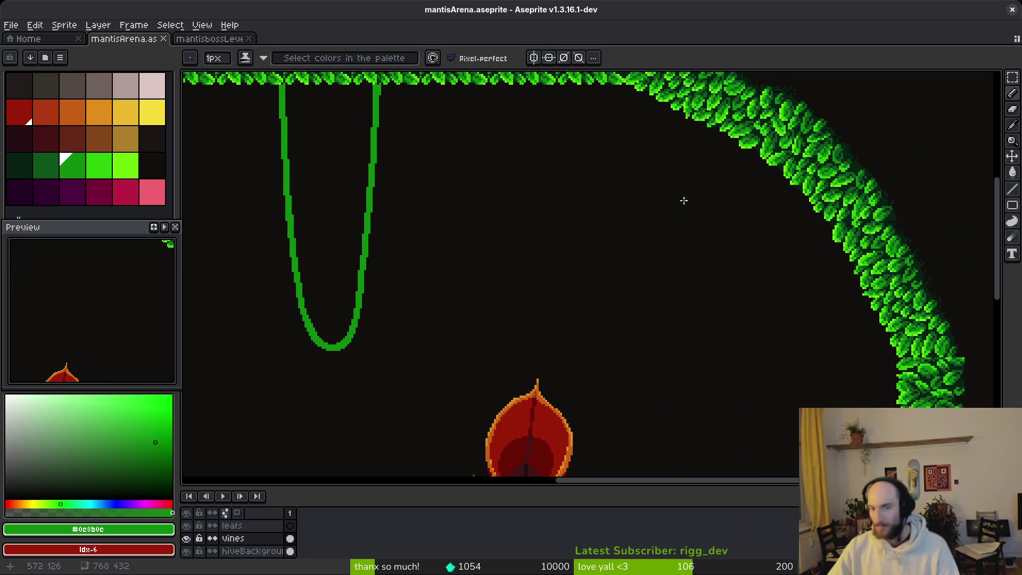
pyautogui.hscroll(-10, 503, 212)
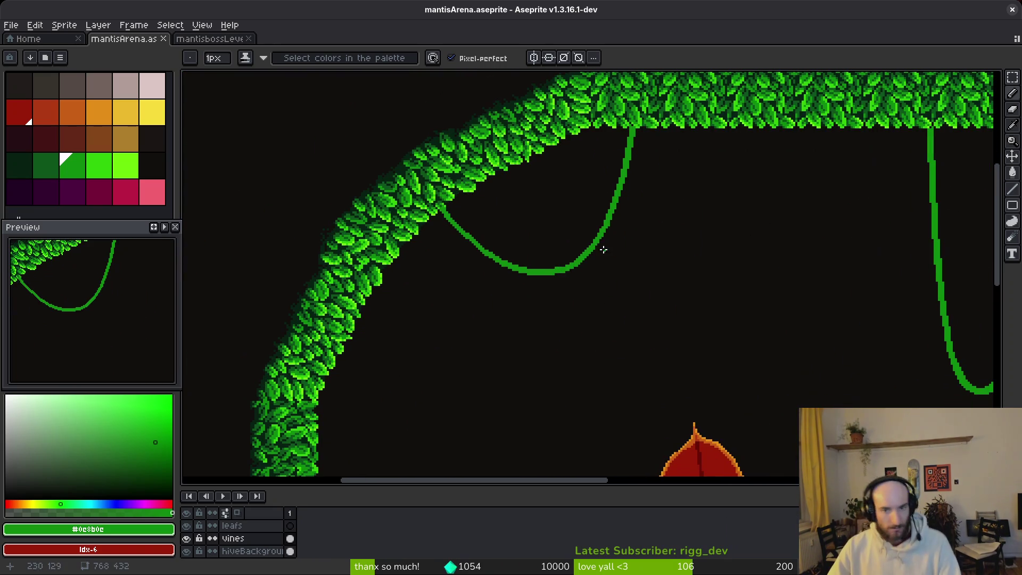
pyautogui.scroll(2, 545, 244)
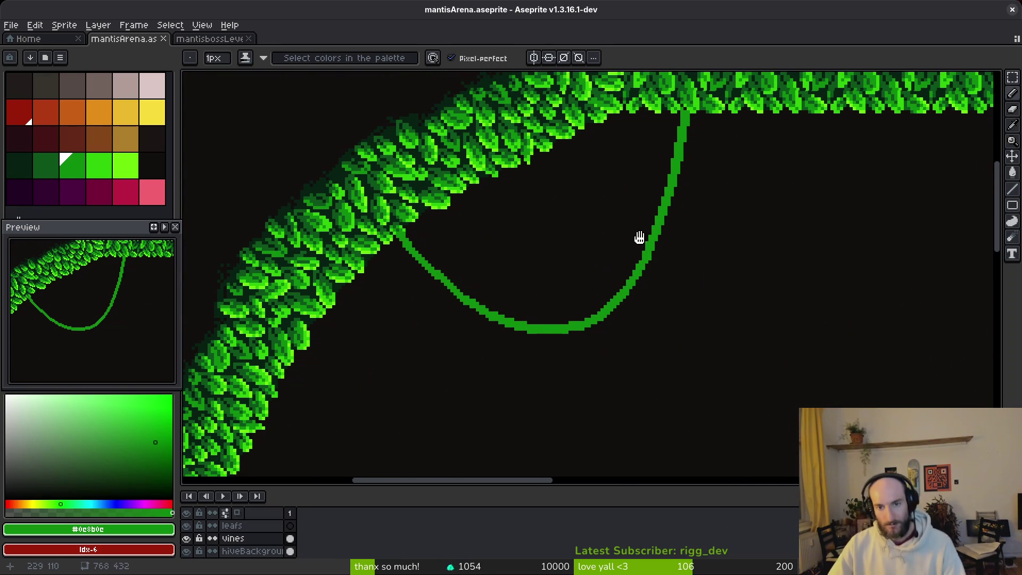
pyautogui.scroll(3, 629, 234)
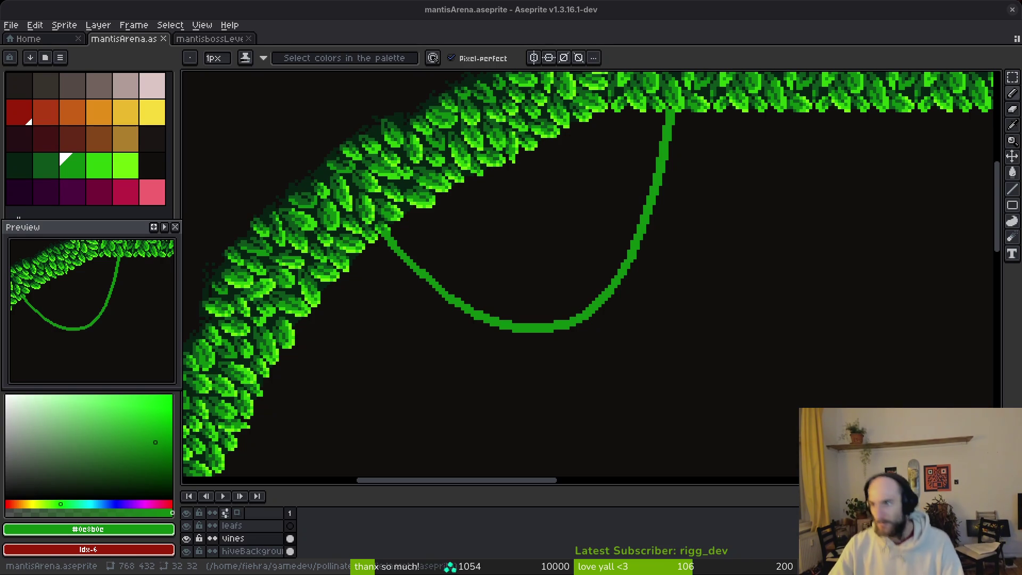
pyautogui.hotkey('alt', 'Tab')
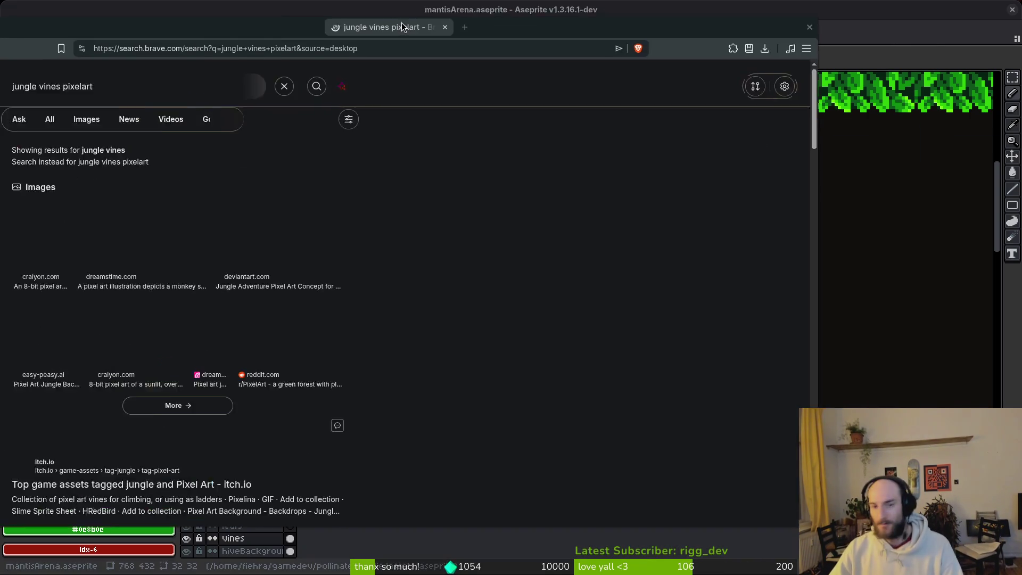
# Step: Switch to image results and preview the jungle explorer vine and pixel character sheet images
pyautogui.click(232, 117)
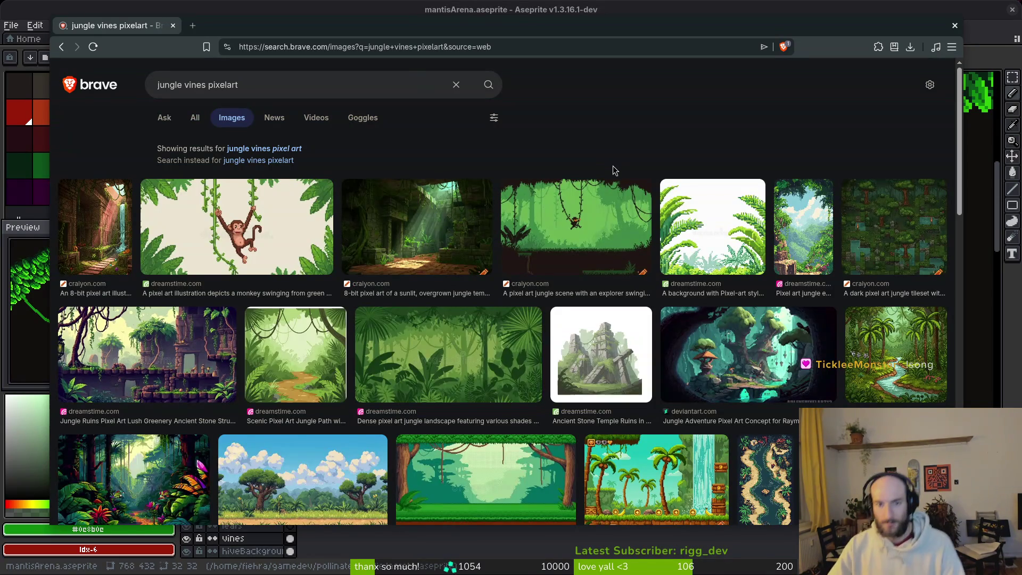
pyautogui.click(582, 215)
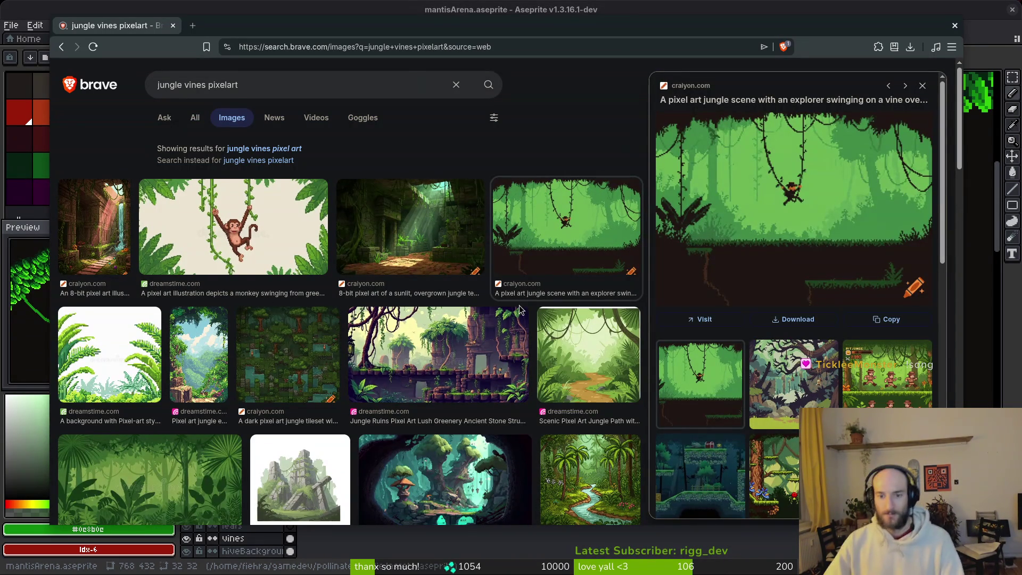
pyautogui.click(894, 381)
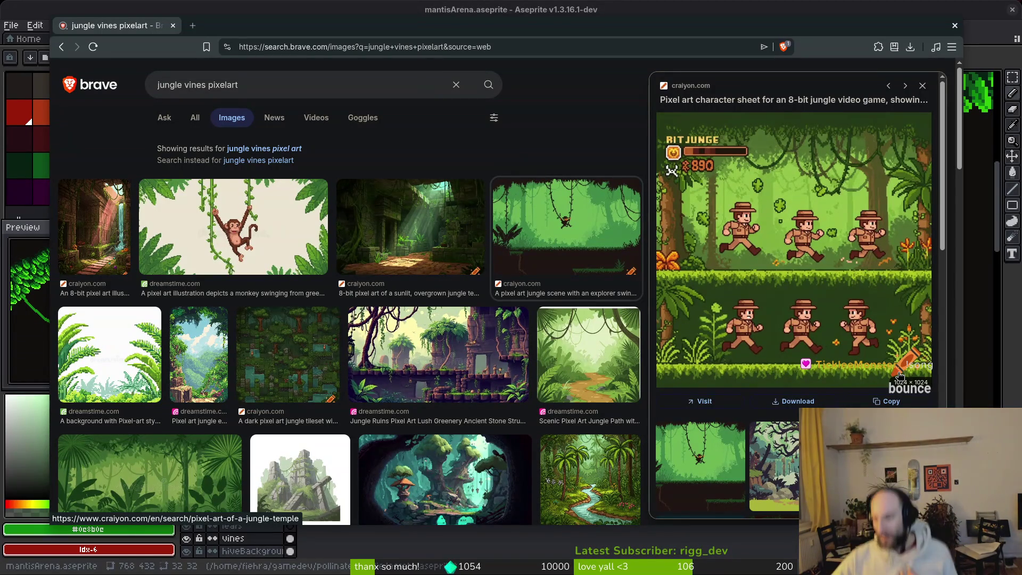
# Step: Browse further down the image grid and preview the mysterious jungle ruins background
pyautogui.scroll(-5, 421, 460)
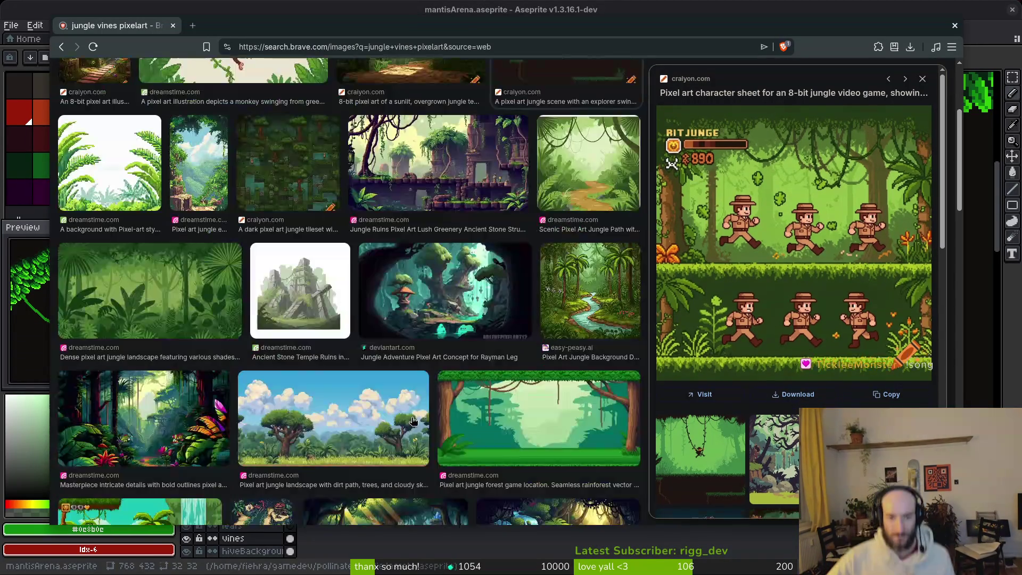
pyautogui.scroll(-5, 410, 420)
pyautogui.scroll(-8, 335, 385)
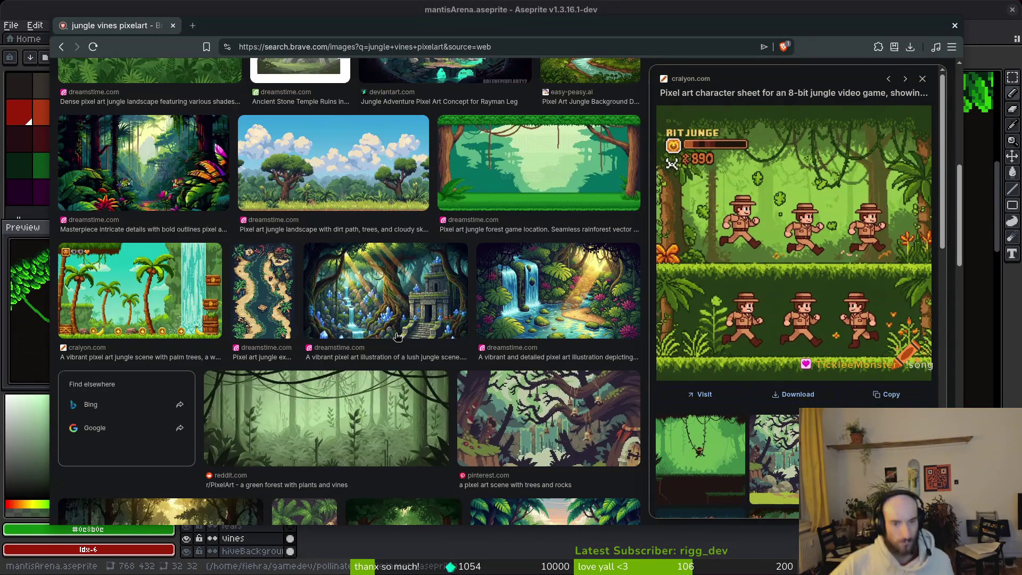
pyautogui.scroll(-2, 382, 348)
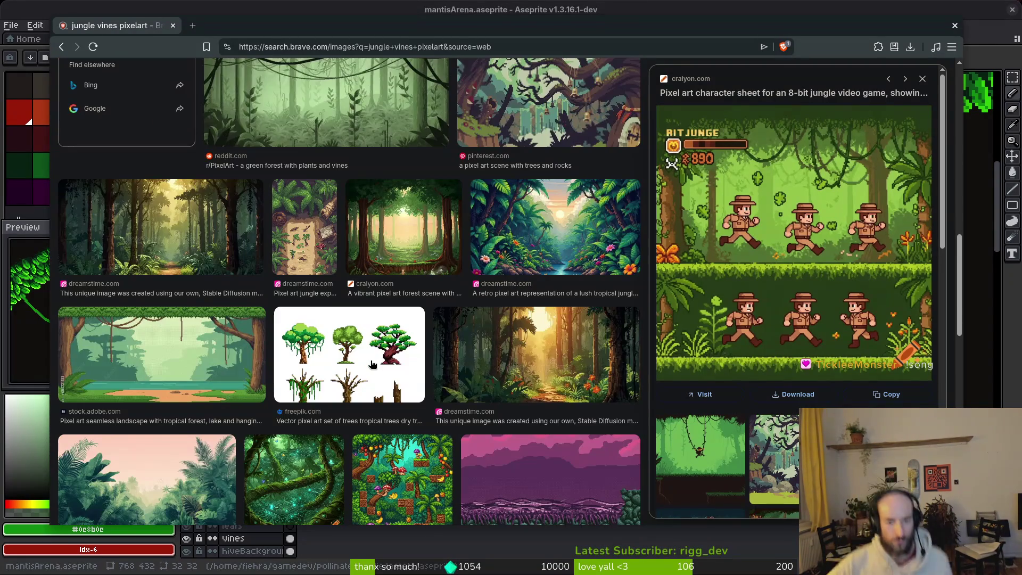
pyautogui.scroll(-1, 367, 353)
pyautogui.scroll(-4, 373, 349)
pyautogui.scroll(-1, 429, 313)
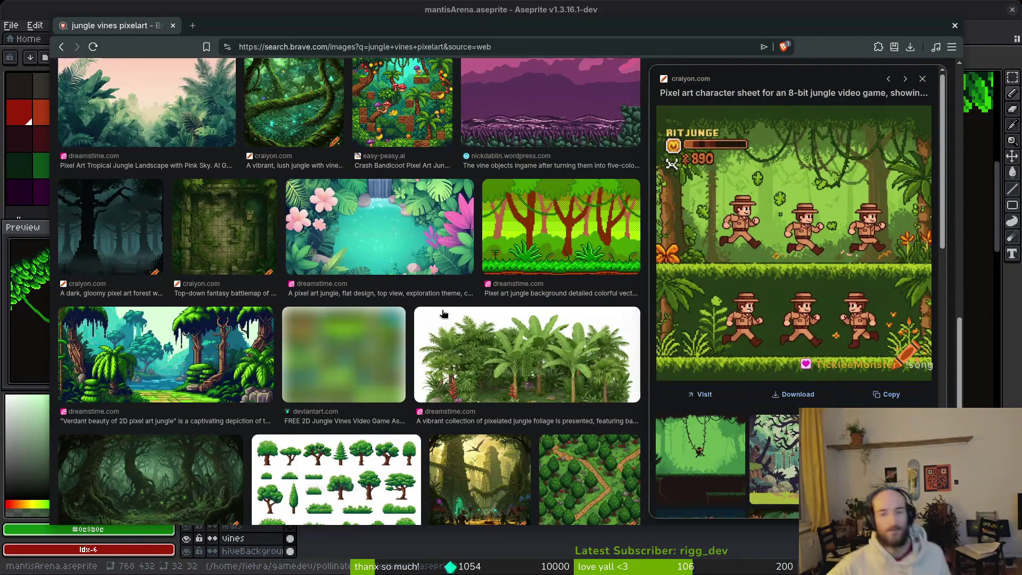
pyautogui.scroll(-2, 458, 250)
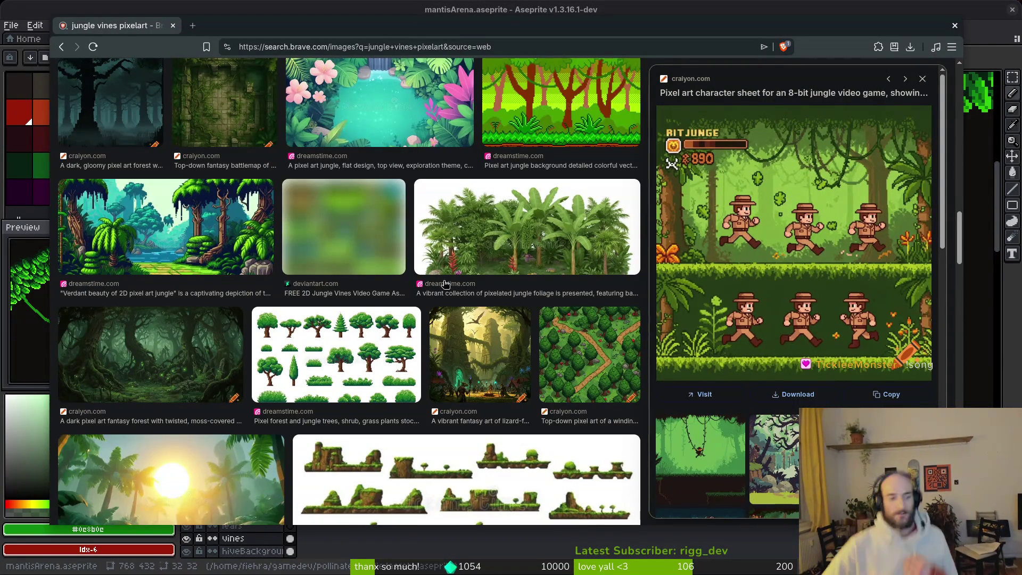
pyautogui.scroll(-1, 360, 290)
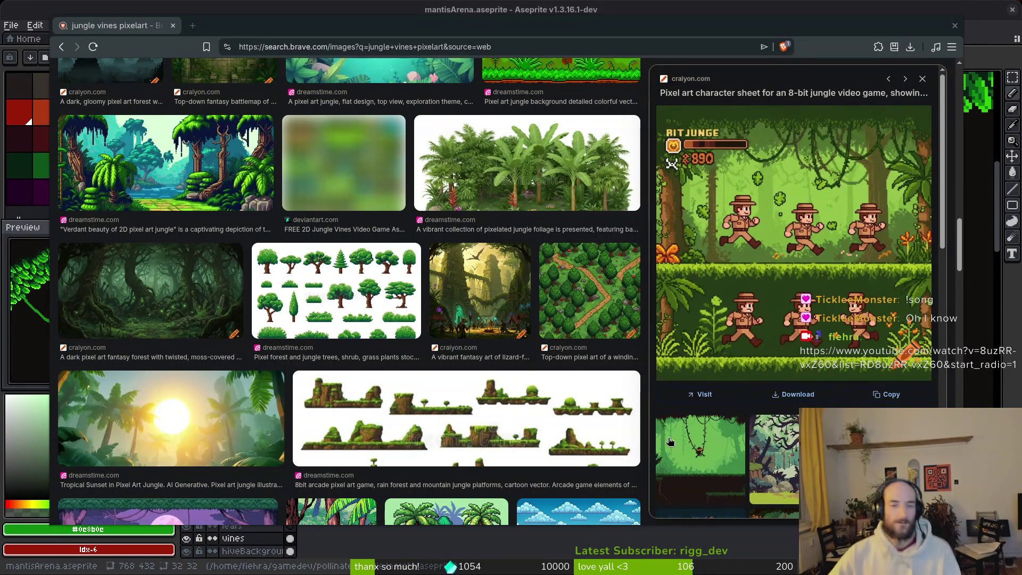
pyautogui.scroll(-2, 445, 333)
pyautogui.scroll(-2, 447, 336)
pyautogui.scroll(-4, 516, 375)
pyautogui.scroll(-1, 376, 303)
pyautogui.scroll(-3, 375, 314)
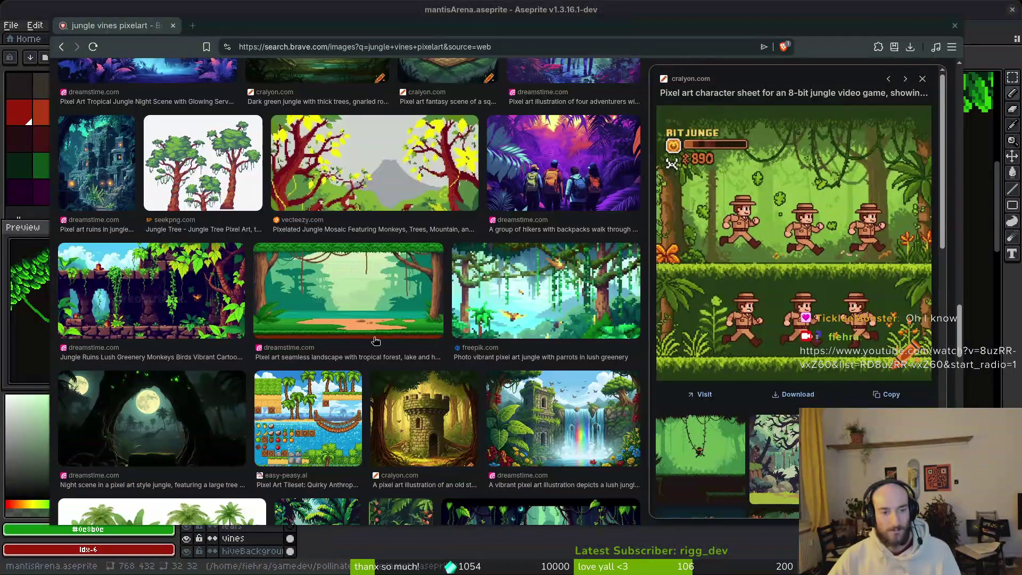
pyautogui.scroll(-2, 383, 337)
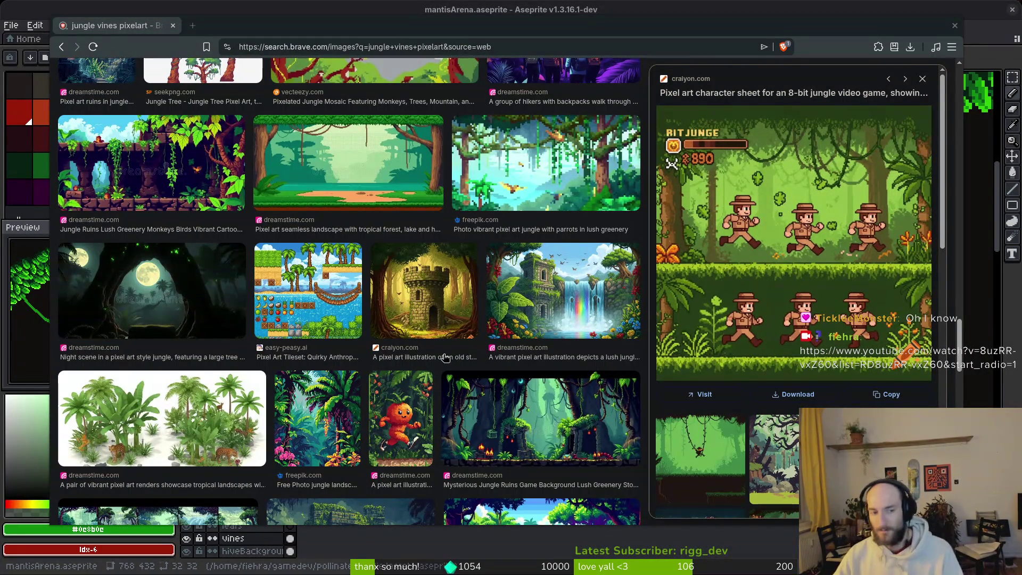
pyautogui.scroll(-2, 500, 331)
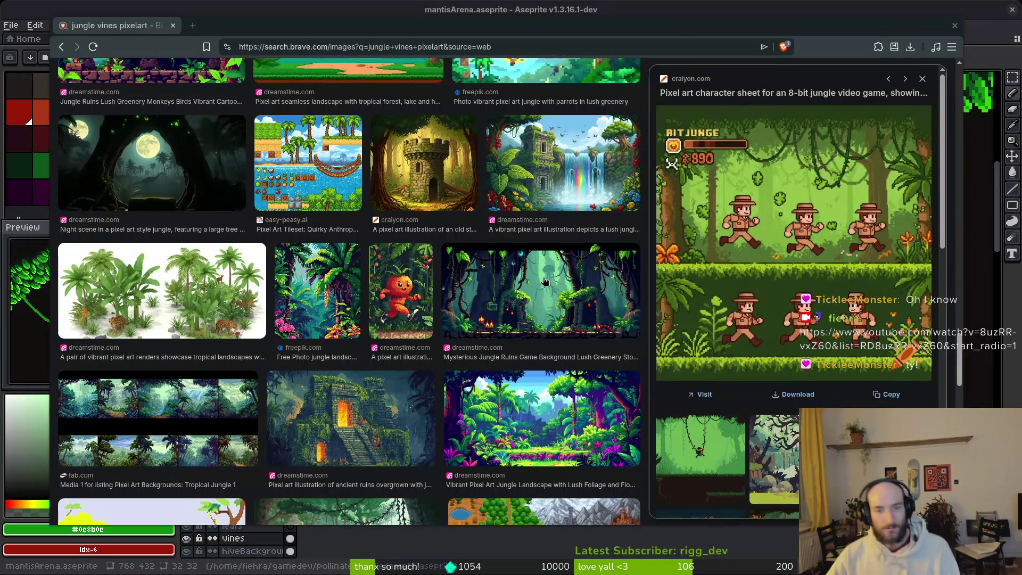
pyautogui.click(540, 282)
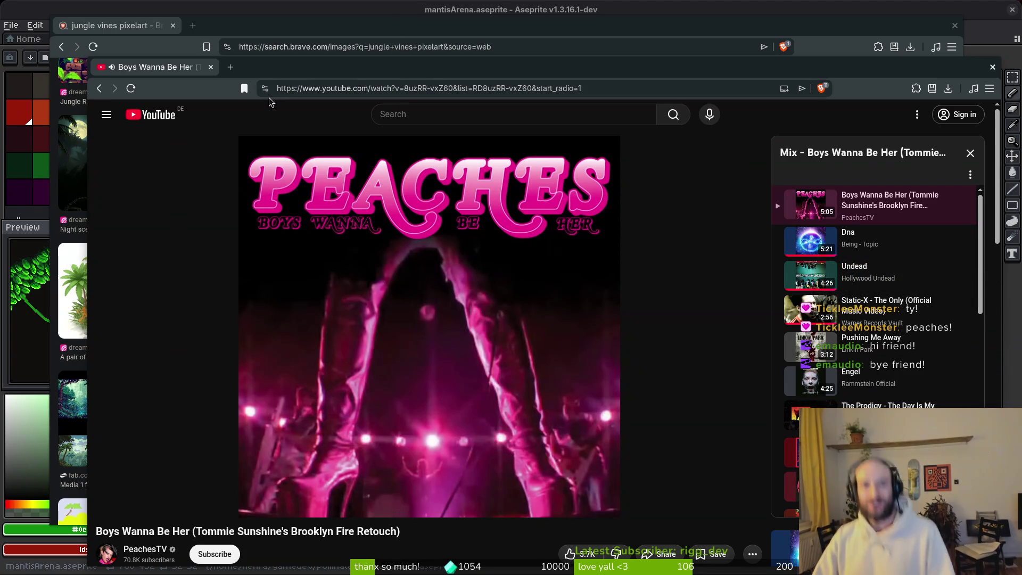
pyautogui.press('super+minus')
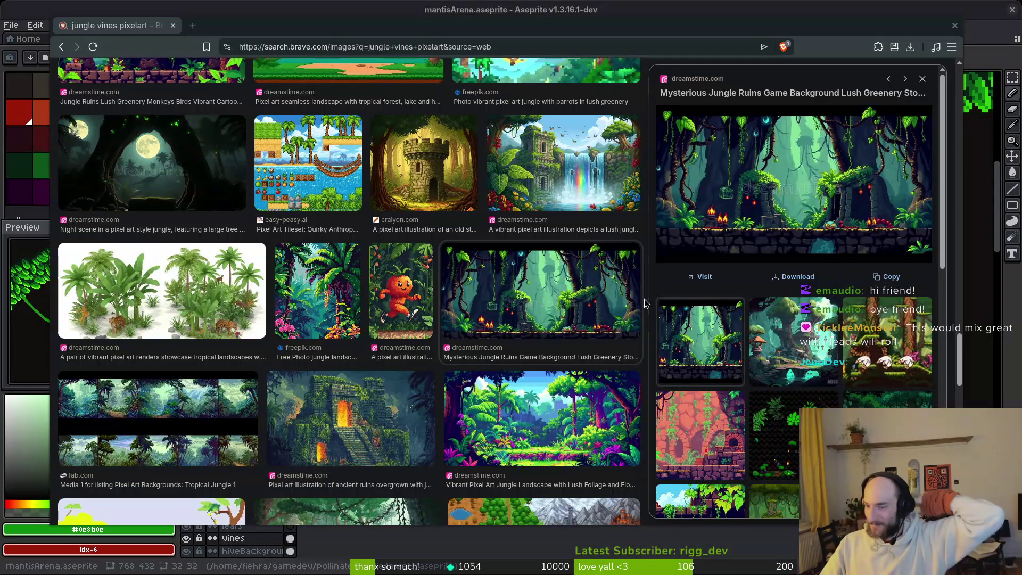
# Step: Open the jungle platformer preview image in its own tab and zoom in on it
pyautogui.scroll(-3, 793, 293)
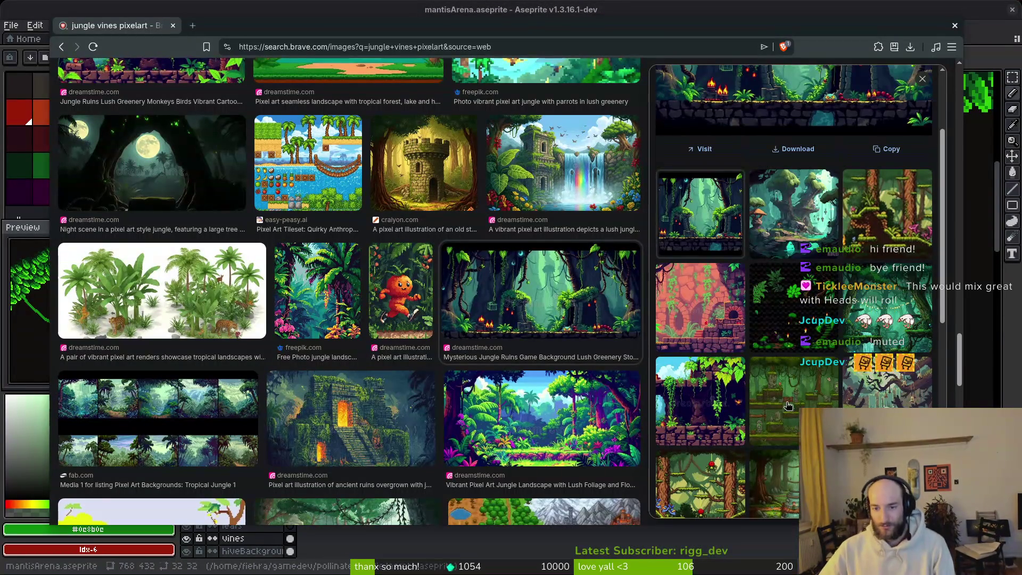
pyautogui.click(789, 405)
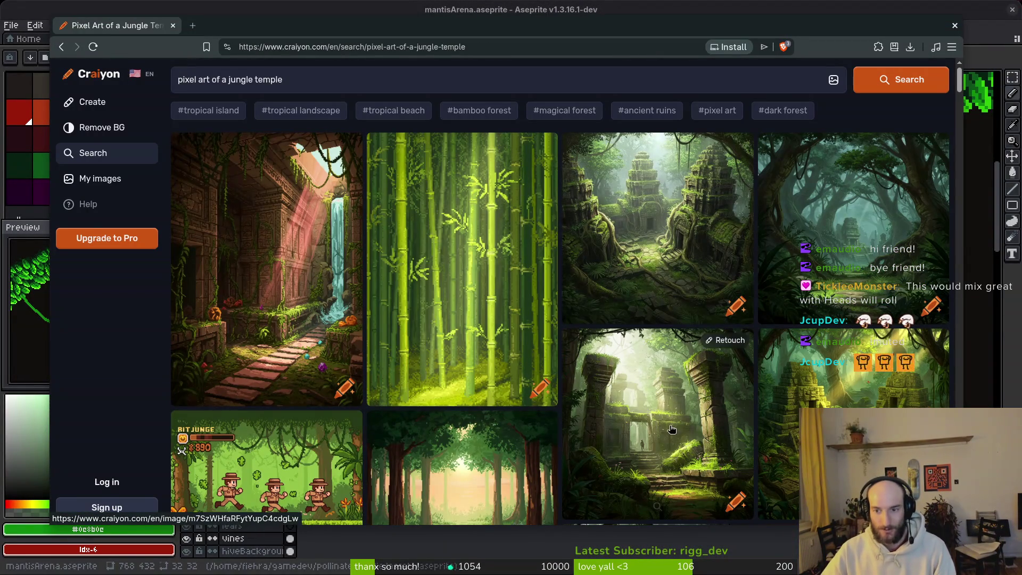
pyautogui.hotkey('alt', 'Left')
pyautogui.rightClick(765, 179)
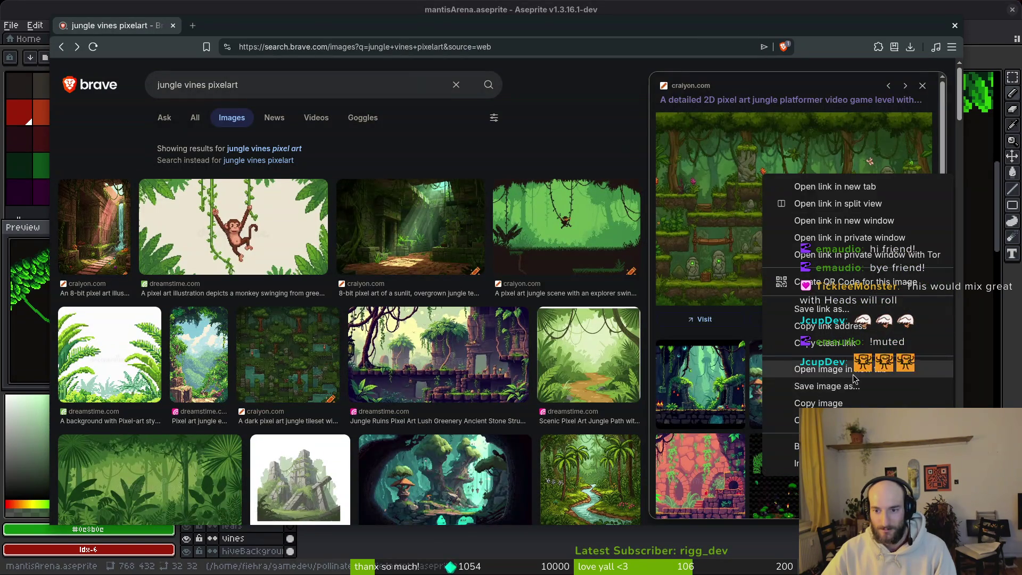
pyautogui.click(849, 370)
pyautogui.hotkey('ctrl', 'Tab')
pyautogui.hotkey('ctrl', '+')
pyautogui.hotkey('ctrl', '+')
pyautogui.hotkey('ctrl', '+')
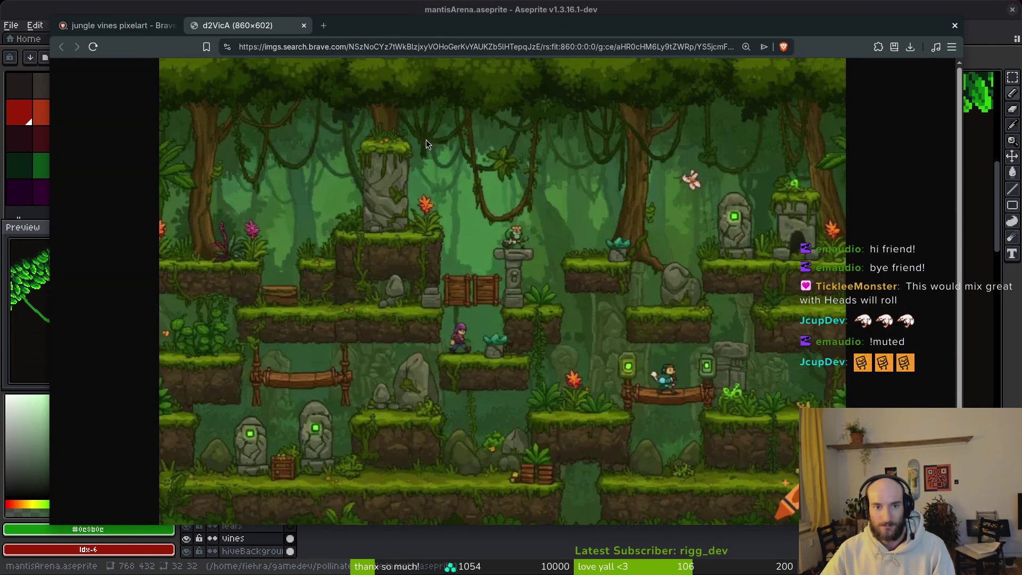
# Step: Open the Pixel Art Jungle Background Design image in a new tab and view it
pyautogui.click(134, 25)
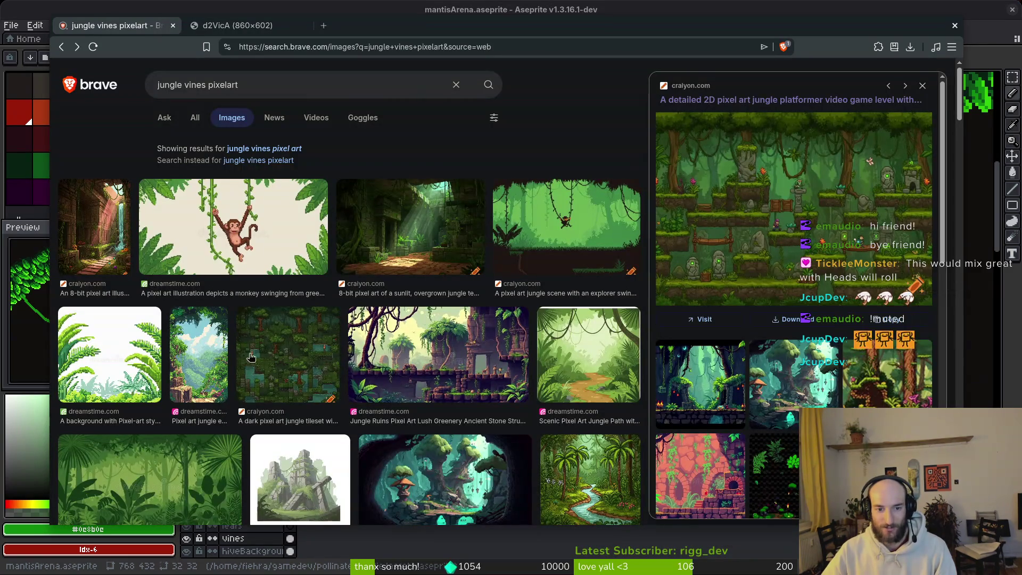
pyautogui.scroll(-3, 731, 393)
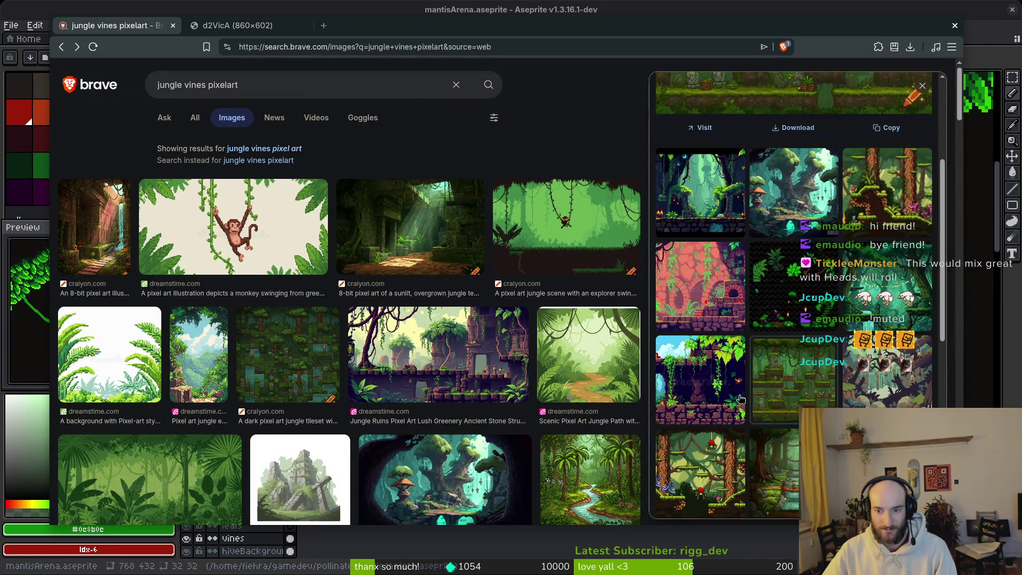
pyautogui.scroll(-1, 592, 448)
pyautogui.click(591, 450)
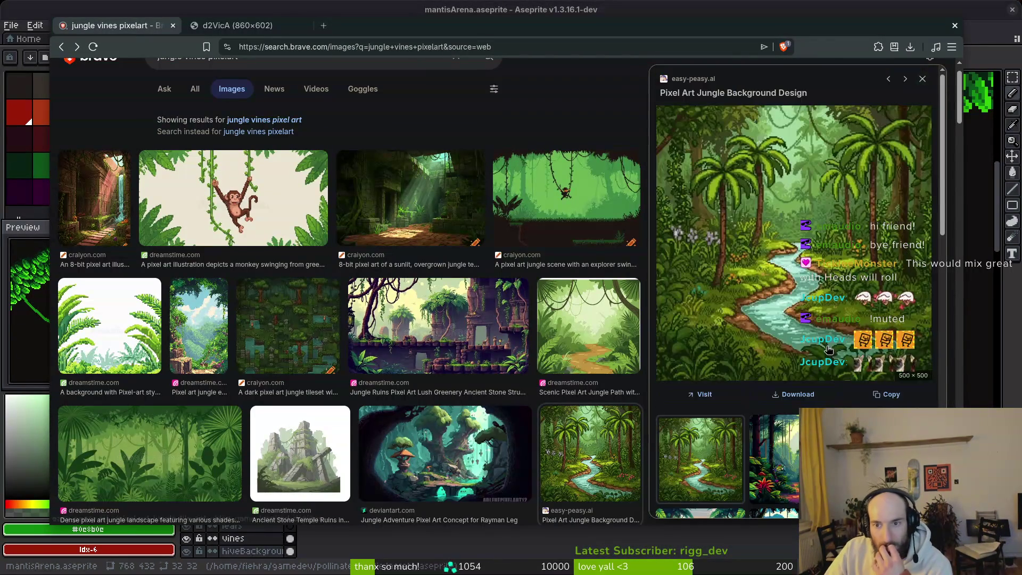
pyautogui.rightClick(785, 220)
pyautogui.click(842, 412)
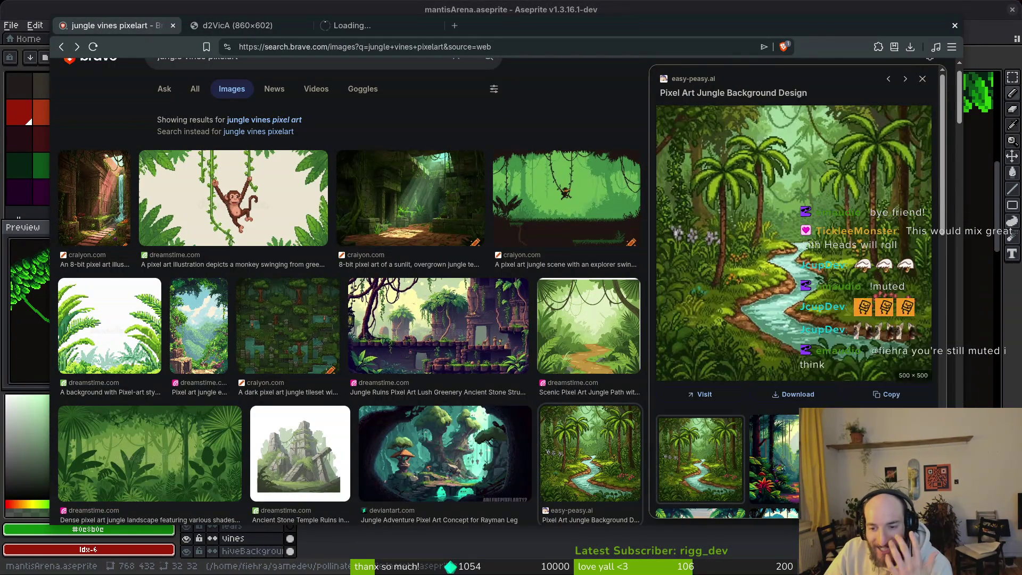
pyautogui.click(328, 30)
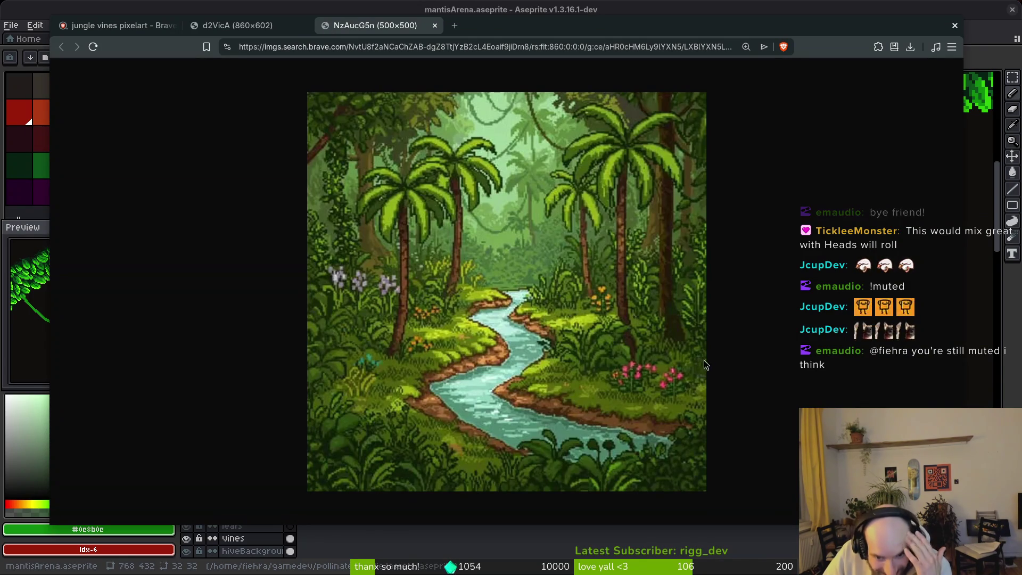
# Step: Run a new web search for 'jungle pixelart'
pyautogui.click(472, 47)
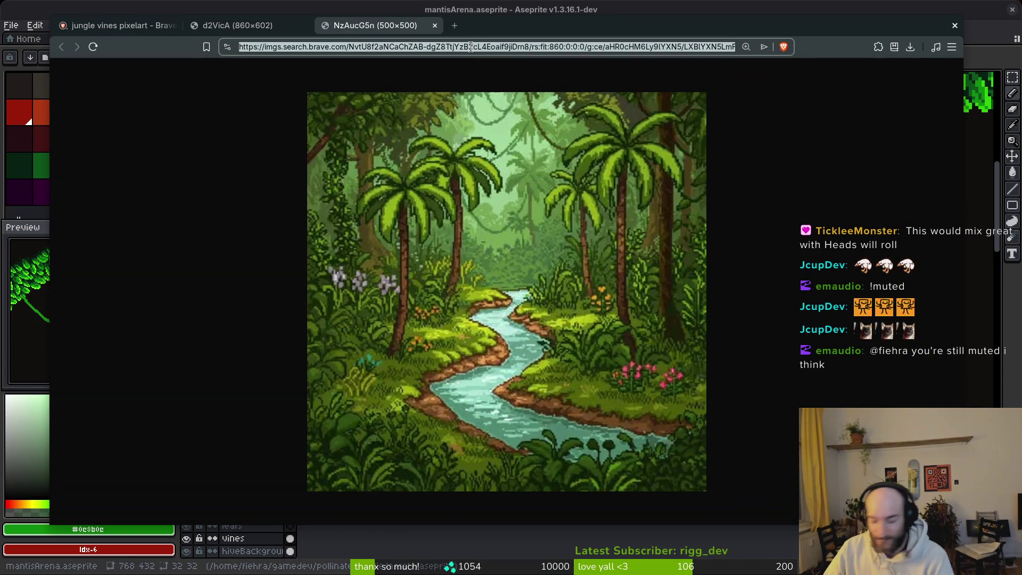
pyautogui.write('jungle pixelart')
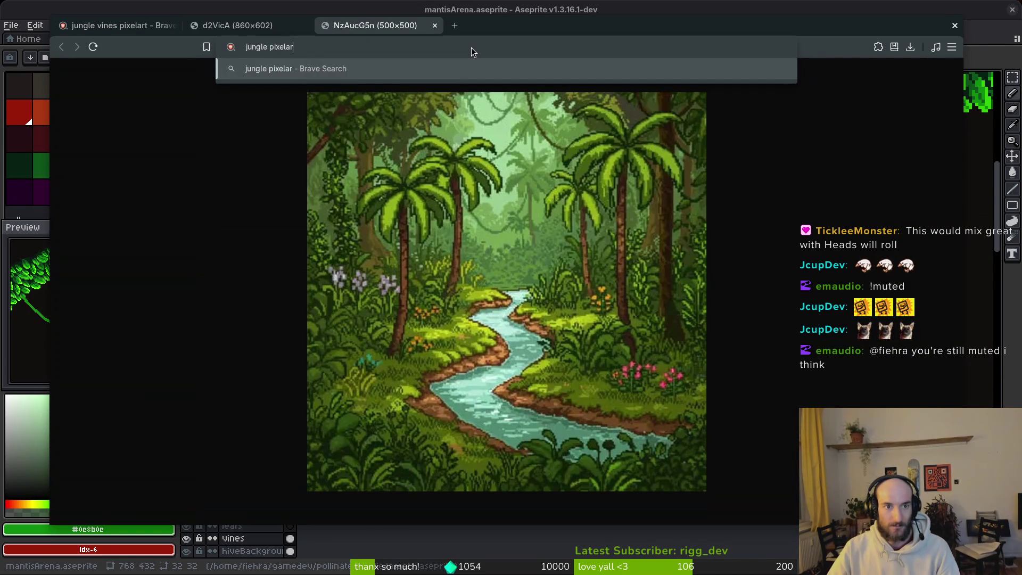
pyautogui.press('Return')
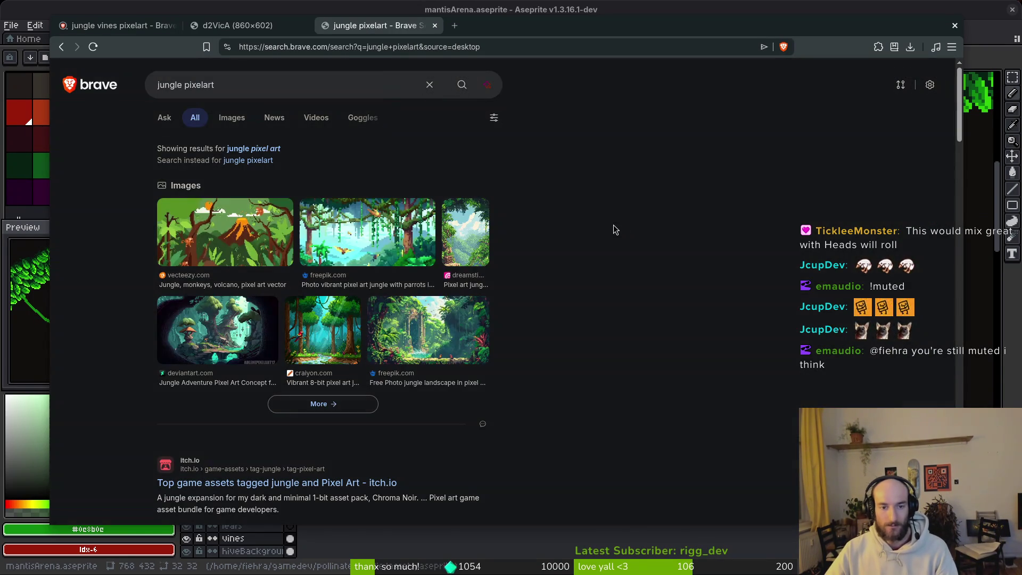
# Step: Show 'jungle pixelart' image results and open the waterfall platformer image in a new tab
pyautogui.click(232, 118)
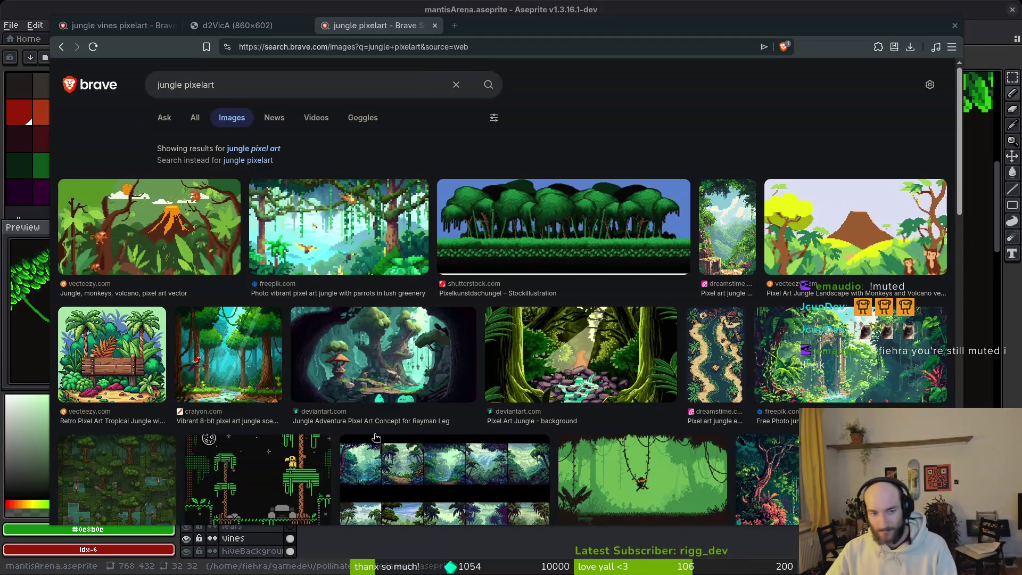
pyautogui.scroll(-1, 666, 393)
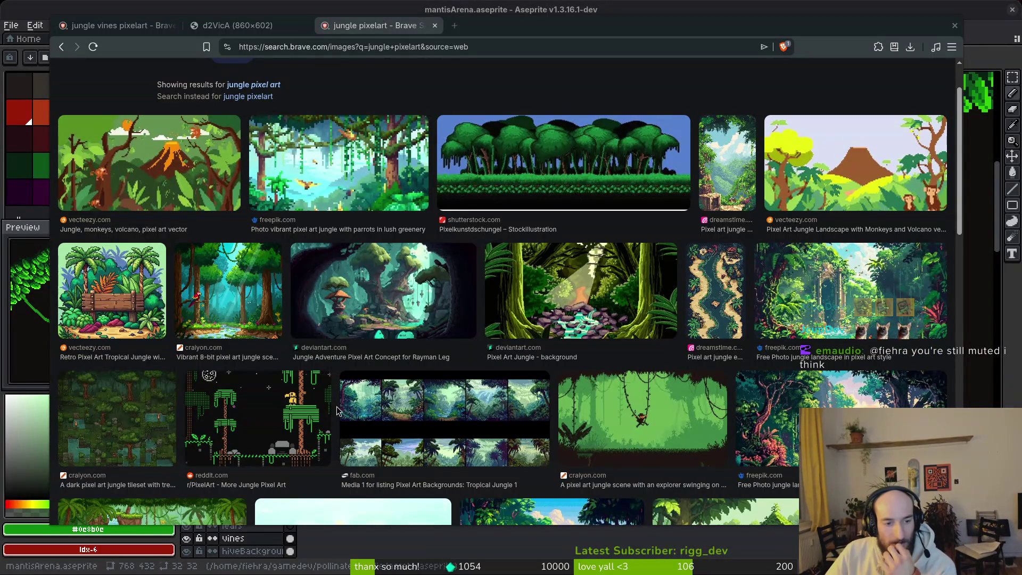
pyautogui.scroll(-2, 701, 403)
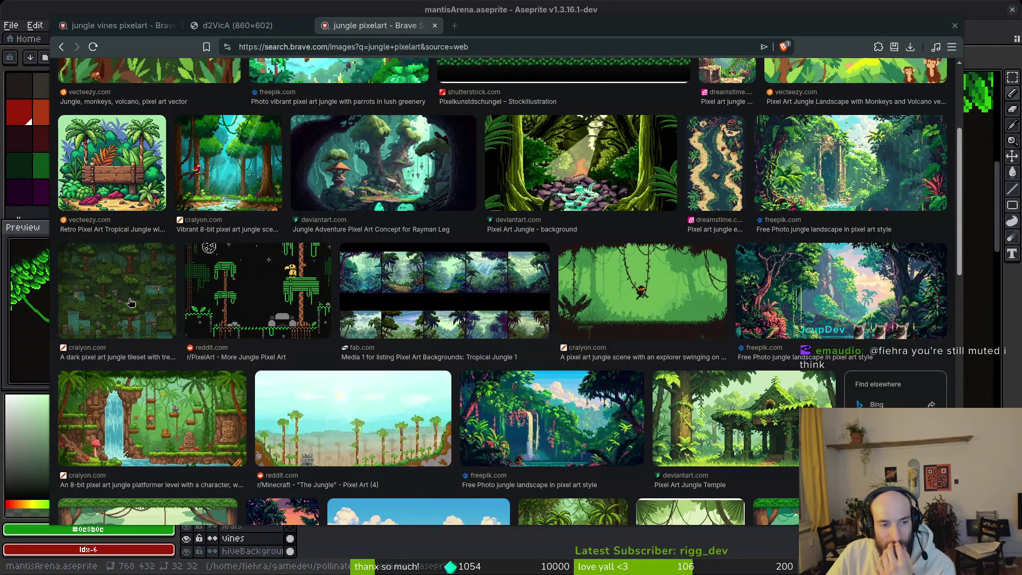
pyautogui.click(181, 399)
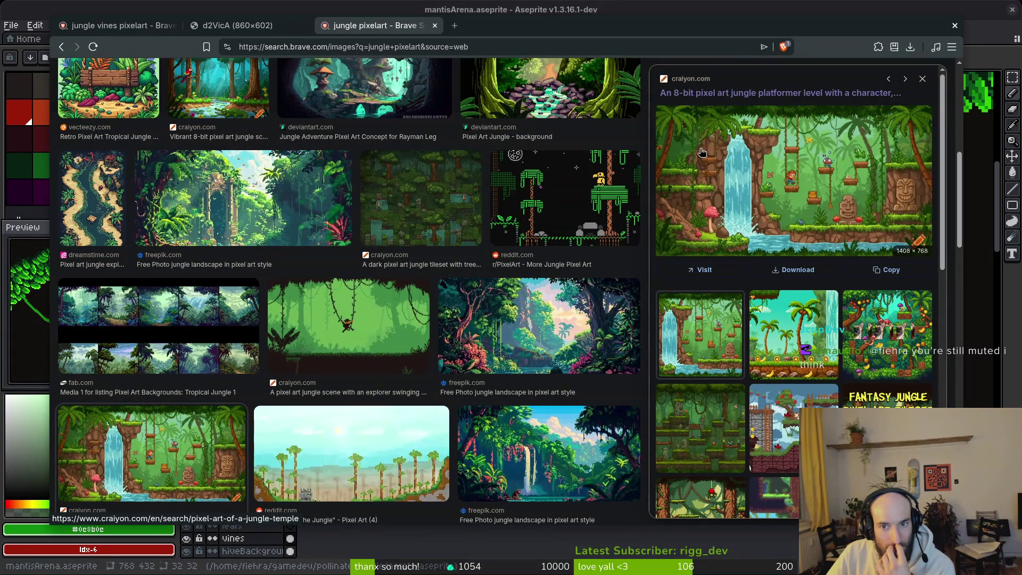
pyautogui.rightClick(728, 154)
pyautogui.click(767, 347)
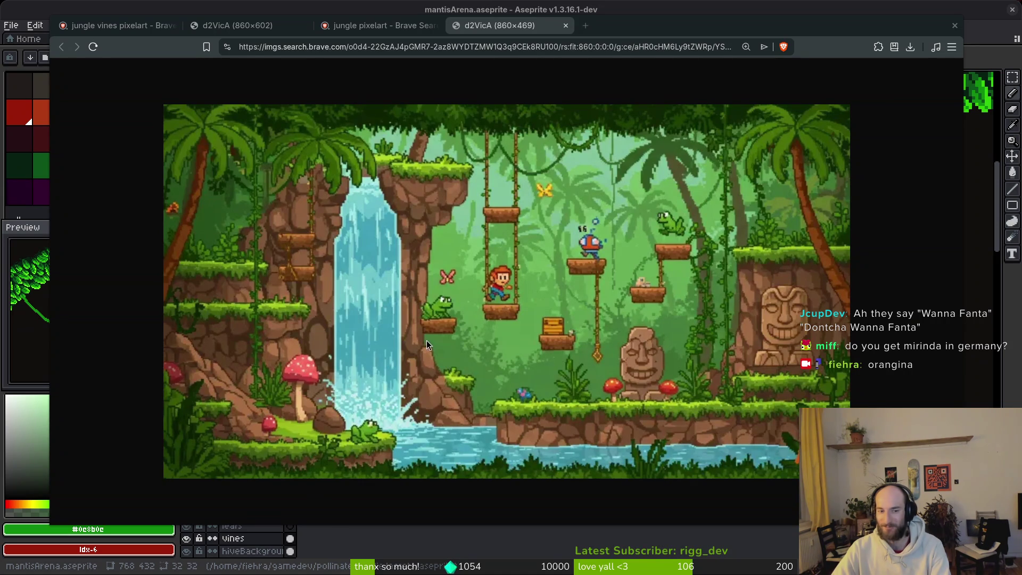
# Step: Preview the explorer-swinging-on-a-vine image and briefly visit its source page
pyautogui.scroll(-1, 631, 336)
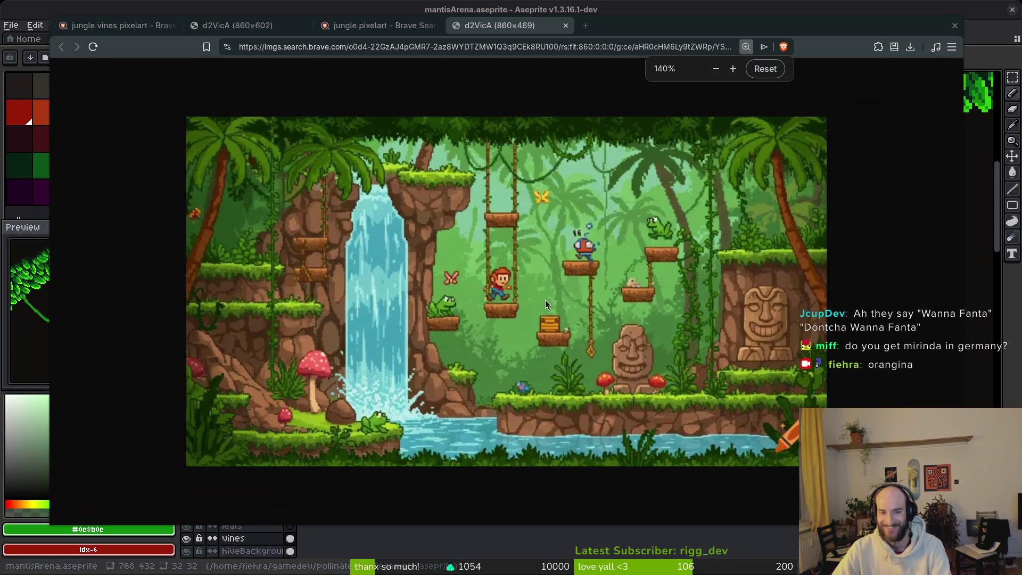
pyautogui.scroll(1, 586, 309)
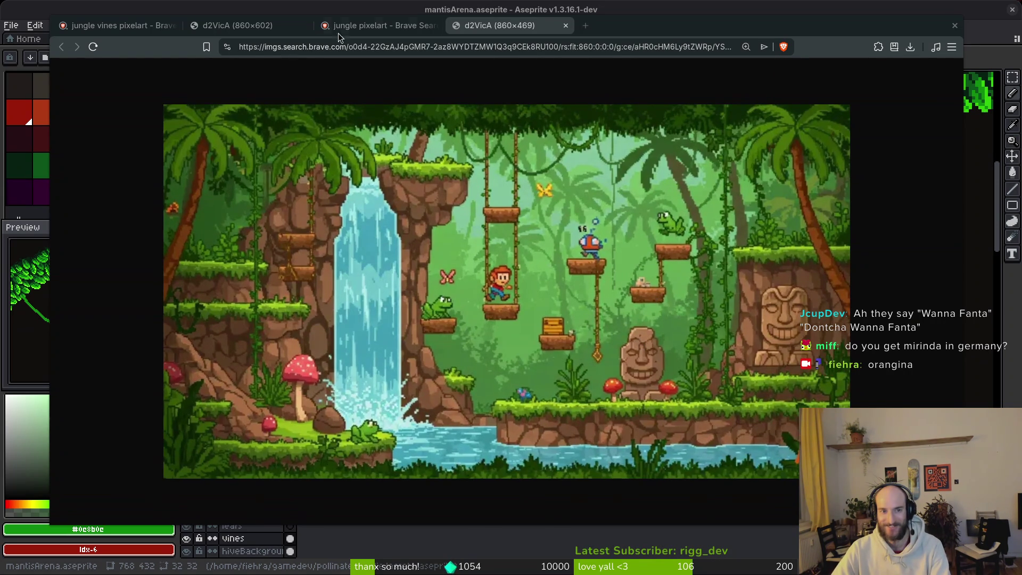
pyautogui.click(386, 26)
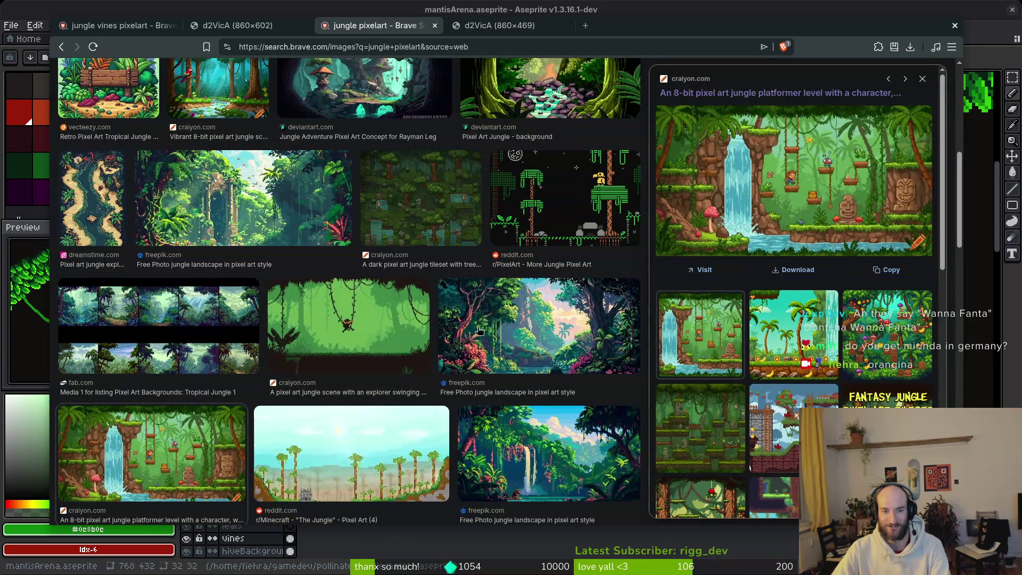
pyautogui.click(393, 319)
pyautogui.click(666, 147)
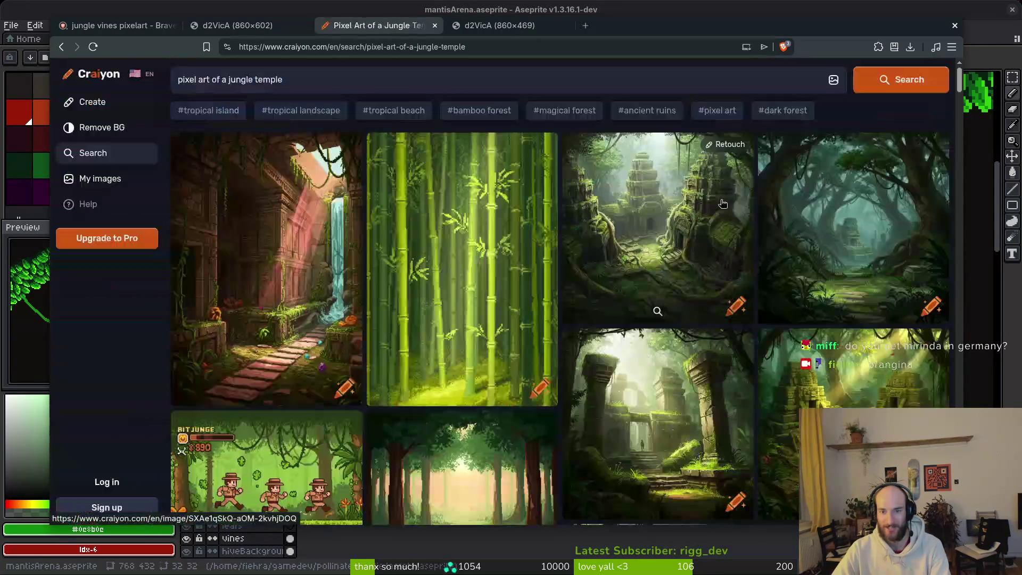
pyautogui.hotkey('alt', 'Left')
# Step: Open the vine-swinging image in a new tab, zoom in to study its vines, then return to Aseprite
pyautogui.rightClick(786, 138)
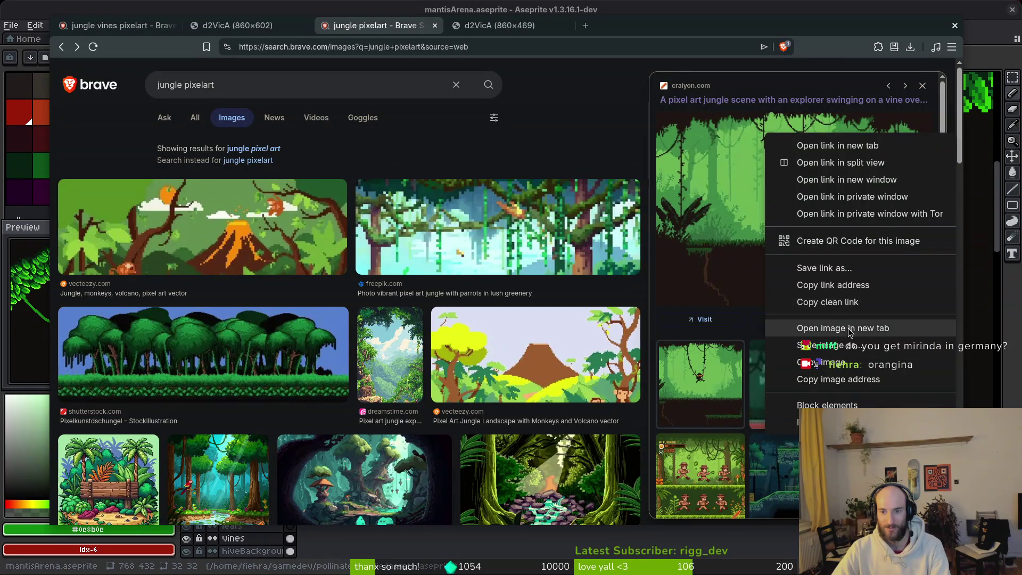
pyautogui.click(831, 329)
pyautogui.click(629, 25)
pyautogui.hotkey('ctrl', '+')
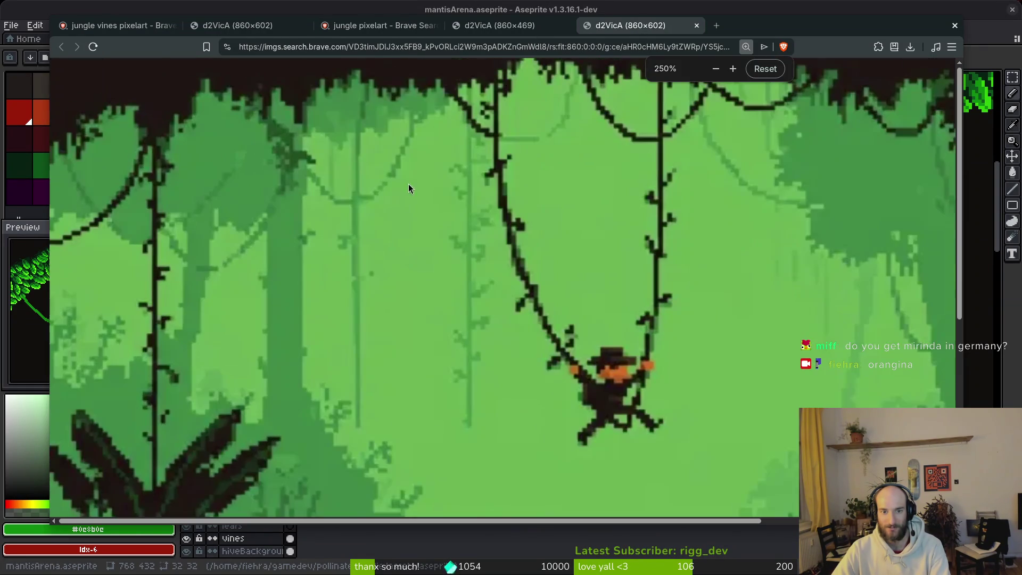
pyautogui.hotkey('ctrl', '-')
pyautogui.hotkey('ctrl', '-')
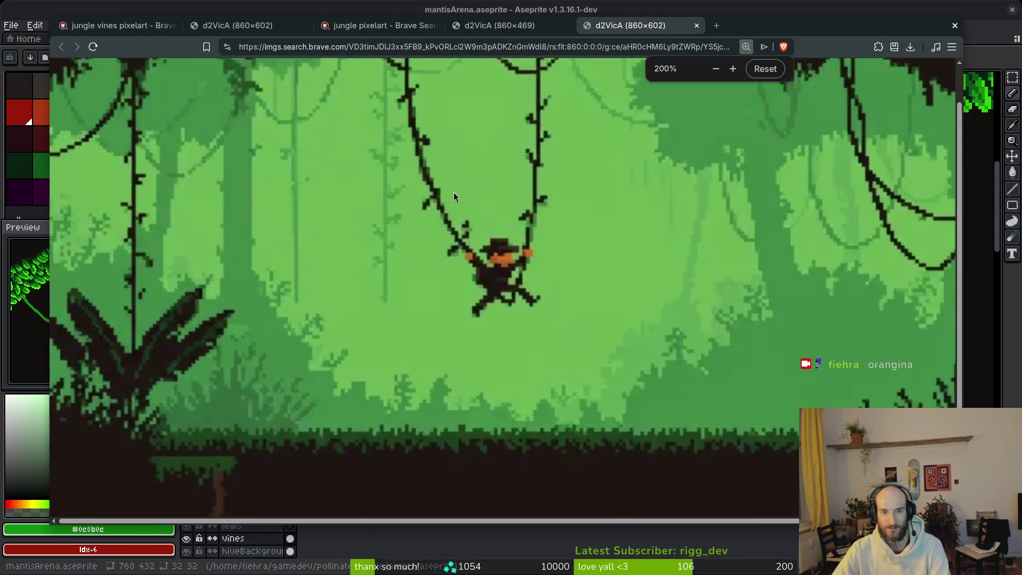
pyautogui.scroll(2, 858, 218)
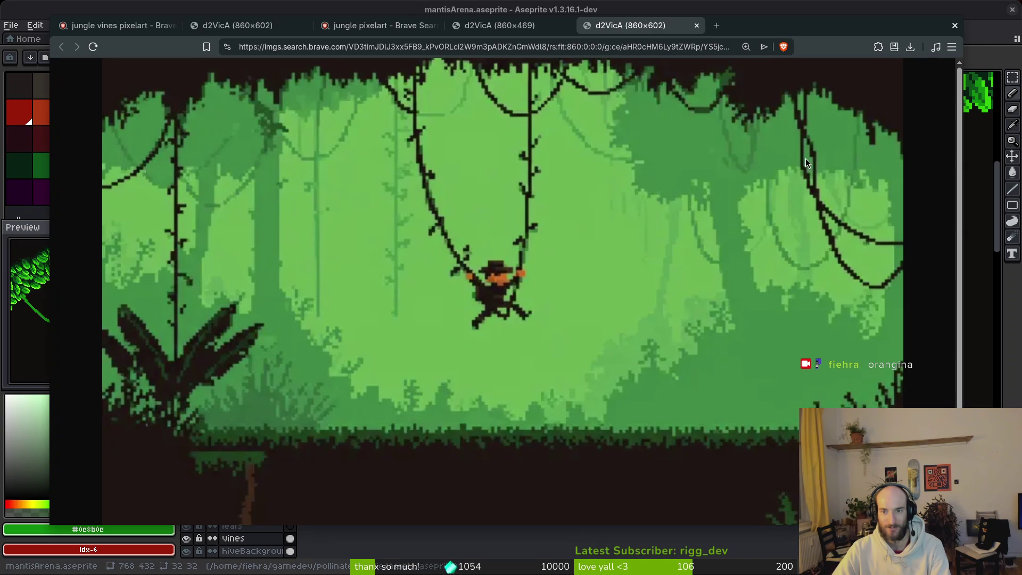
pyautogui.hotkey('alt', 'Tab')
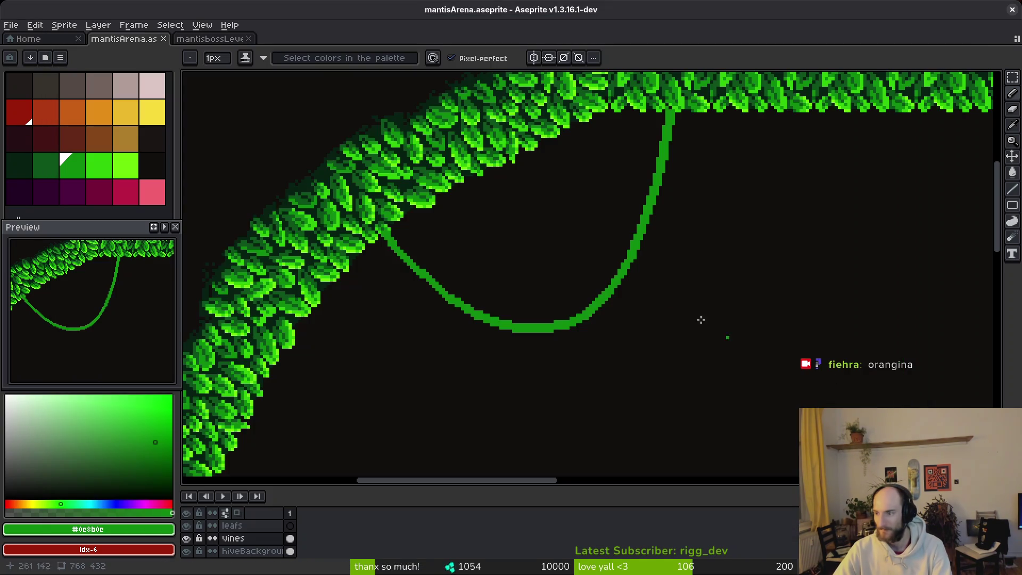
# Step: With vine green and a 3px brush, draw a vine looping down from the top-right leaves
pyautogui.moveTo(621, 212); pyautogui.dragTo(637, 247)
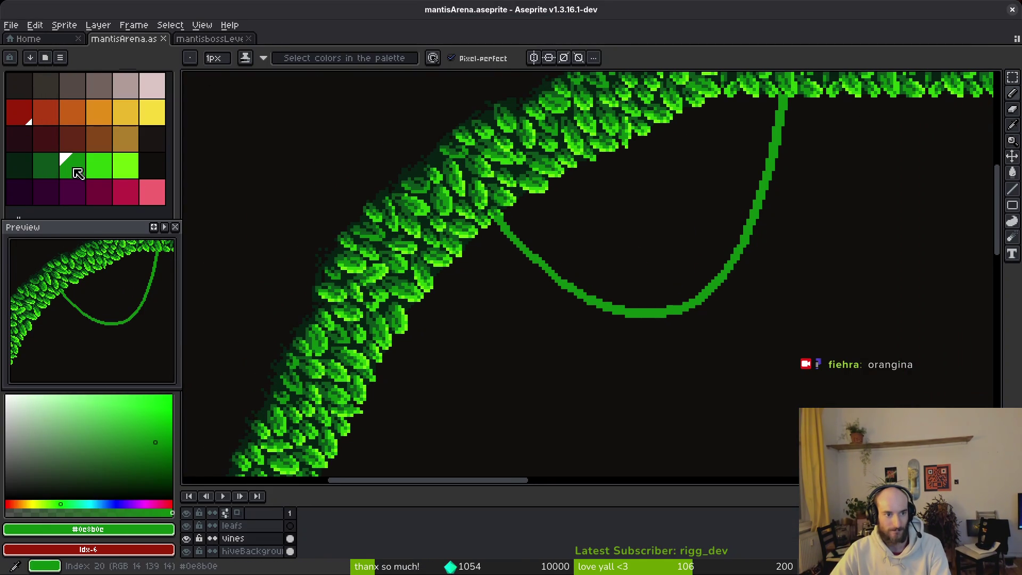
pyautogui.click(73, 165)
pyautogui.scroll(4, 674, 240)
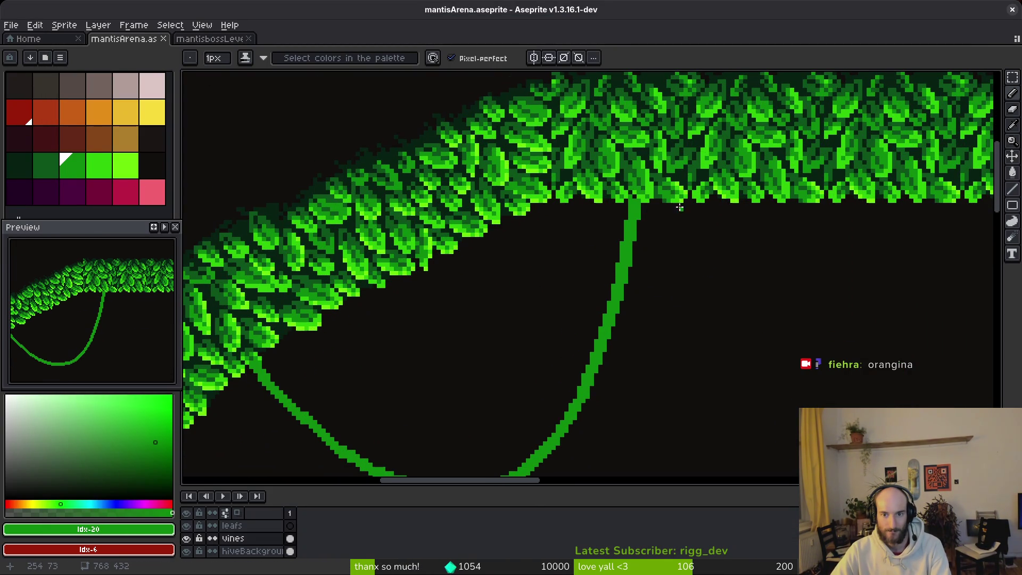
pyautogui.scroll(1, 687, 205)
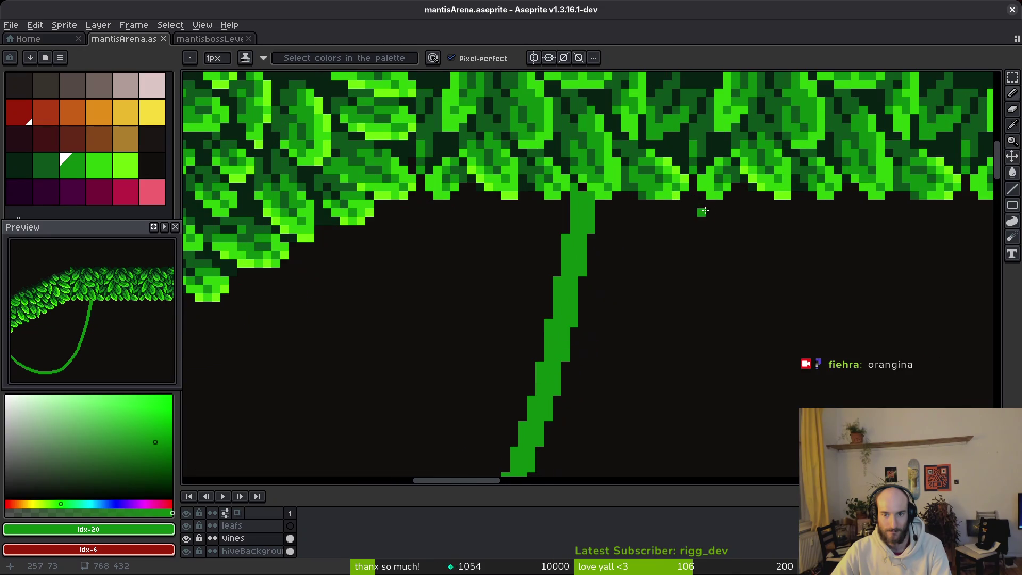
pyautogui.press('+')
pyautogui.moveTo(742, 198)
pyautogui.mouseDown()
pyautogui.moveTo(740, 265)
pyautogui.moveTo(717, 348)
pyautogui.moveTo(675, 384)
pyautogui.moveTo(642, 357)
pyautogui.moveTo(630, 257)
pyautogui.mouseUp()
pyautogui.scroll(-3, 629, 258)
pyautogui.hotkey('ctrl', 'z')
pyautogui.scroll(2, 629, 261)
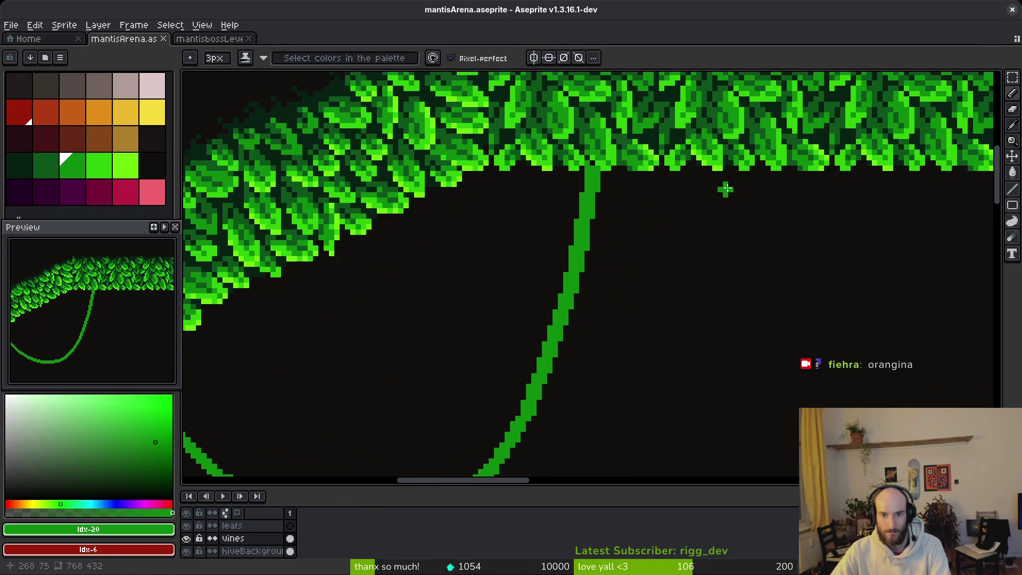
pyautogui.moveTo(758, 173); pyautogui.dragTo(644, 373)
pyautogui.moveTo(648, 372); pyautogui.dragTo(744, 203)
pyautogui.hotkey('ctrl', 'z')
pyautogui.scroll(2, 783, 213)
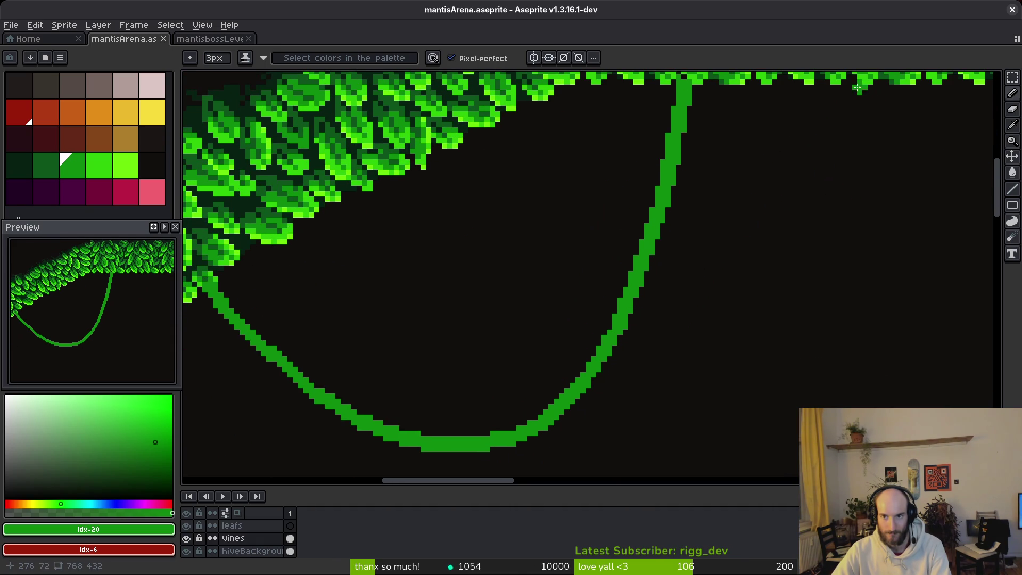
pyautogui.moveTo(855, 91)
pyautogui.mouseDown()
pyautogui.moveTo(785, 274)
pyautogui.moveTo(742, 333)
pyautogui.moveTo(660, 384)
pyautogui.moveTo(539, 382)
pyautogui.moveTo(482, 337)
pyautogui.moveTo(428, 258)
pyautogui.moveTo(408, 186)
pyautogui.moveTo(411, 202)
pyautogui.mouseUp()
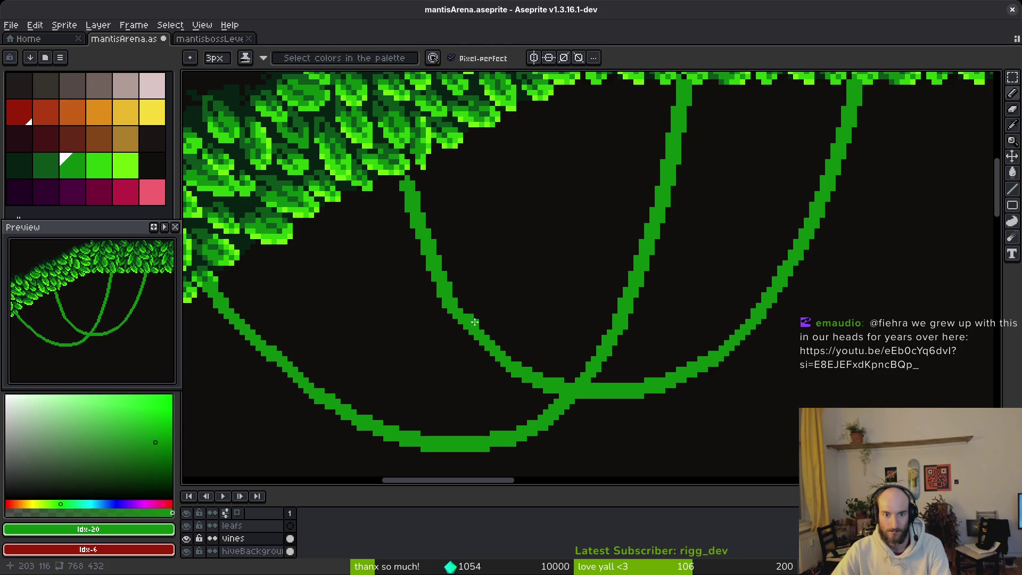
# Step: Erase the upper part of the middle vine, leaving a short stub
pyautogui.press('e')
pyautogui.moveTo(487, 349)
pyautogui.mouseDown()
pyautogui.moveTo(423, 256)
pyautogui.moveTo(407, 184)
pyautogui.mouseUp()
pyautogui.press('f')
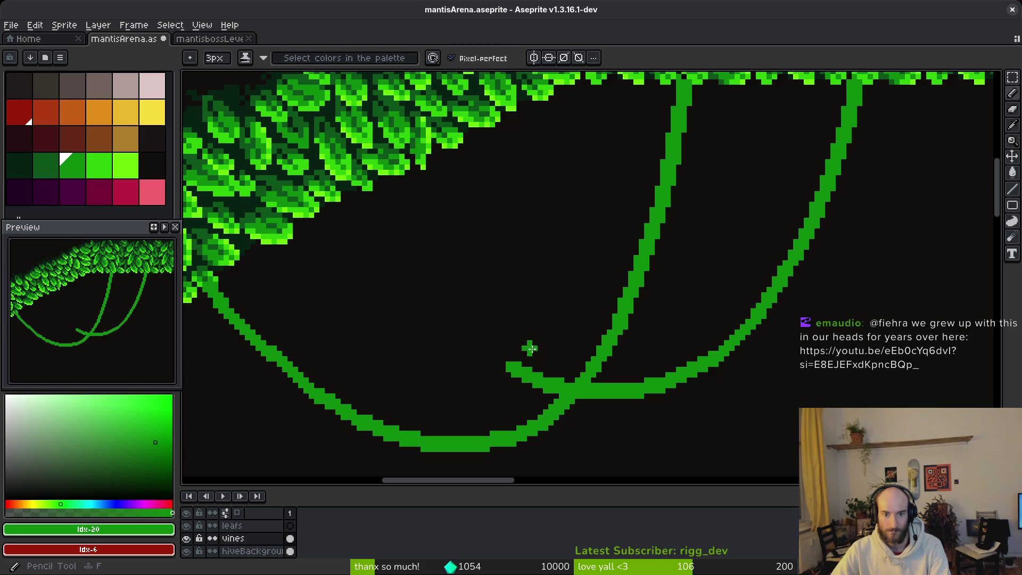
pyautogui.hscroll(5, 466, 369)
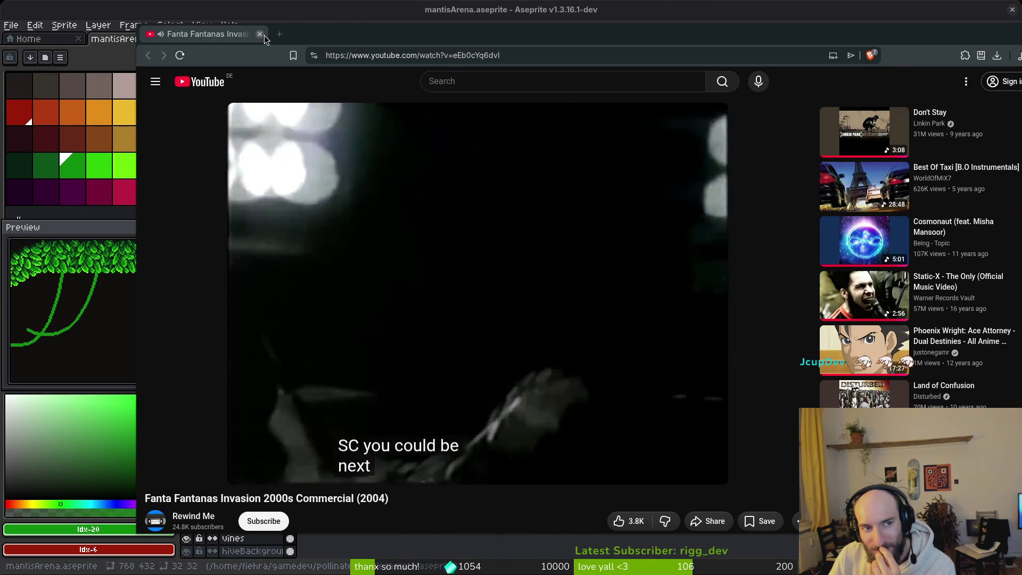
# Step: Close the browser window playing the Fanta commercial
pyautogui.click(263, 34)
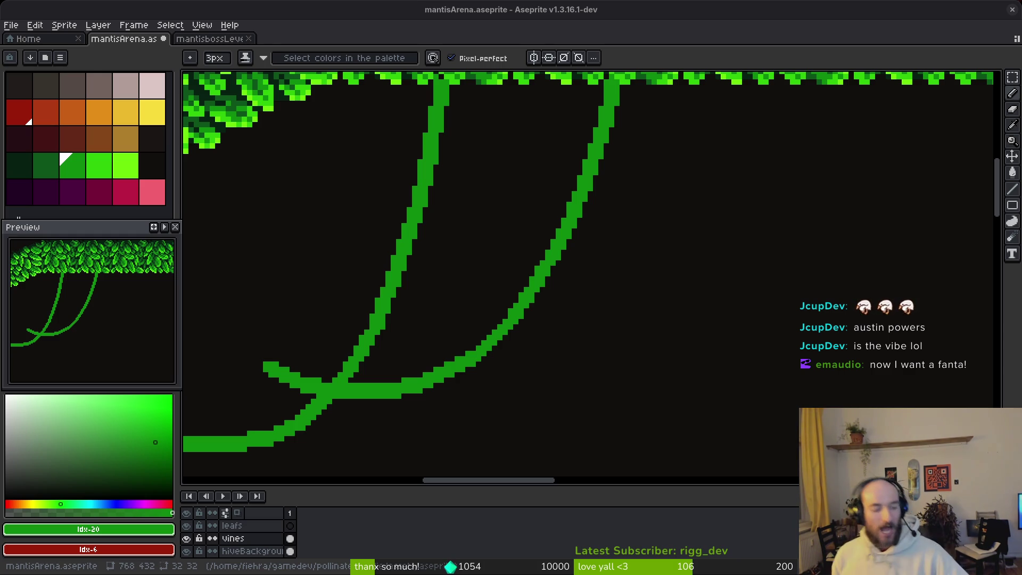
# Step: Redraw the cut vine from its stub curving up toward the leaves
pyautogui.moveTo(459, 272); pyautogui.dragTo(736, 277)
pyautogui.scroll(3, 628, 360)
pyautogui.moveTo(682, 425)
pyautogui.mouseDown()
pyautogui.moveTo(643, 387)
pyautogui.moveTo(624, 347)
pyautogui.moveTo(557, 117)
pyautogui.mouseUp()
pyautogui.scroll(1, 597, 319)
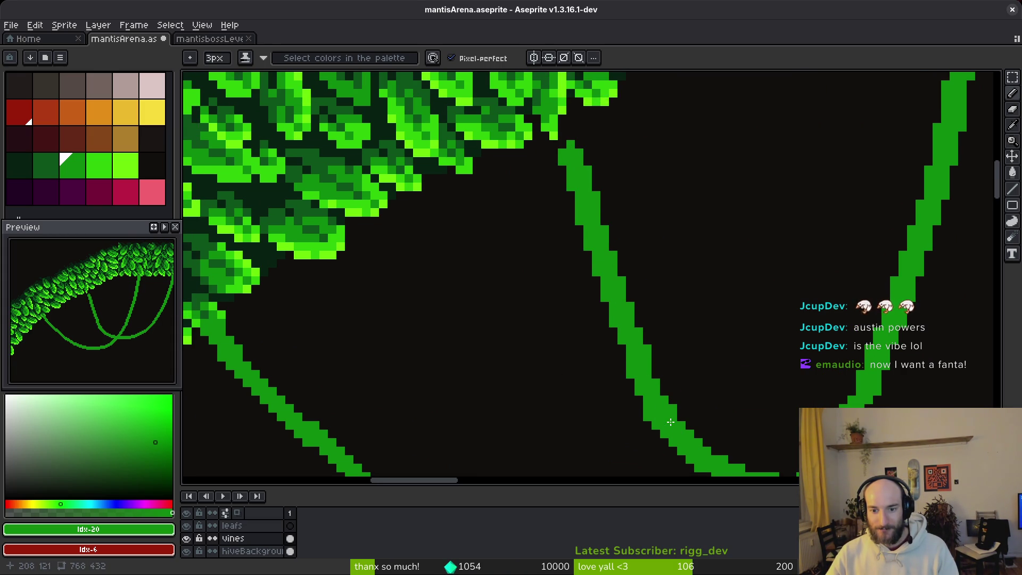
pyautogui.scroll(1, 665, 426)
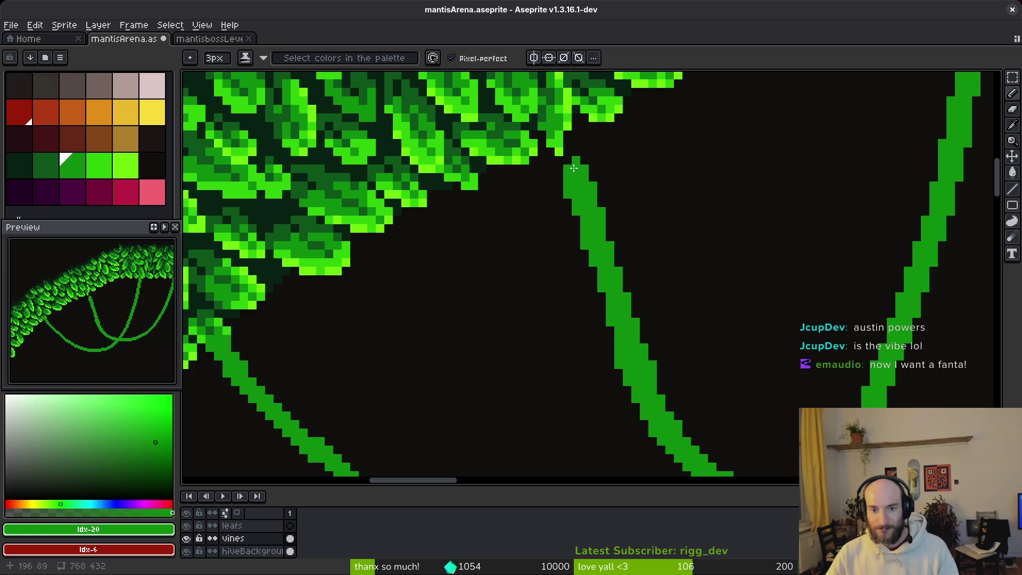
pyautogui.scroll(3, 628, 346)
pyautogui.scroll(-3, 618, 341)
pyautogui.scroll(2, 639, 396)
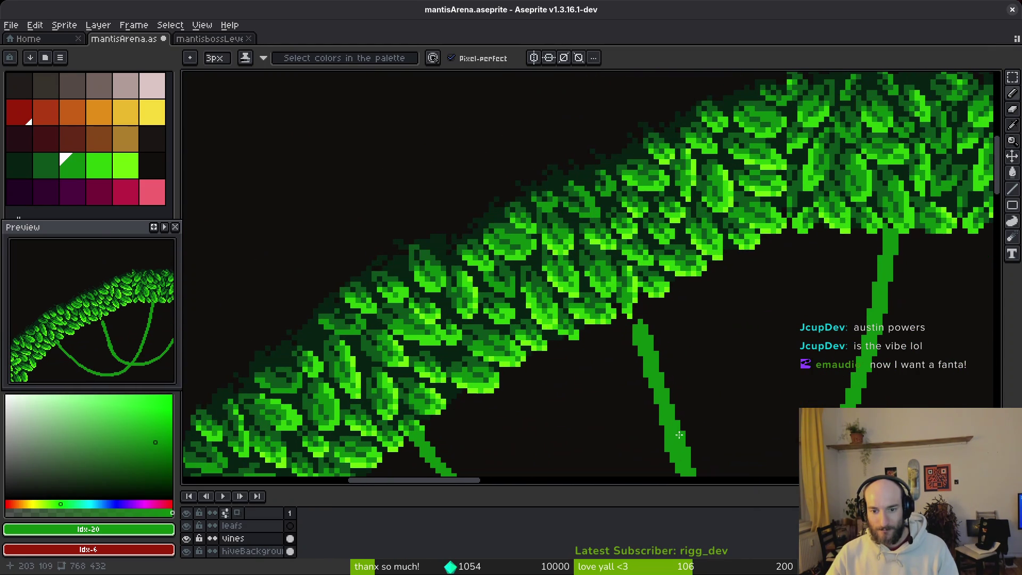
# Step: Retrace the vine's top and extend it into the leaf band
pyautogui.moveTo(675, 450); pyautogui.dragTo(655, 384)
pyautogui.scroll(-2, 655, 384)
pyautogui.press('e')
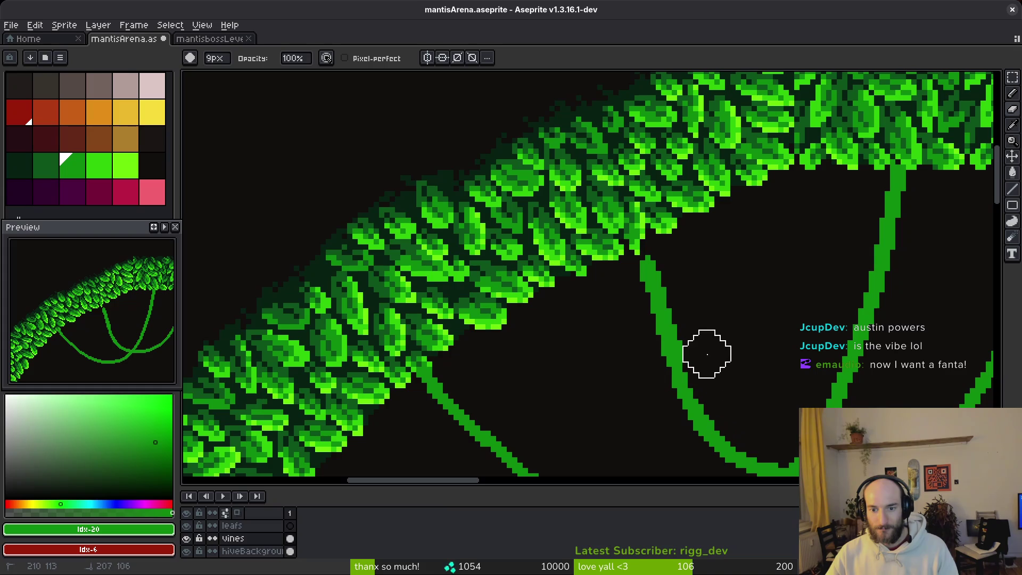
pyautogui.scroll(2, 699, 278)
pyautogui.press('b')
pyautogui.moveTo(649, 305); pyautogui.dragTo(654, 343)
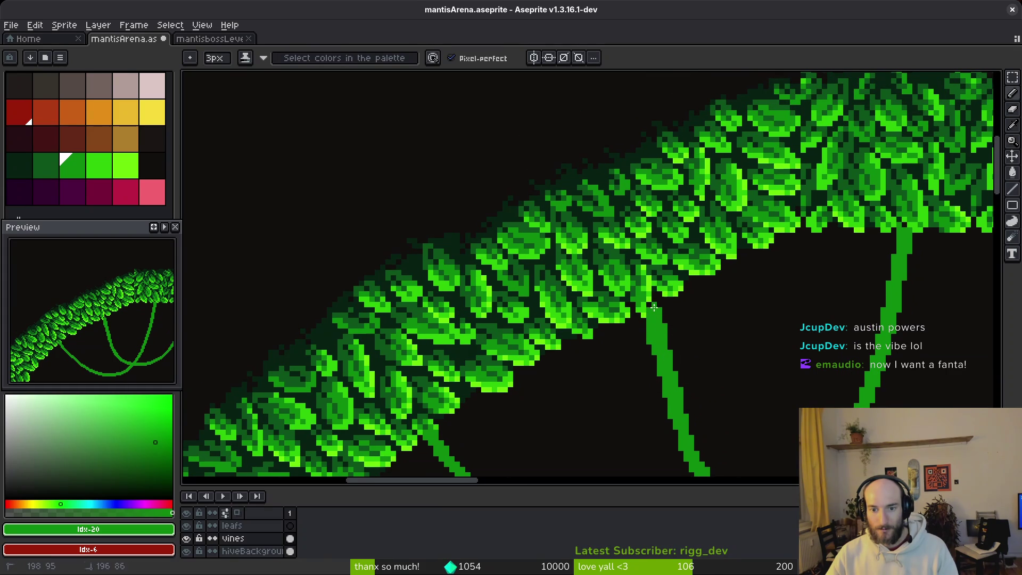
# Step: Touch up the vine's top edge with a one-pixel eraser
pyautogui.press('e')
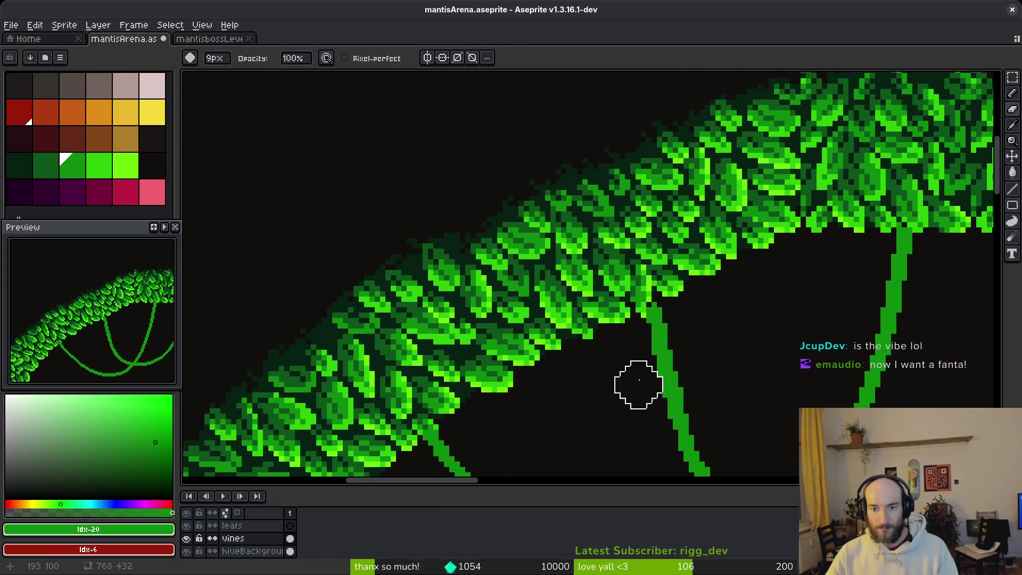
pyautogui.scroll(-1, 721, 315)
pyautogui.scroll(1, 721, 315)
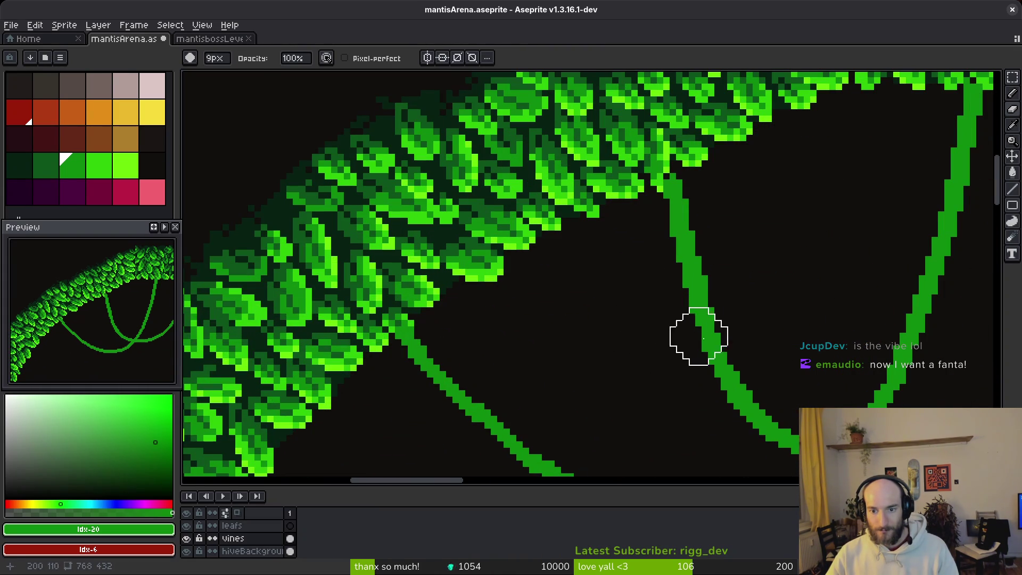
pyautogui.press('b')
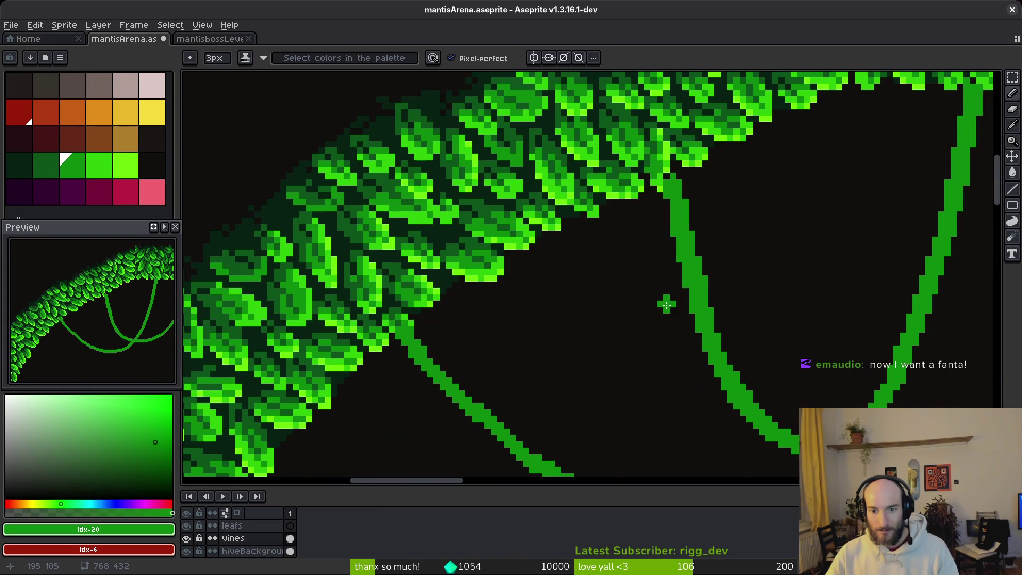
pyautogui.press('e')
pyautogui.press('-')
pyautogui.press('-')
pyautogui.press('-')
pyautogui.scroll(2, 691, 313)
pyautogui.scroll(-4, 719, 342)
pyautogui.scroll(3, 756, 364)
pyautogui.scroll(2, 734, 363)
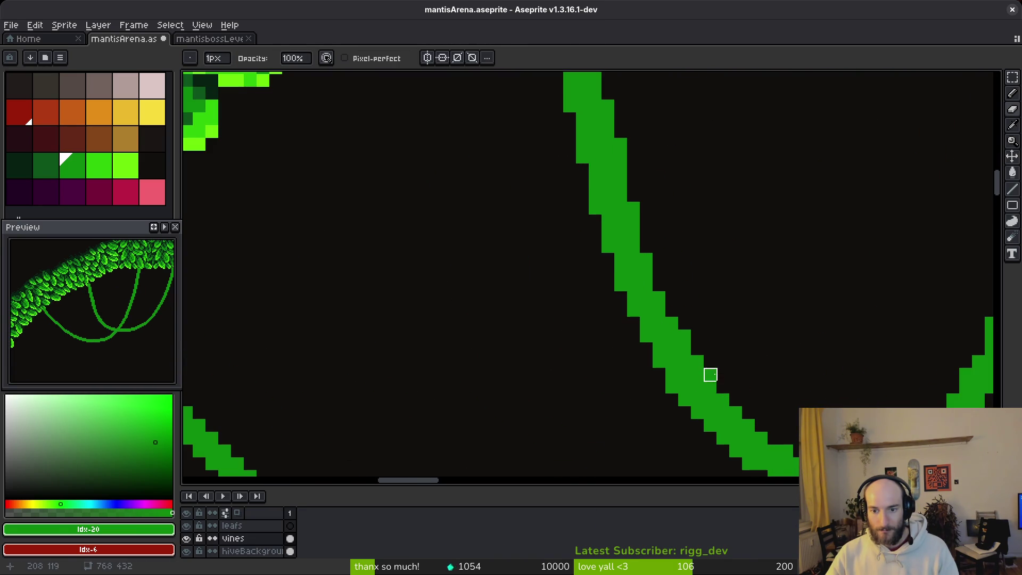
pyautogui.scroll(-3, 748, 368)
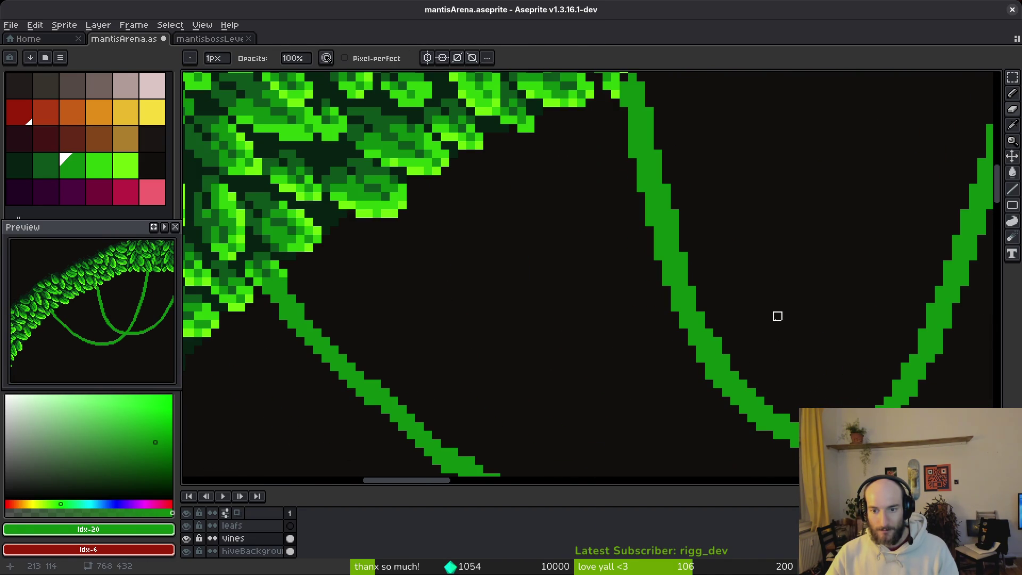
pyautogui.scroll(-1, 778, 327)
pyautogui.scroll(3, 787, 332)
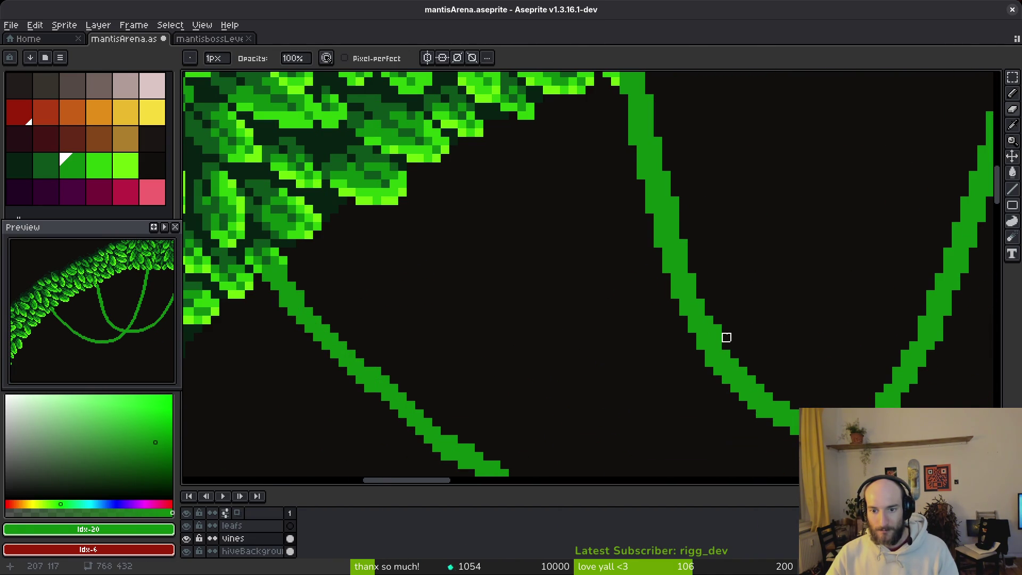
pyautogui.scroll(-3, 803, 294)
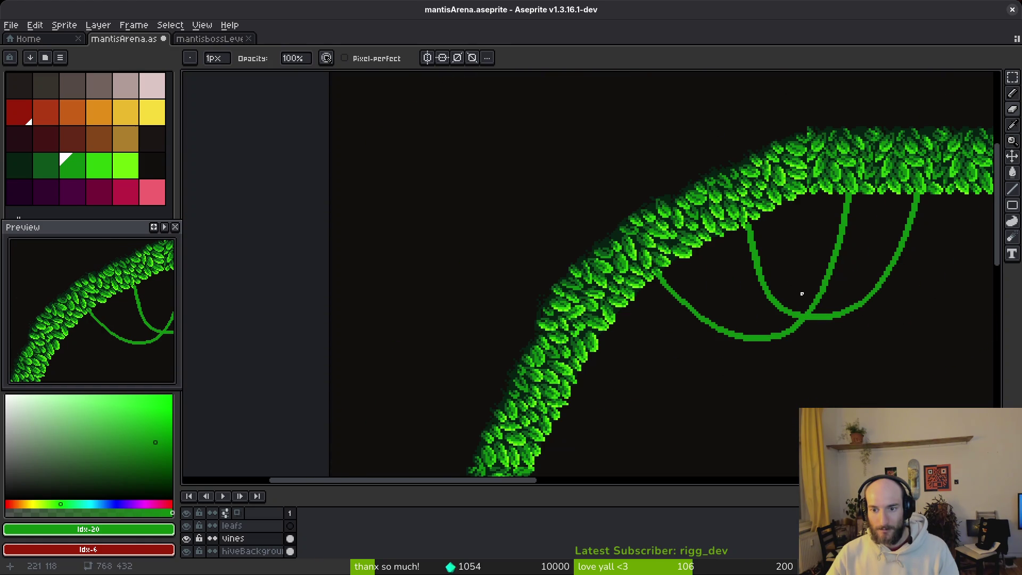
pyautogui.scroll(3, 776, 303)
pyautogui.press('f')
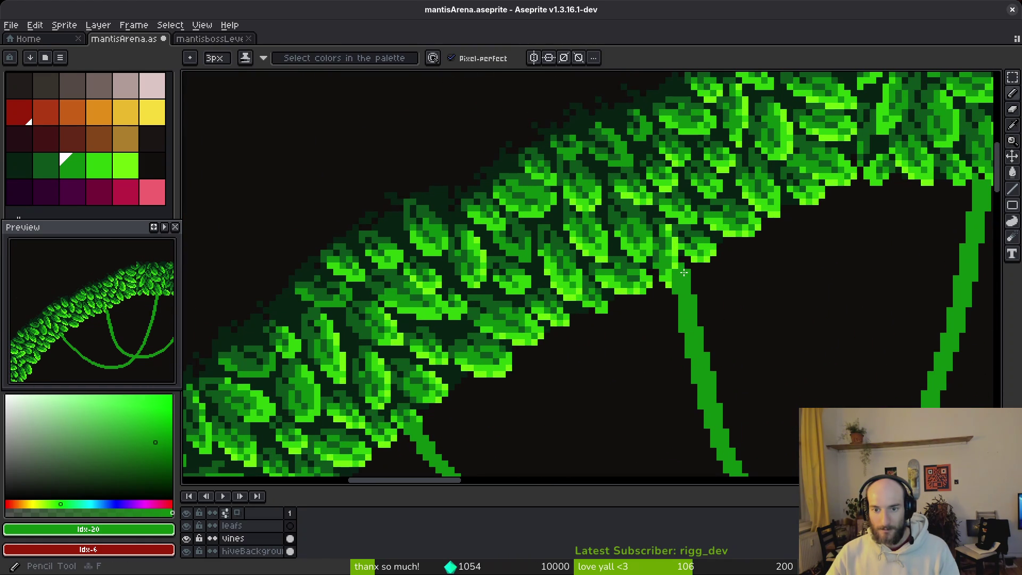
pyautogui.press('e')
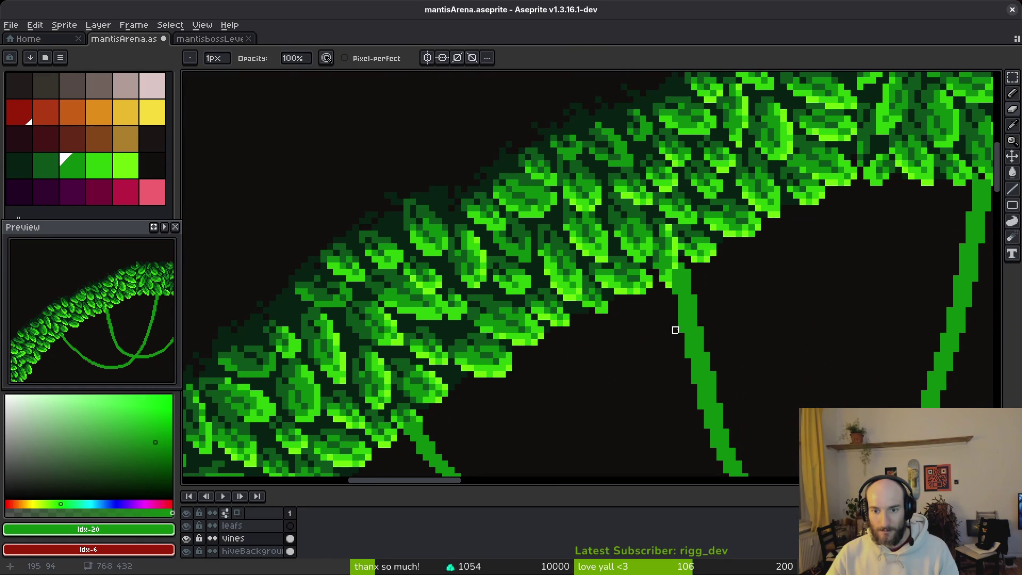
pyautogui.press('b')
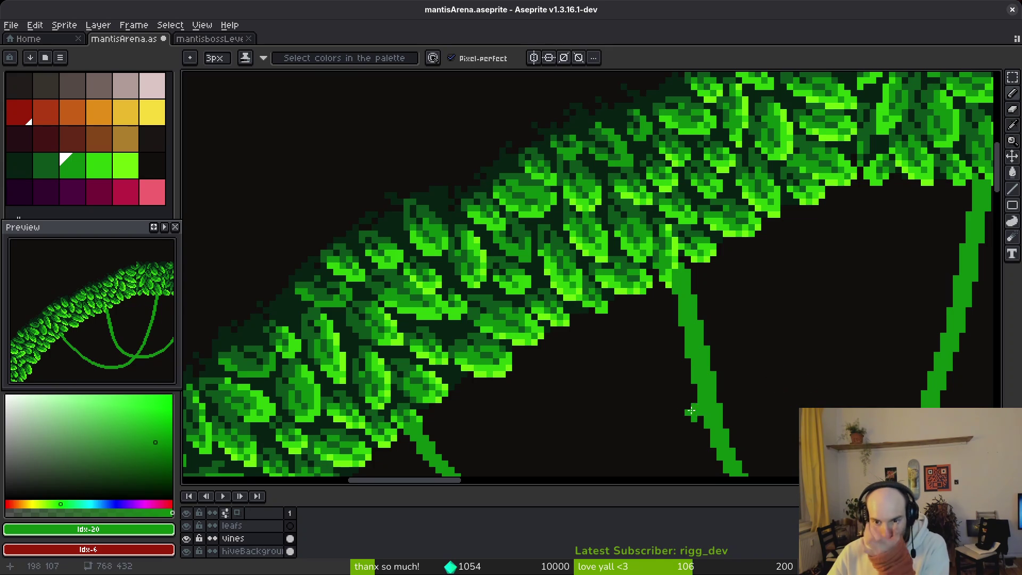
# Step: Clean up pixels along the vine's lower curve and save mantisArena.aseprite
pyautogui.moveTo(735, 411); pyautogui.dragTo(719, 323)
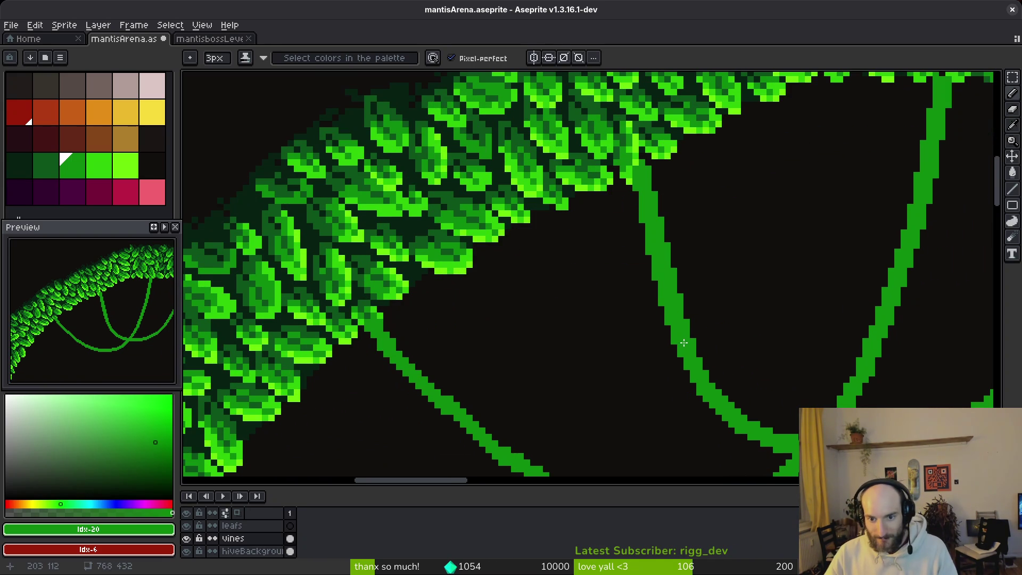
pyautogui.moveTo(724, 271); pyautogui.dragTo(738, 319)
pyautogui.press('e')
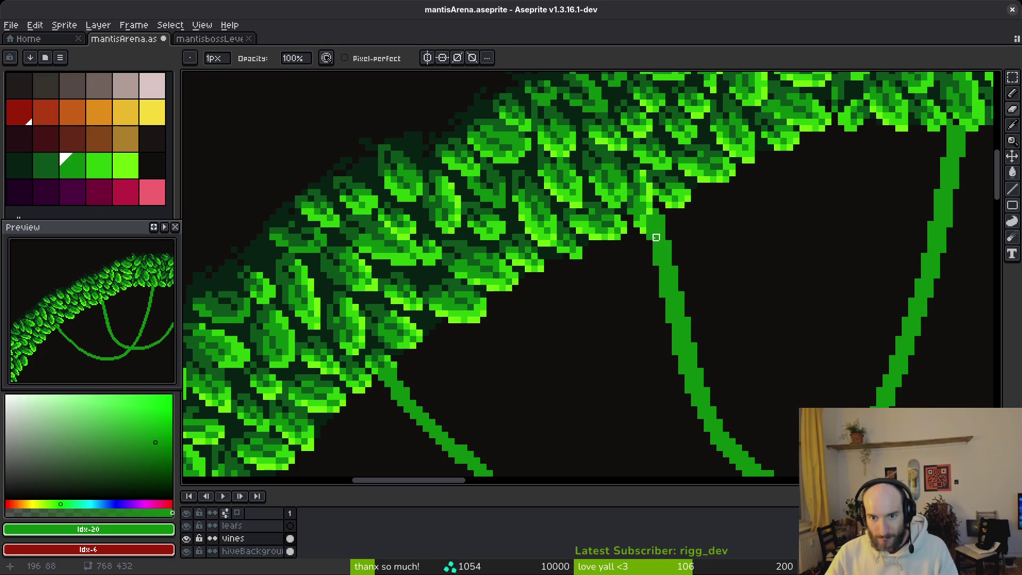
pyautogui.press('b')
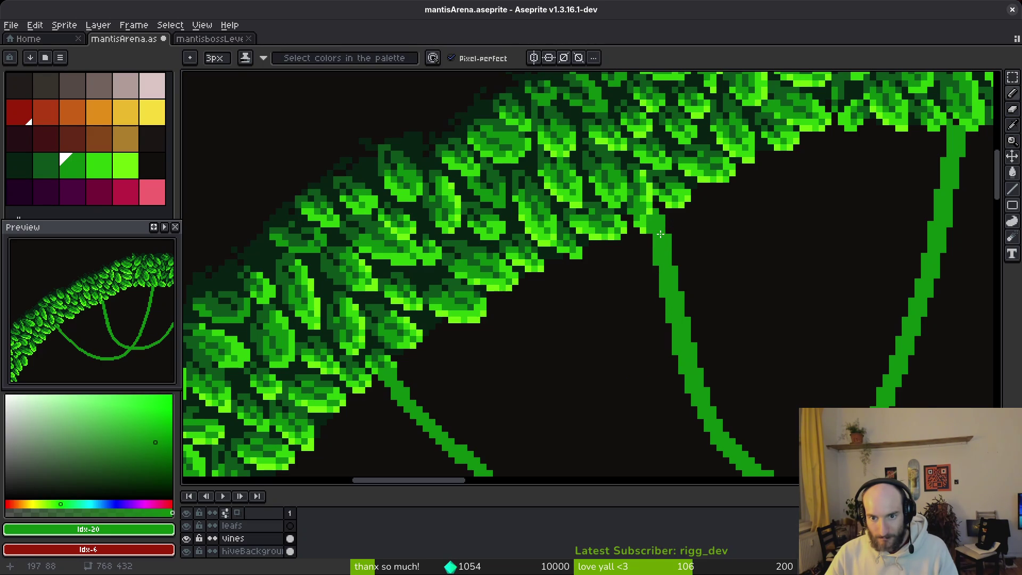
pyautogui.press('e')
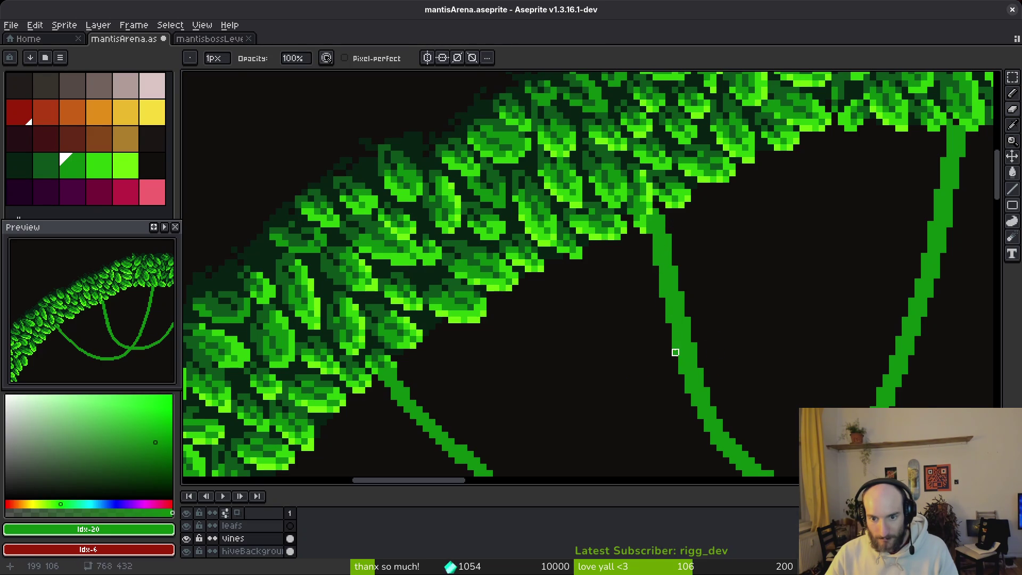
pyautogui.press('b')
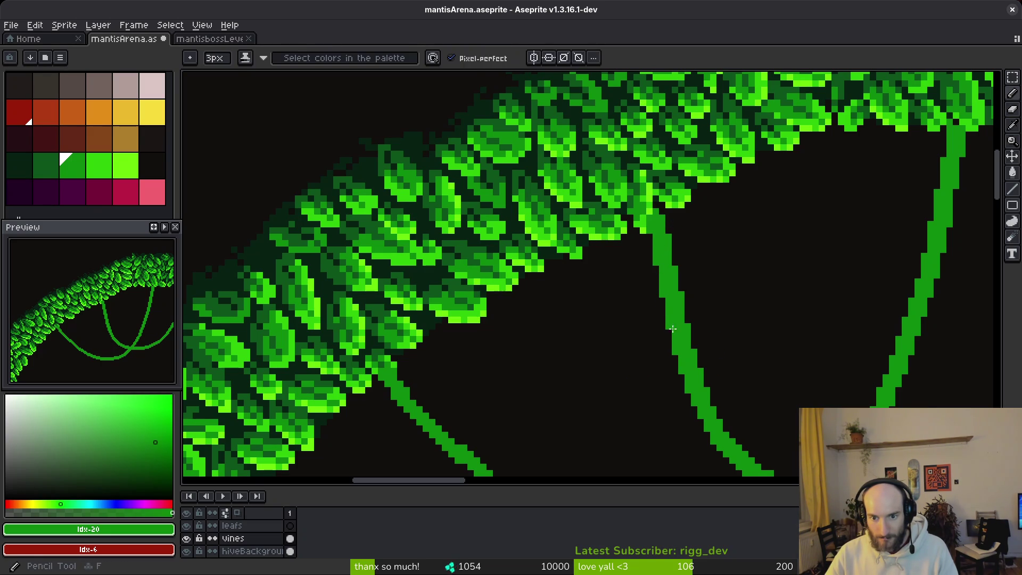
pyautogui.press('e')
pyautogui.scroll(-3, 755, 327)
pyautogui.hotkey('ctrl', 's')
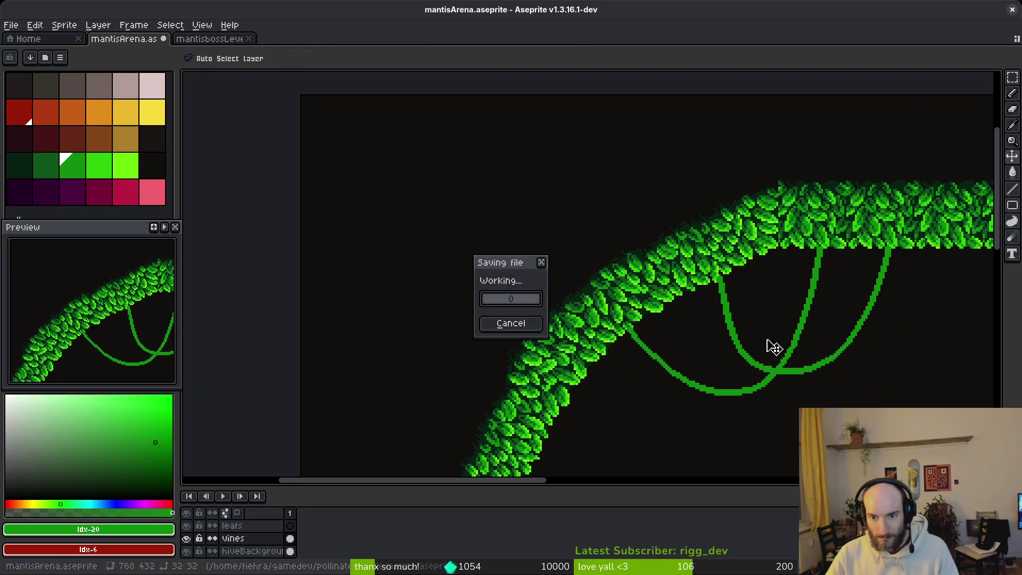
pyautogui.scroll(-3, 751, 341)
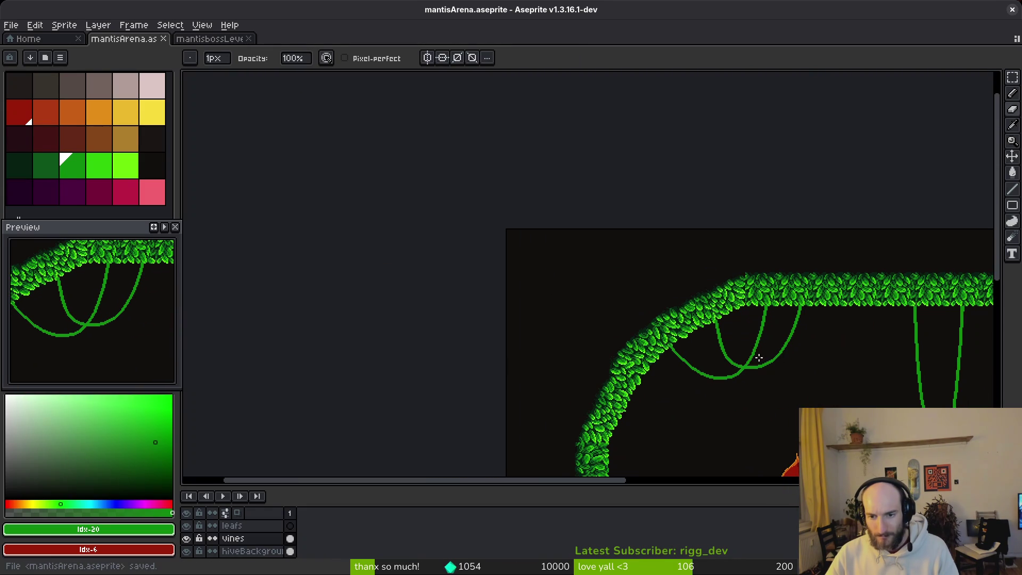
pyautogui.scroll(5, 745, 343)
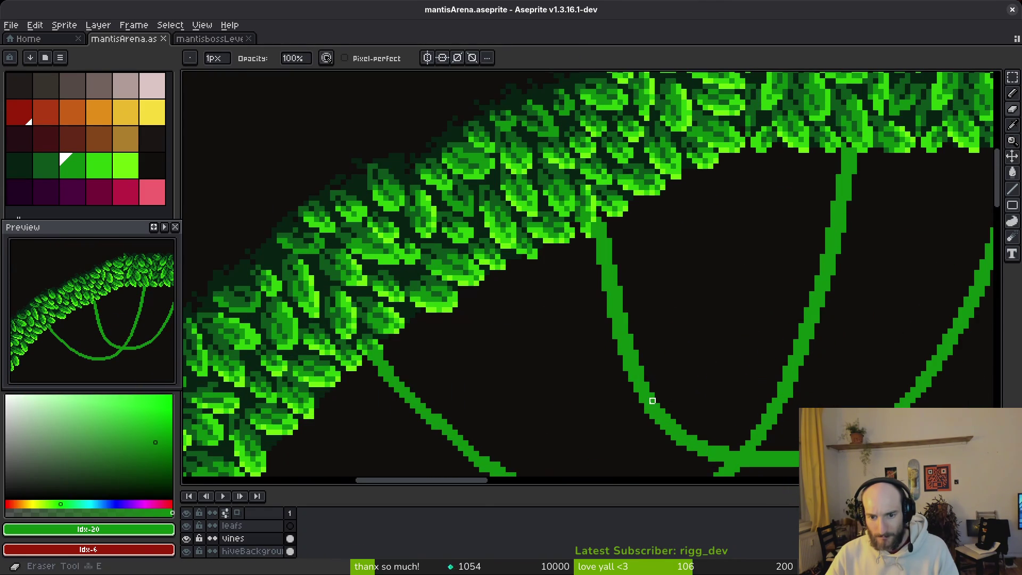
pyautogui.press('b')
pyautogui.moveTo(627, 369); pyautogui.dragTo(617, 348)
pyautogui.moveTo(596, 304); pyautogui.dragTo(576, 250)
pyautogui.scroll(2, 543, 415)
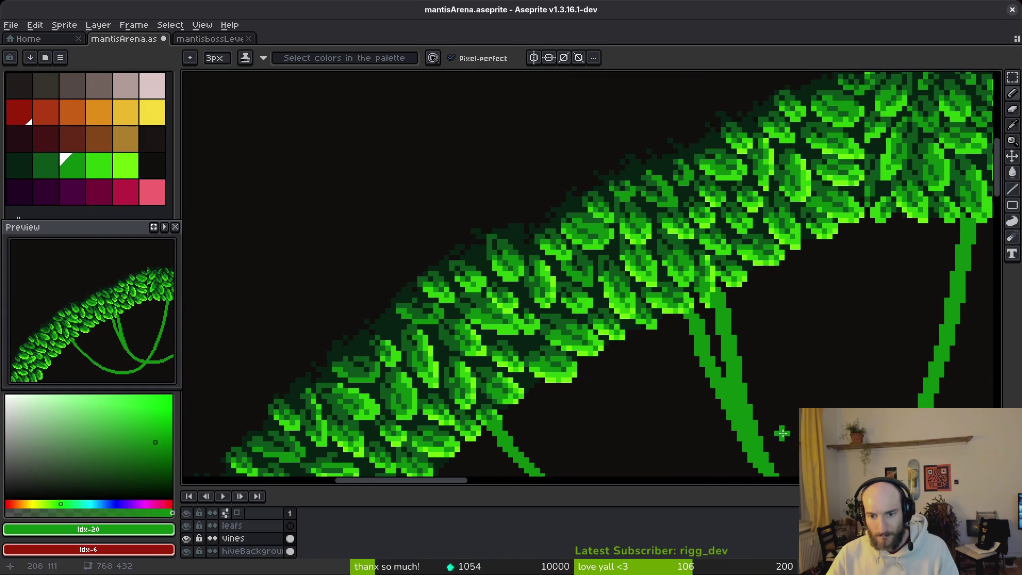
pyautogui.scroll(-2, 729, 394)
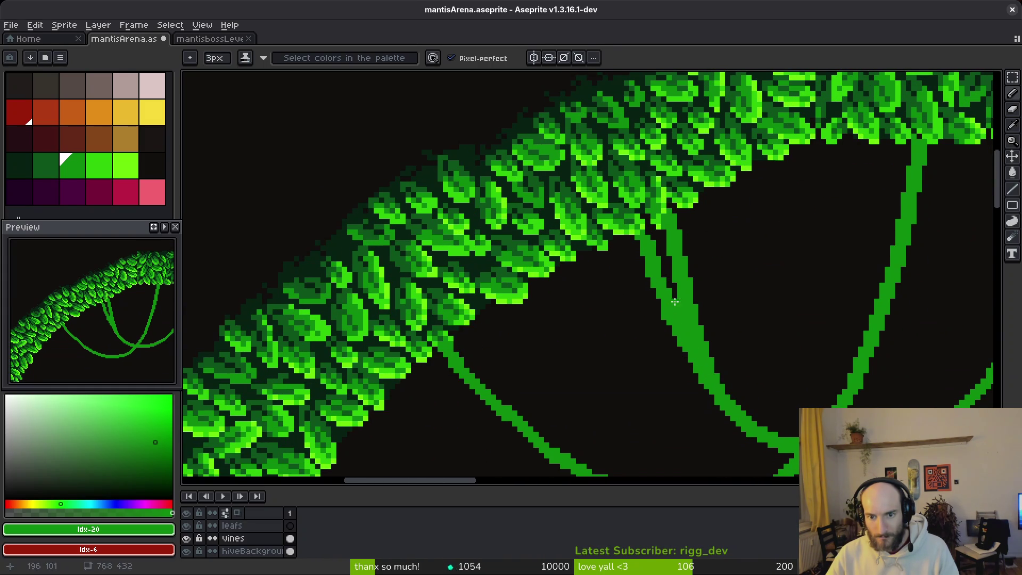
pyautogui.scroll(1, 702, 314)
pyautogui.press('e')
pyautogui.moveTo(695, 348); pyautogui.dragTo(676, 293)
pyautogui.scroll(1, 676, 292)
pyautogui.moveTo(758, 434); pyautogui.dragTo(706, 393)
pyautogui.hotkey('ctrl', 'z')
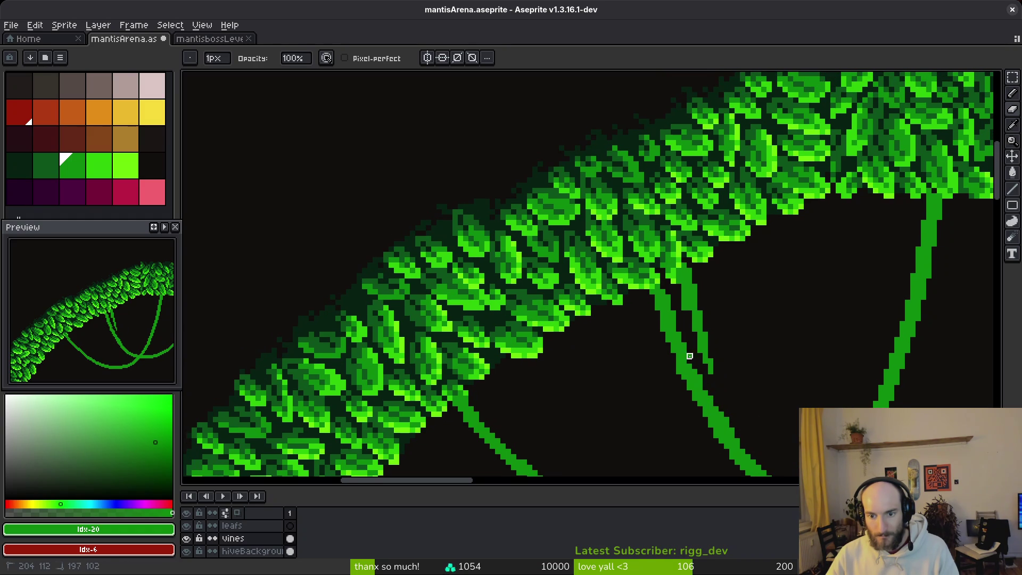
pyautogui.scroll(-1, 695, 361)
pyautogui.scroll(1, 685, 388)
pyautogui.press('b')
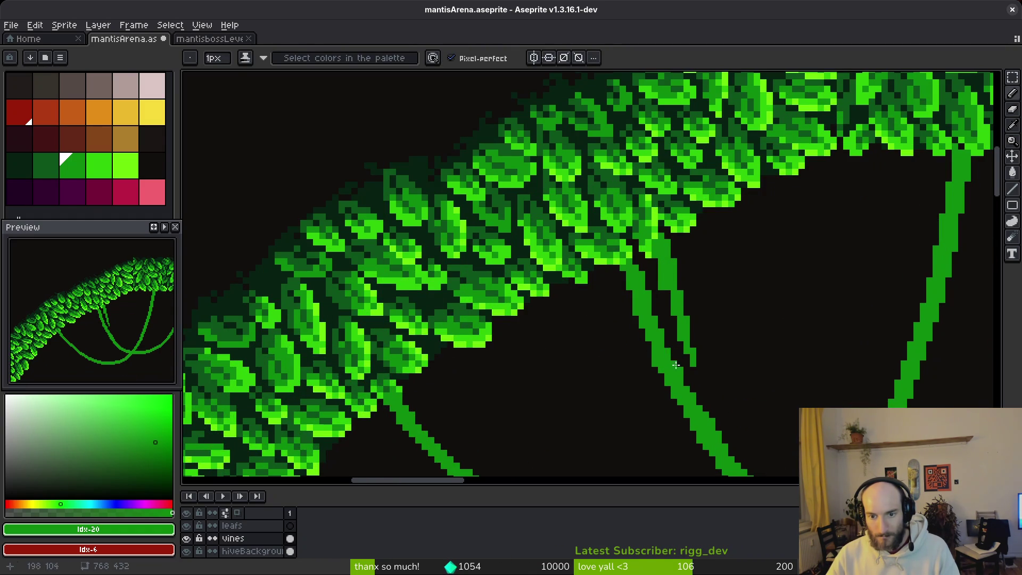
pyautogui.scroll(-3, 686, 303)
pyautogui.press('e')
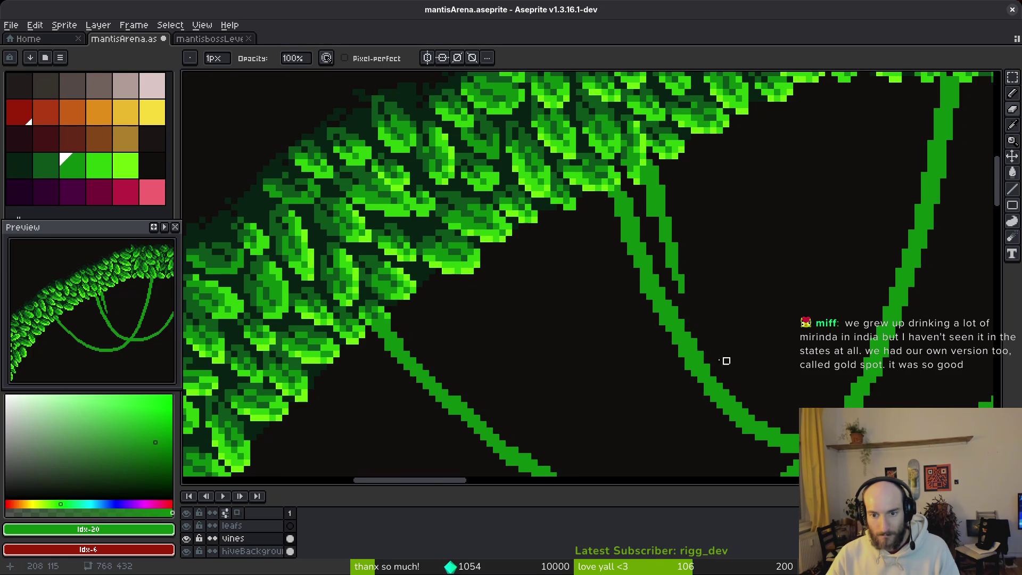
pyautogui.scroll(-3, 695, 341)
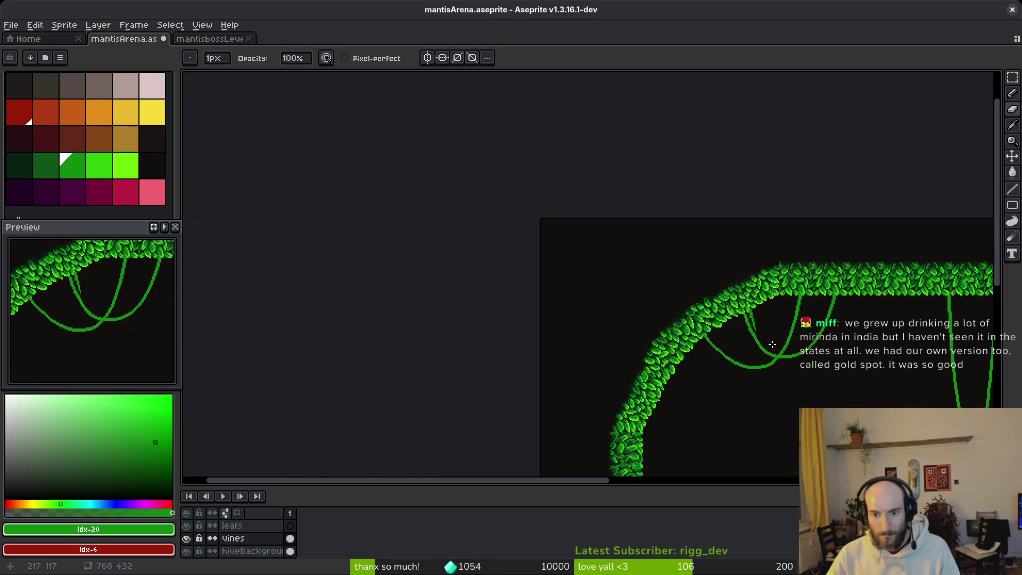
pyautogui.scroll(3, 695, 341)
pyautogui.press('b')
pyautogui.scroll(2, 694, 318)
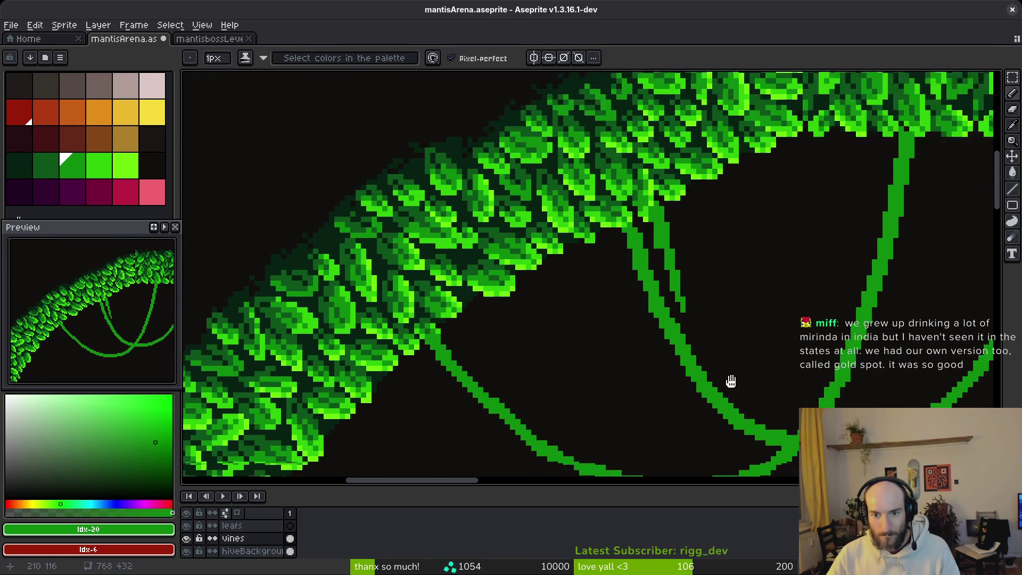
pyautogui.scroll(1, 684, 374)
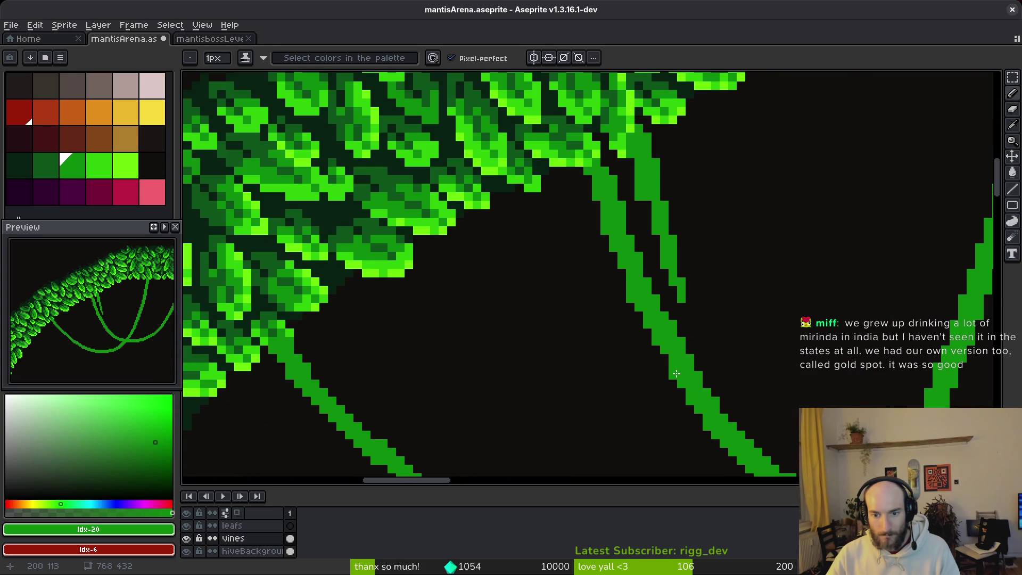
pyautogui.moveTo(718, 376); pyautogui.dragTo(712, 353)
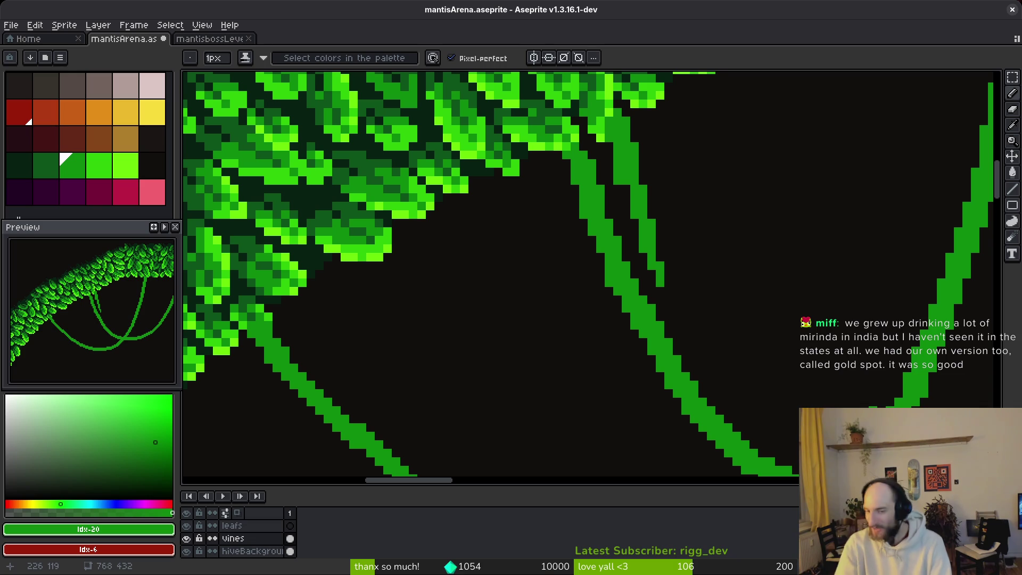
# Step: Erase most of the thin right-hand vine strand beside the loop
pyautogui.press('e')
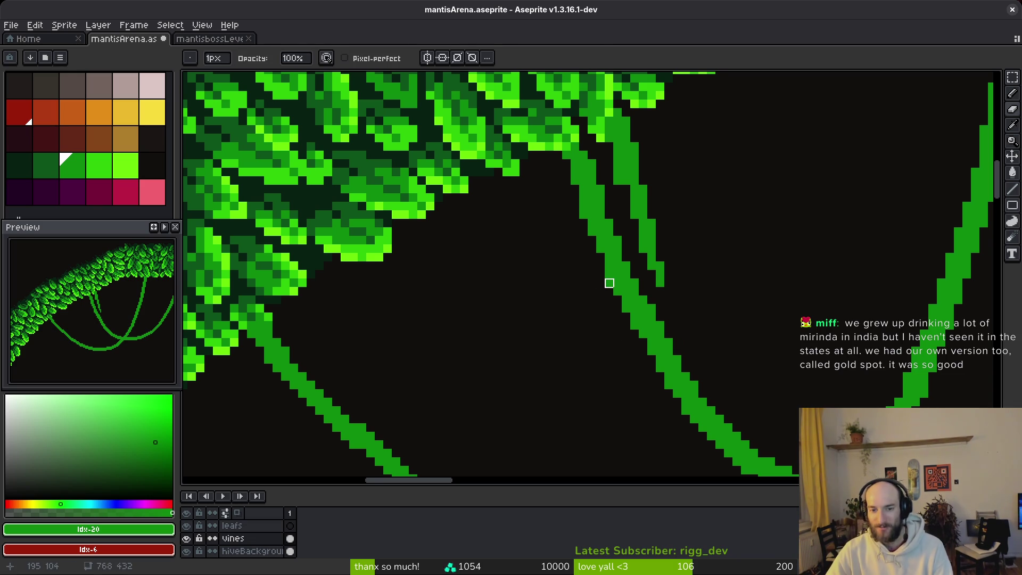
pyautogui.scroll(2, 609, 283)
pyautogui.press('b')
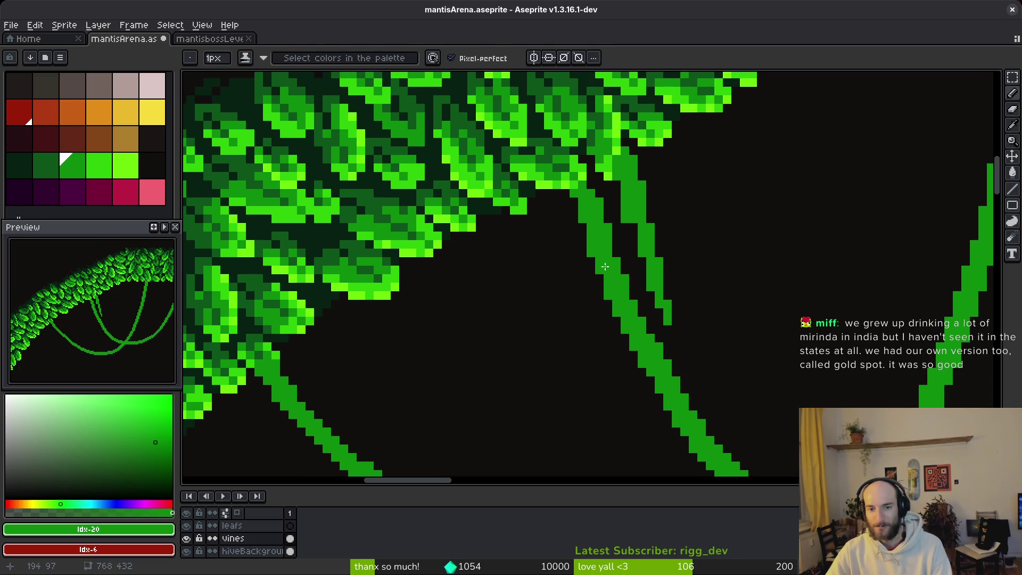
pyautogui.press('e')
pyautogui.press('b')
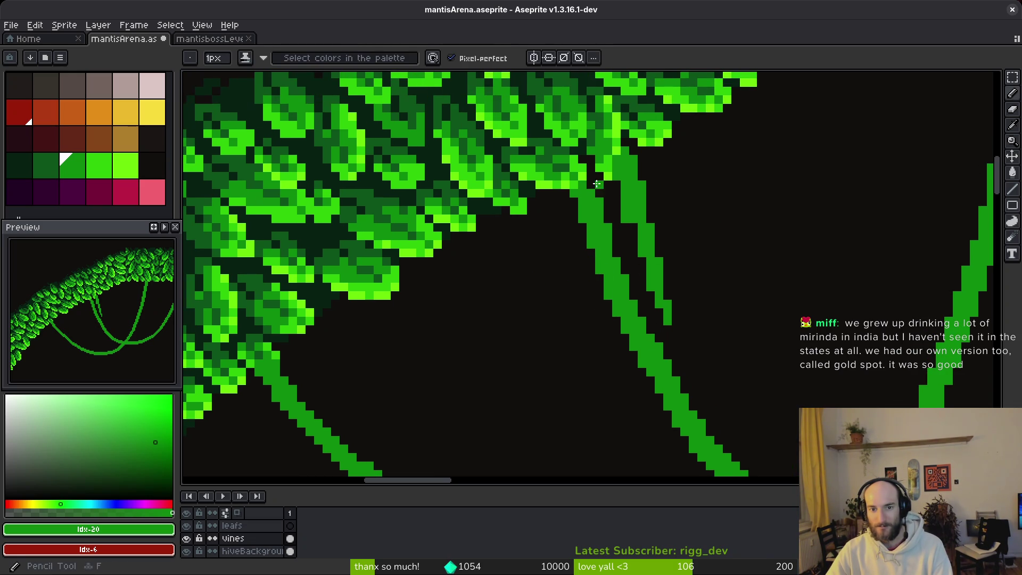
pyautogui.press('e')
pyautogui.moveTo(666, 303)
pyautogui.mouseDown()
pyautogui.moveTo(612, 160)
pyautogui.moveTo(659, 270)
pyautogui.mouseUp()
pyautogui.scroll(-3, 692, 293)
pyautogui.scroll(5, 639, 315)
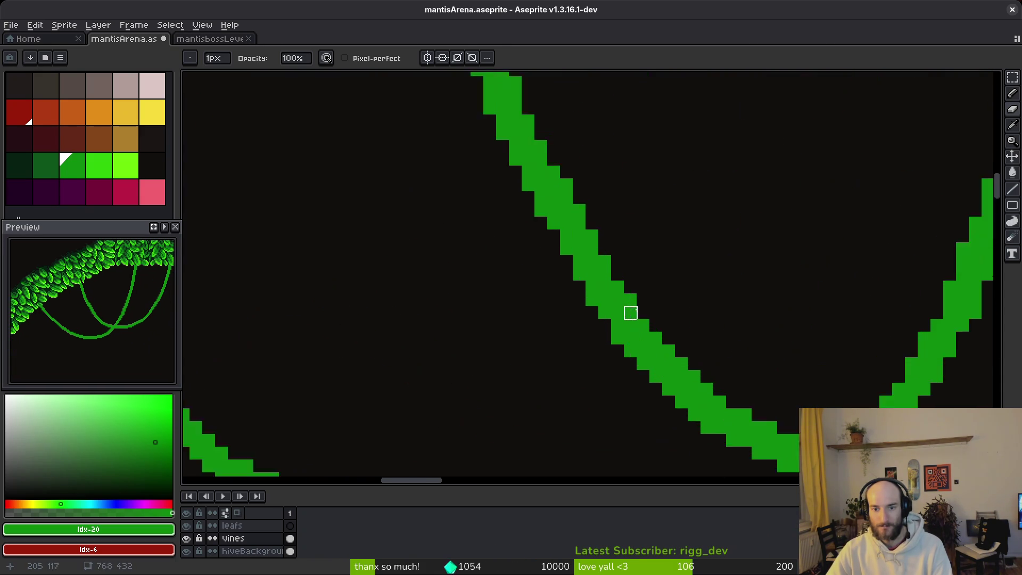
pyautogui.press('b')
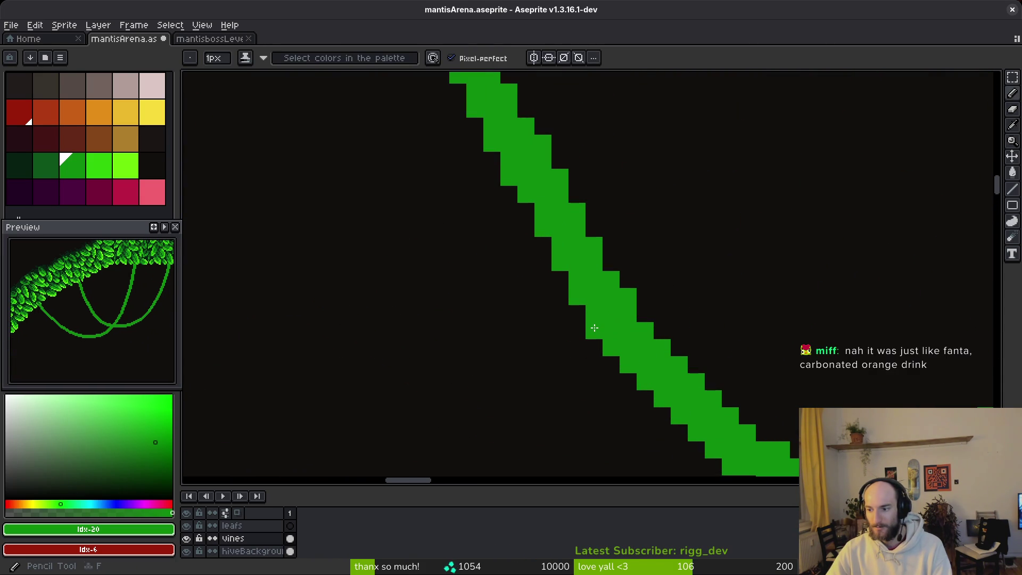
# Step: Finish touching up where the strand was removed and save mantisArena.aseprite
pyautogui.press('e')
pyautogui.scroll(-3, 762, 257)
pyautogui.scroll(2, 762, 257)
pyautogui.press('b')
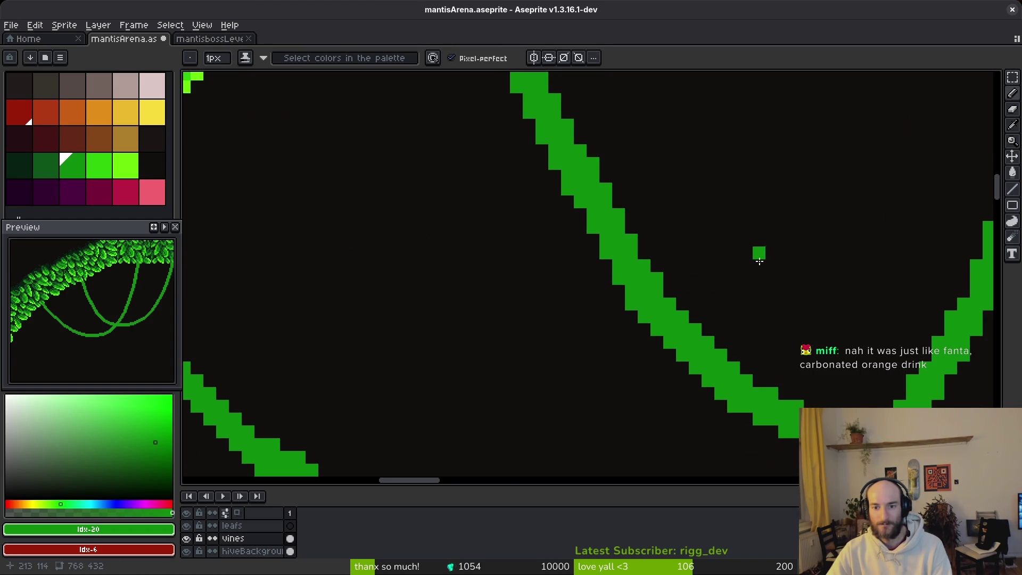
pyautogui.scroll(-3, 763, 248)
pyautogui.scroll(3, 769, 306)
pyautogui.scroll(-3, 742, 264)
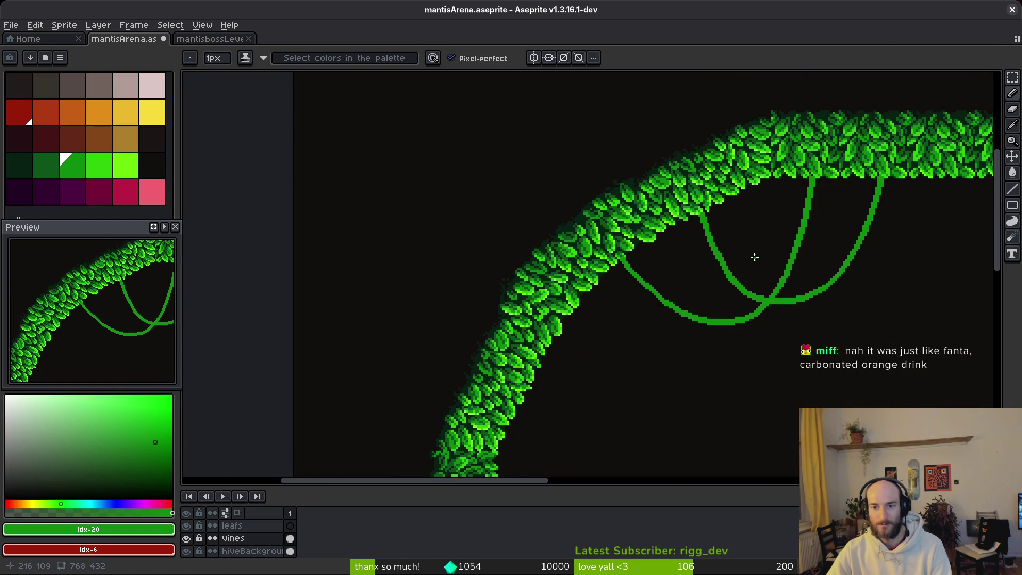
pyautogui.scroll(-3, 755, 257)
pyautogui.hotkey('ctrl', 's')
pyautogui.scroll(-1, 706, 314)
pyautogui.press('z')
pyautogui.scroll(4, 692, 266)
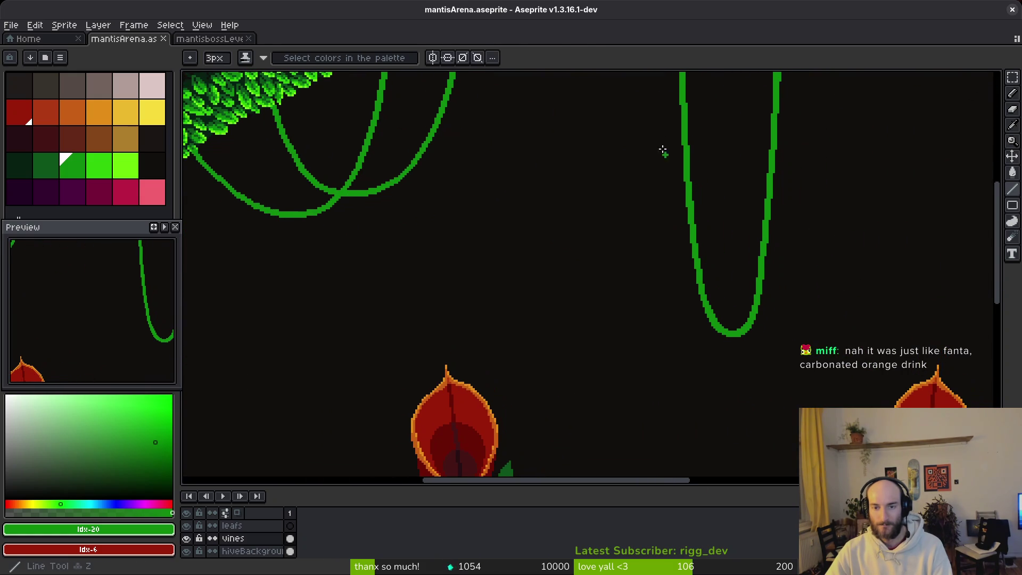
# Step: Draw a straight 3px vertical vine from the arch beside the U-shaped loop
pyautogui.scroll(1, 666, 171)
pyautogui.moveTo(667, 109)
pyautogui.mouseDown()
pyautogui.moveTo(669, 413)
pyautogui.moveTo(679, 336)
pyautogui.moveTo(685, 390)
pyautogui.mouseUp()
pyautogui.scroll(-5, 685, 391)
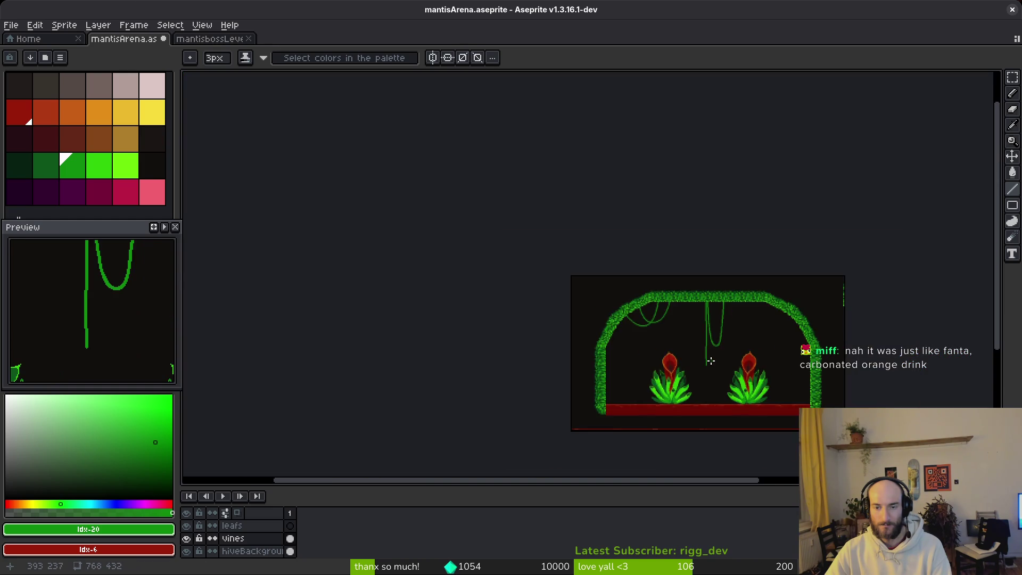
pyautogui.scroll(2, 708, 352)
pyautogui.scroll(3, 719, 330)
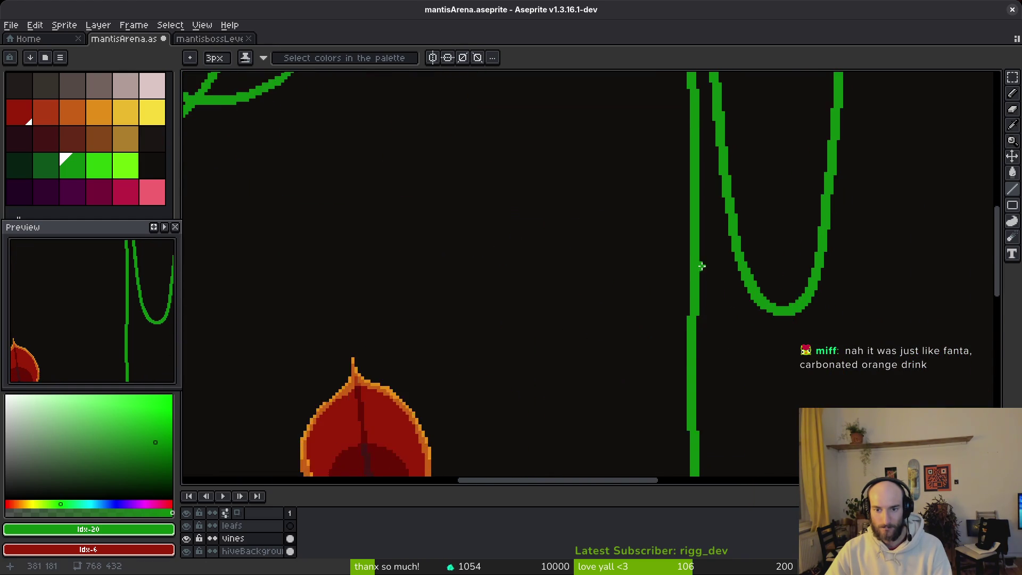
pyautogui.scroll(-3, 707, 286)
pyautogui.scroll(-1, 685, 290)
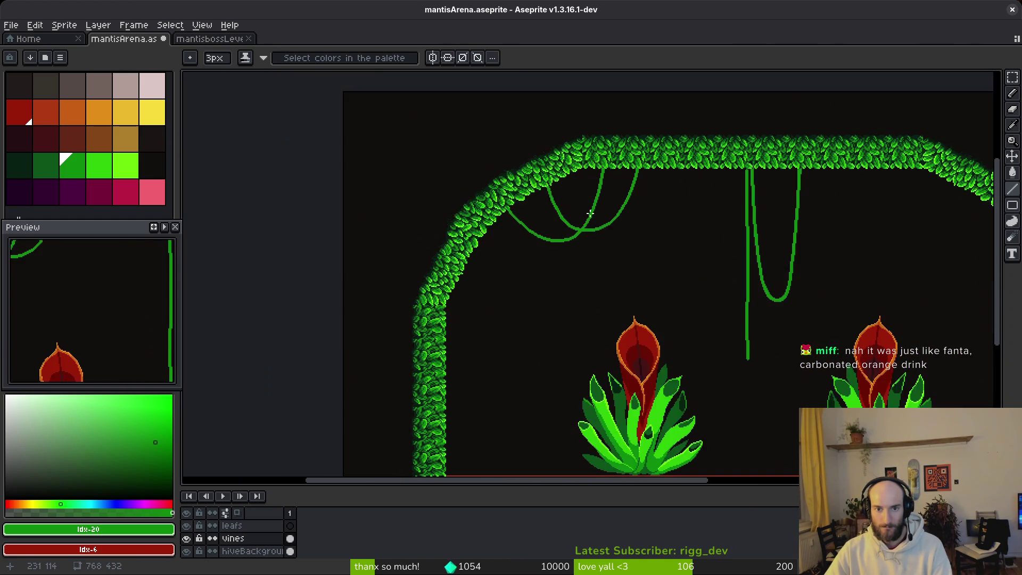
pyautogui.scroll(3, 582, 212)
pyautogui.scroll(-1, 639, 181)
# Step: Erase the upper part of the right crossing vine loop with a larger eraser
pyautogui.press('b')
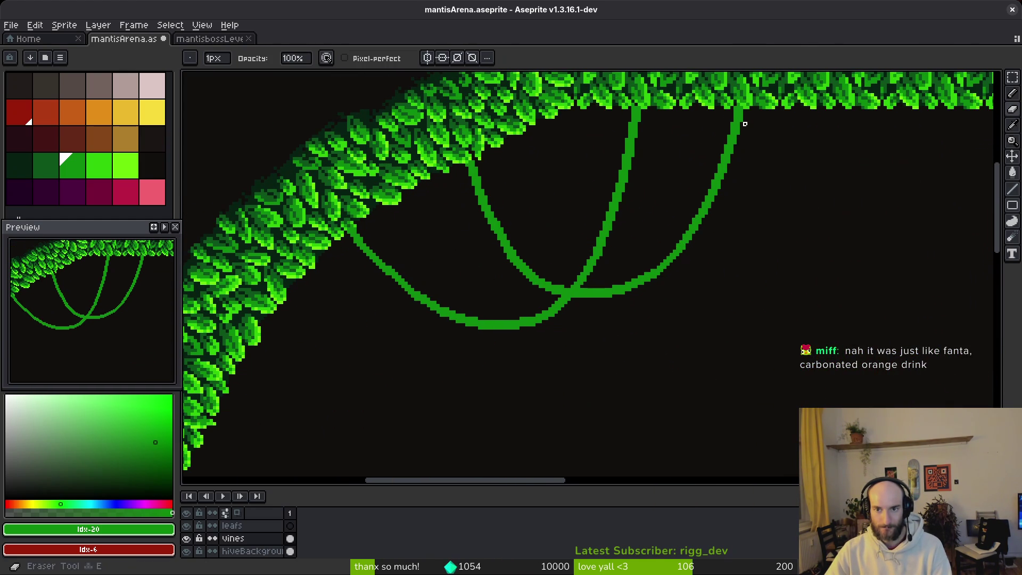
pyautogui.scroll(2, 740, 115)
pyautogui.hotkey('ctrl', 'z')
pyautogui.hotkey('ctrl', 'z')
pyautogui.moveTo(660, 285)
pyautogui.mouseDown()
pyautogui.moveTo(619, 331)
pyautogui.moveTo(534, 359)
pyautogui.moveTo(557, 364)
pyautogui.mouseUp()
# Step: Erase the leftover descending vine stub and shave pixels off the vine's lower-left edge
pyautogui.scroll(-1, 532, 319)
pyautogui.scroll(2, 582, 285)
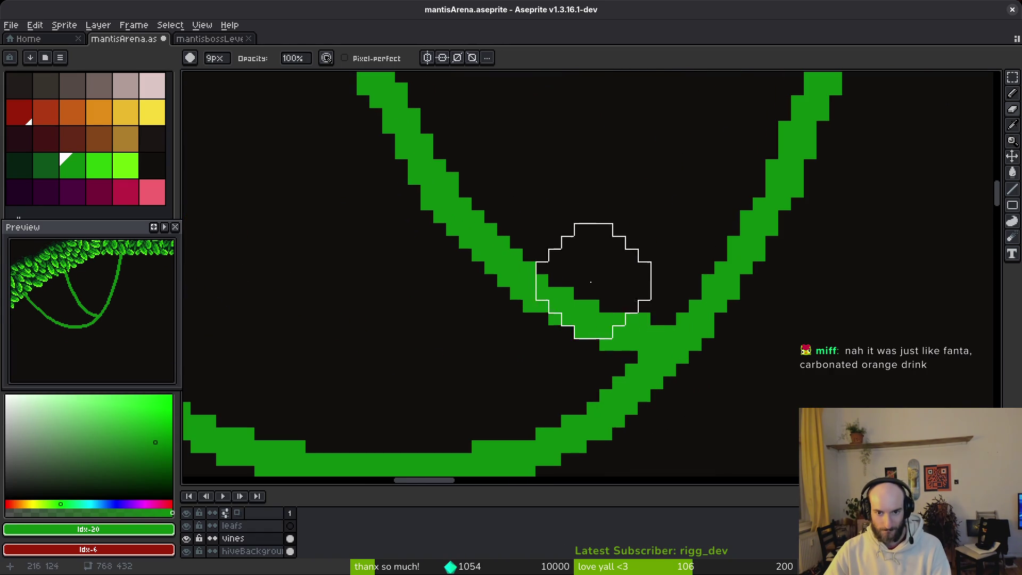
pyautogui.scroll(-2, 613, 309)
pyautogui.scroll(-2, 461, 167)
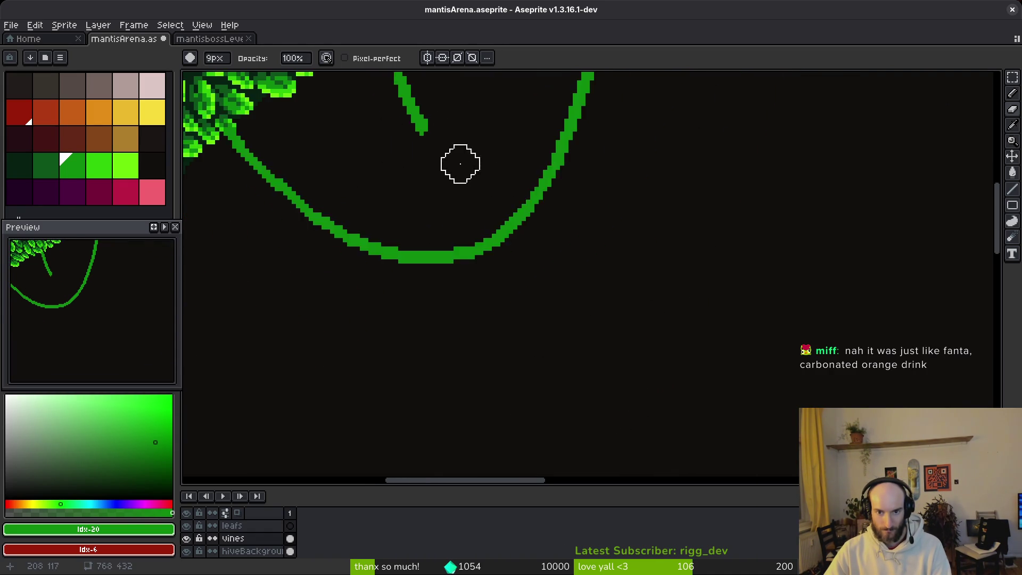
pyautogui.scroll(1, 466, 222)
pyautogui.moveTo(442, 209); pyautogui.dragTo(389, 95)
pyautogui.scroll(4, 532, 299)
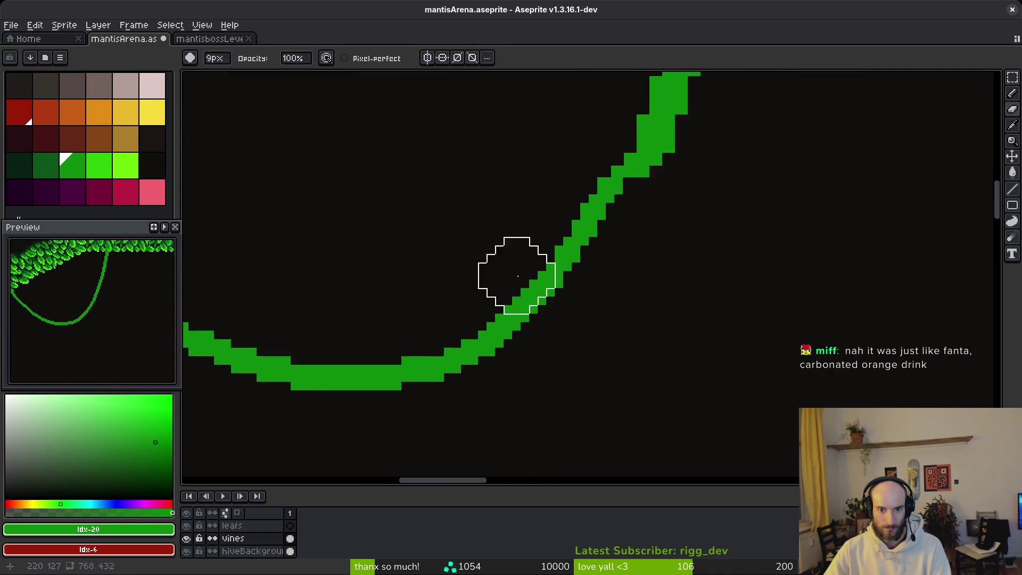
pyautogui.click(482, 278)
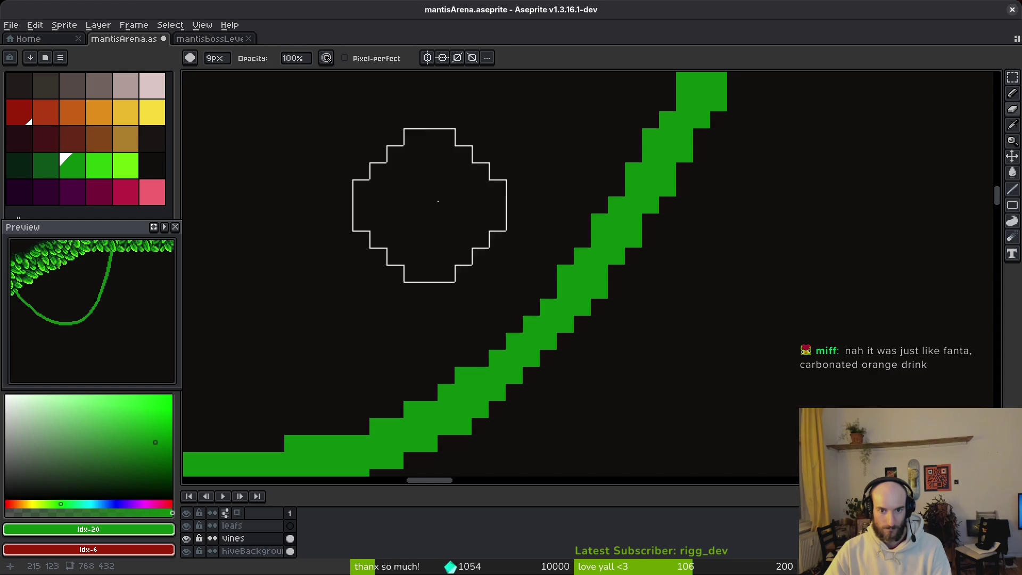
pyautogui.scroll(-4, 527, 264)
pyautogui.scroll(4, 602, 306)
# Step: Fill single pixels along the vine's lower-right edge with the pencil
pyautogui.press('b')
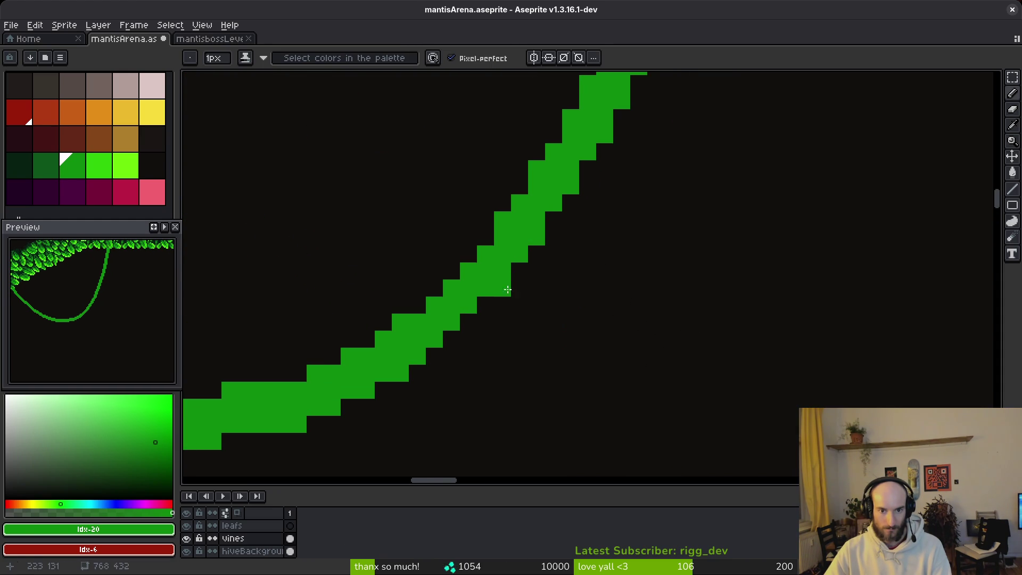
pyautogui.moveTo(513, 274); pyautogui.dragTo(452, 338)
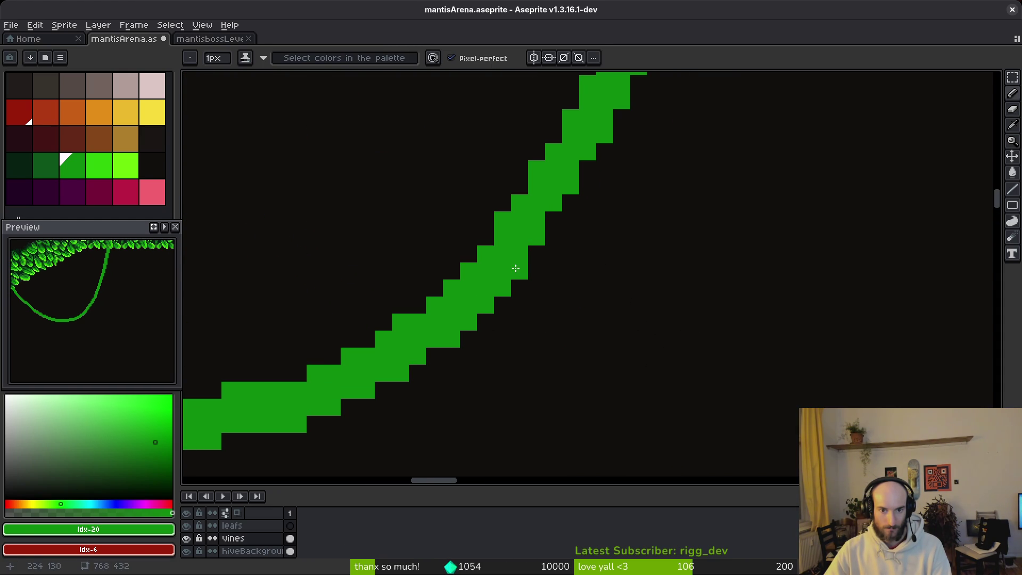
pyautogui.scroll(-4, 580, 271)
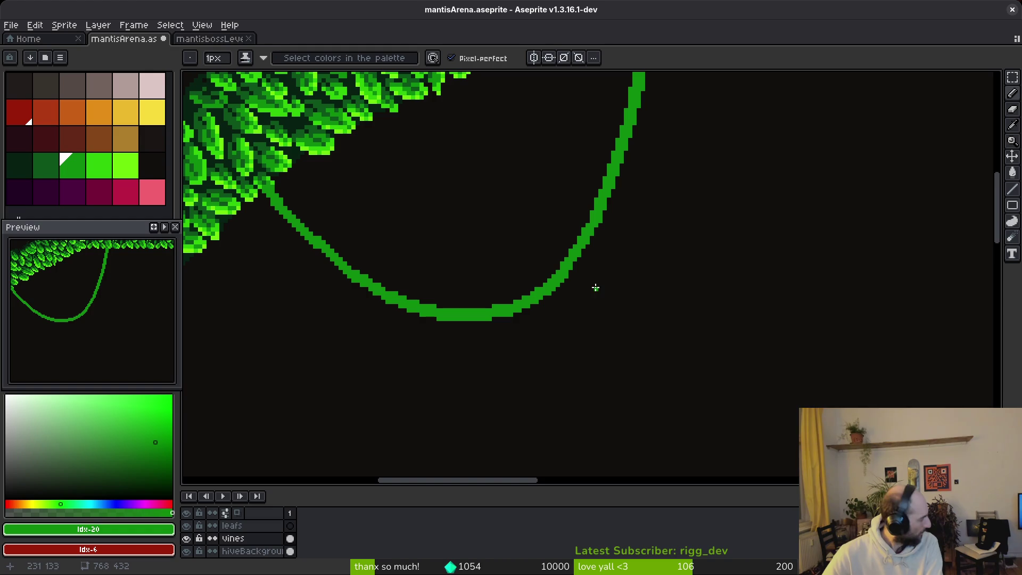
pyautogui.scroll(4, 620, 275)
# Step: Undo the last erase on the vine and set the brush to 1px
pyautogui.press('e')
pyautogui.hotkey('ctrl', 'z')
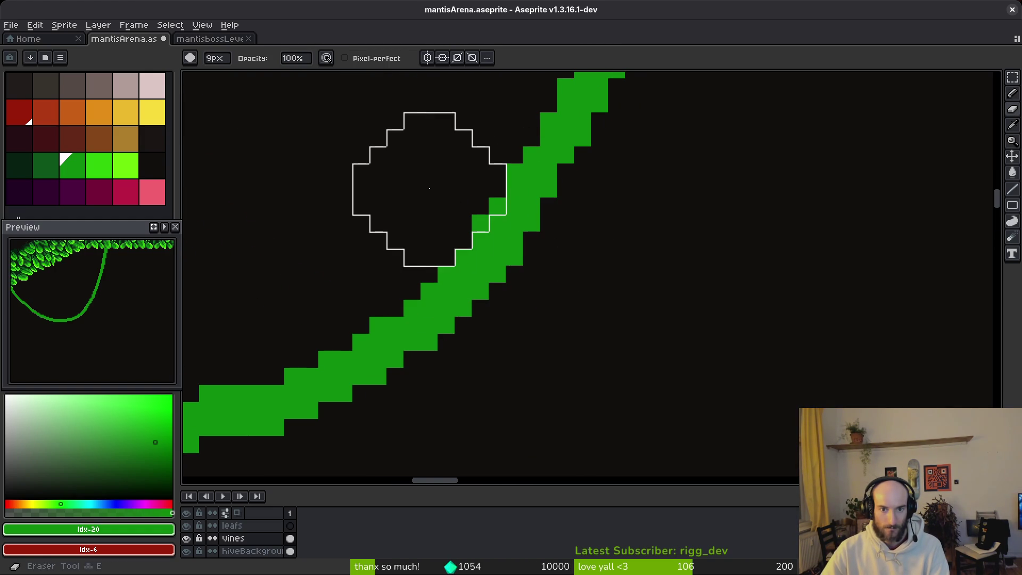
pyautogui.press('b')
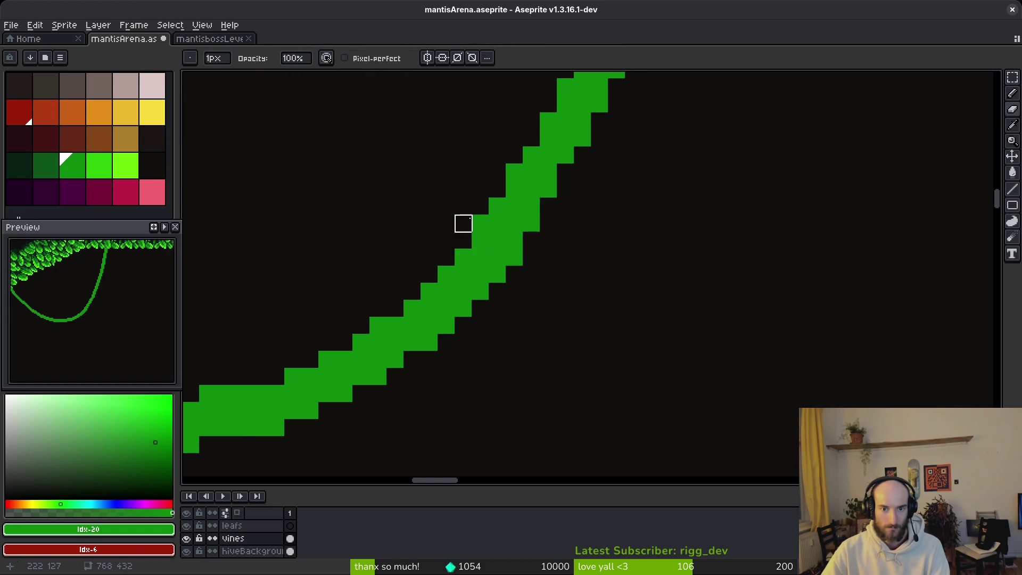
pyautogui.moveTo(515, 223); pyautogui.dragTo(520, 245)
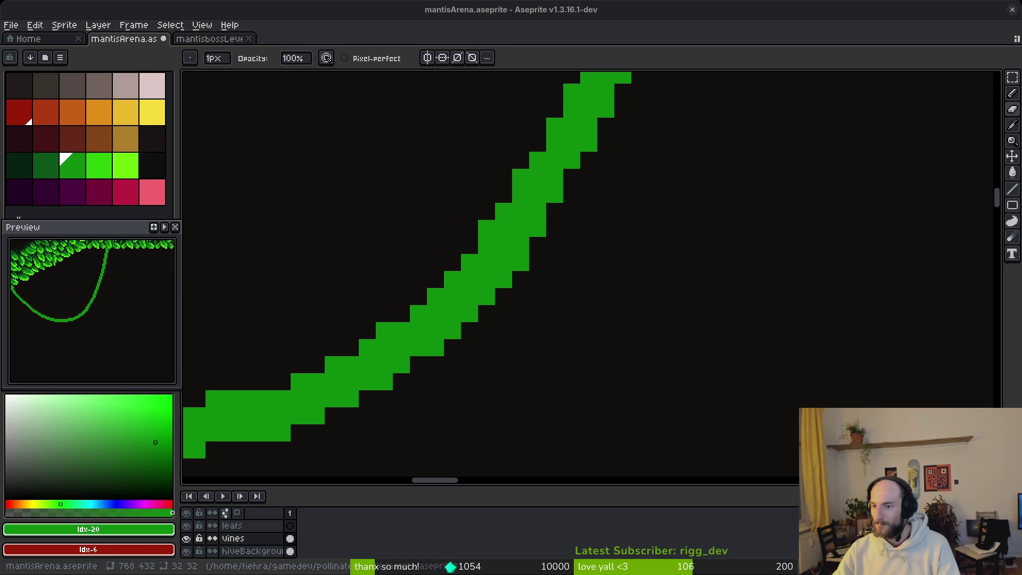
# Step: Draw a multi-section vertical vine down from the top vine, then undo it
pyautogui.scroll(-5, 434, 312)
pyautogui.scroll(-4, 694, 327)
pyautogui.hscroll(2, 665, 255)
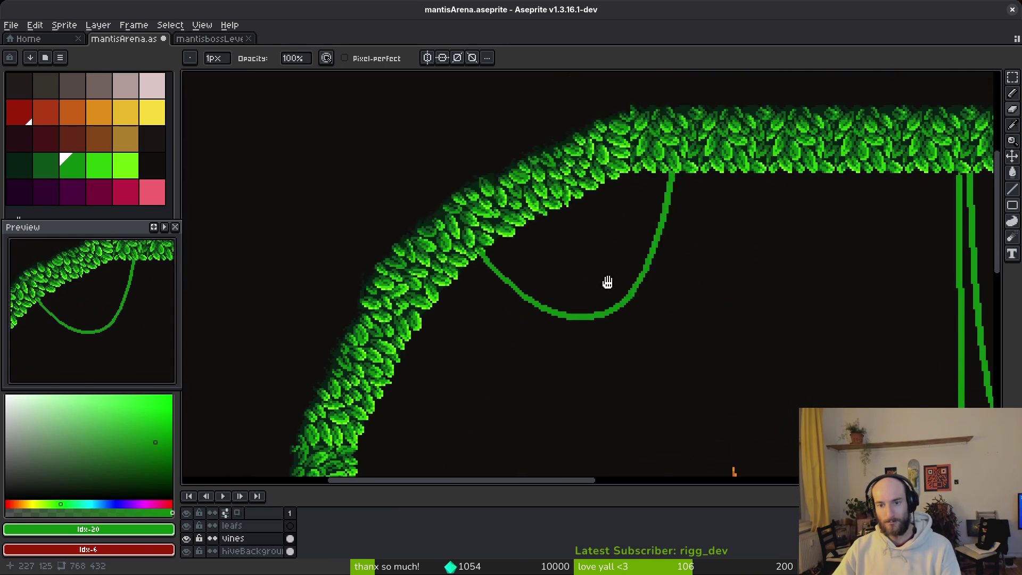
pyautogui.scroll(4, 630, 203)
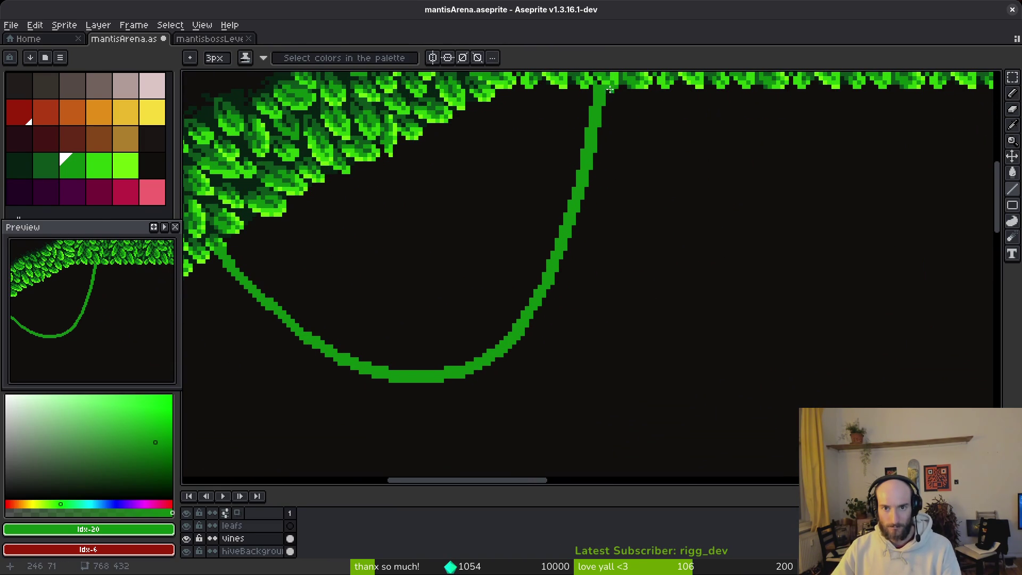
pyautogui.moveTo(610, 91)
pyautogui.mouseDown()
pyautogui.moveTo(610, 285)
pyautogui.moveTo(607, 259)
pyautogui.mouseUp()
pyautogui.click(607, 260)
pyautogui.scroll(-2, 616, 255)
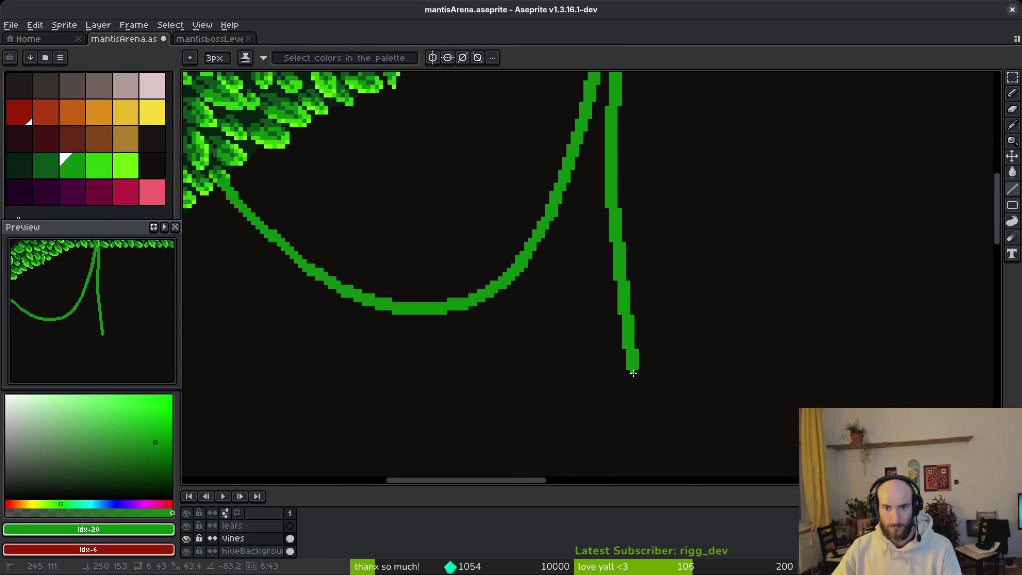
pyautogui.click(619, 403)
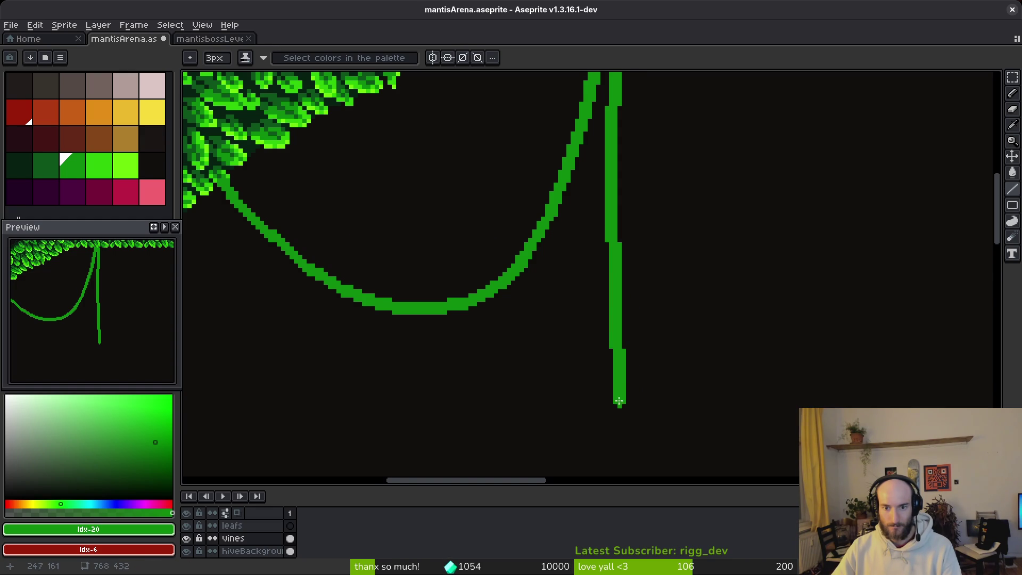
pyautogui.scroll(-2, 619, 403)
pyautogui.click(633, 372)
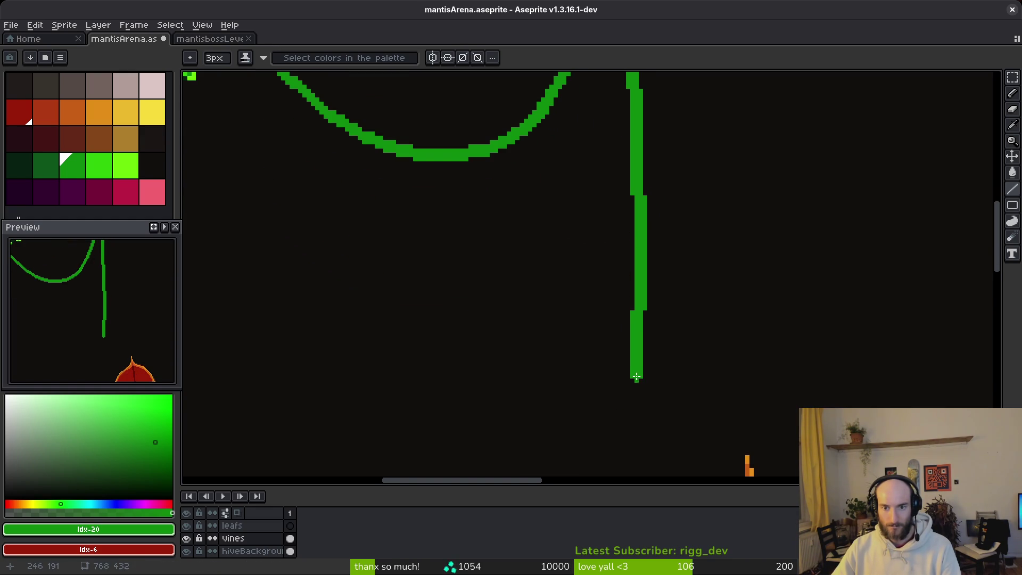
pyautogui.scroll(-5, 634, 373)
pyautogui.hotkey('ctrl', 'z')
pyautogui.hotkey('ctrl', 'z')
# Step: Lasso-select the looping vine near the top-left corner and shift it slightly right
pyautogui.scroll(-1, 639, 189)
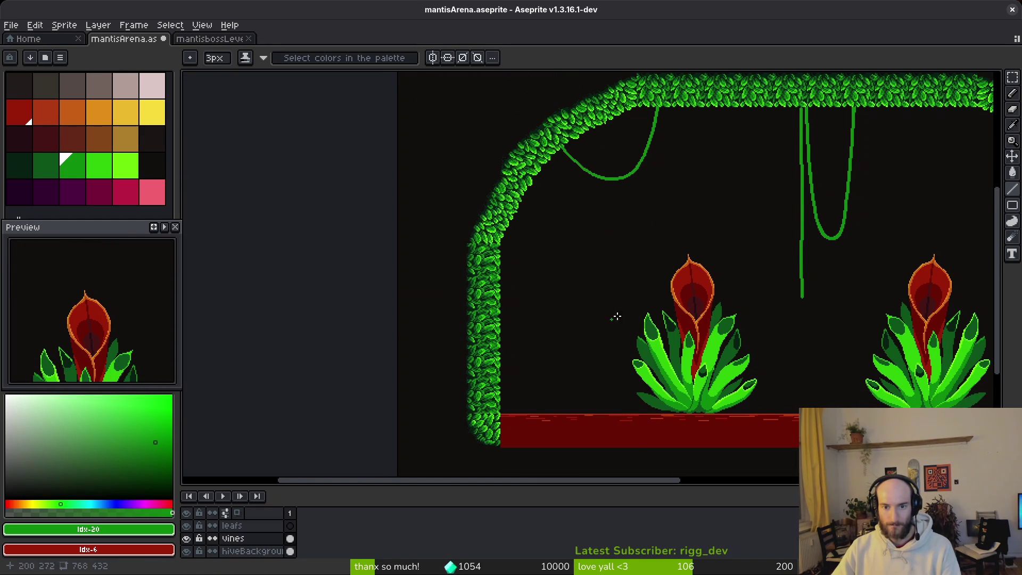
pyautogui.hscroll(3, 548, 255)
pyautogui.scroll(4, 561, 187)
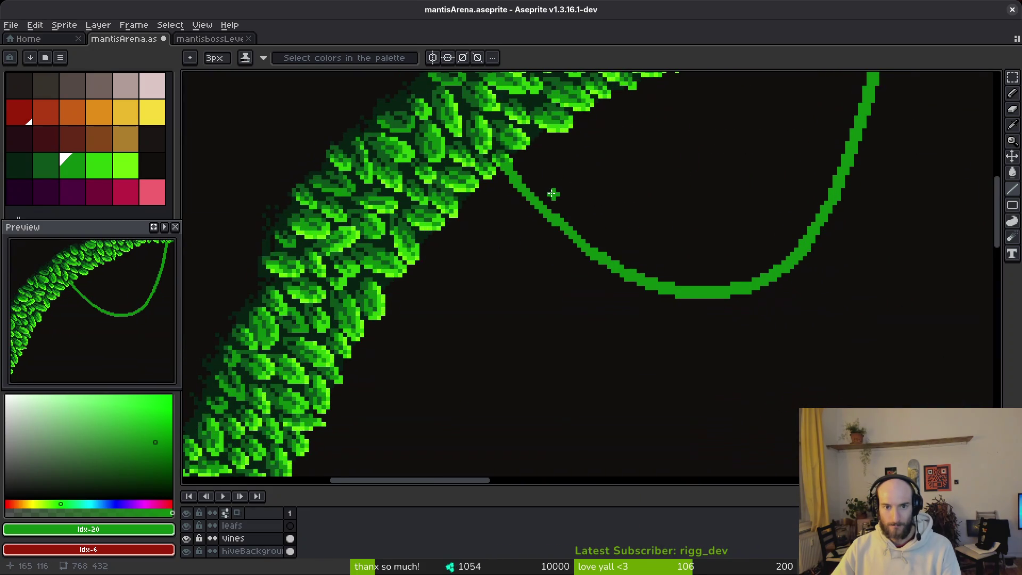
pyautogui.scroll(-3, 562, 184)
pyautogui.scroll(3, 582, 208)
pyautogui.press('q')
pyautogui.scroll(-1, 753, 175)
pyautogui.moveTo(812, 108); pyautogui.dragTo(813, 302)
pyautogui.moveTo(730, 246)
pyautogui.mouseDown()
pyautogui.moveTo(760, 244)
pyautogui.moveTo(765, 223)
pyautogui.moveTo(755, 226)
pyautogui.mouseUp()
pyautogui.scroll(-4, 756, 225)
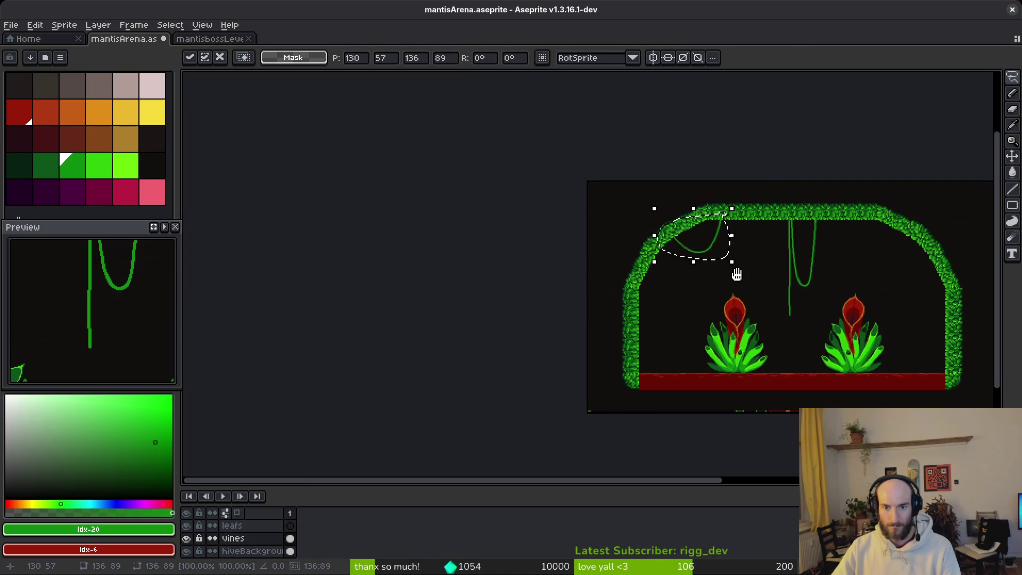
# Step: Commit the loop move and draw a straight vine down from the loop's left end
pyautogui.press('b')
pyautogui.scroll(5, 733, 221)
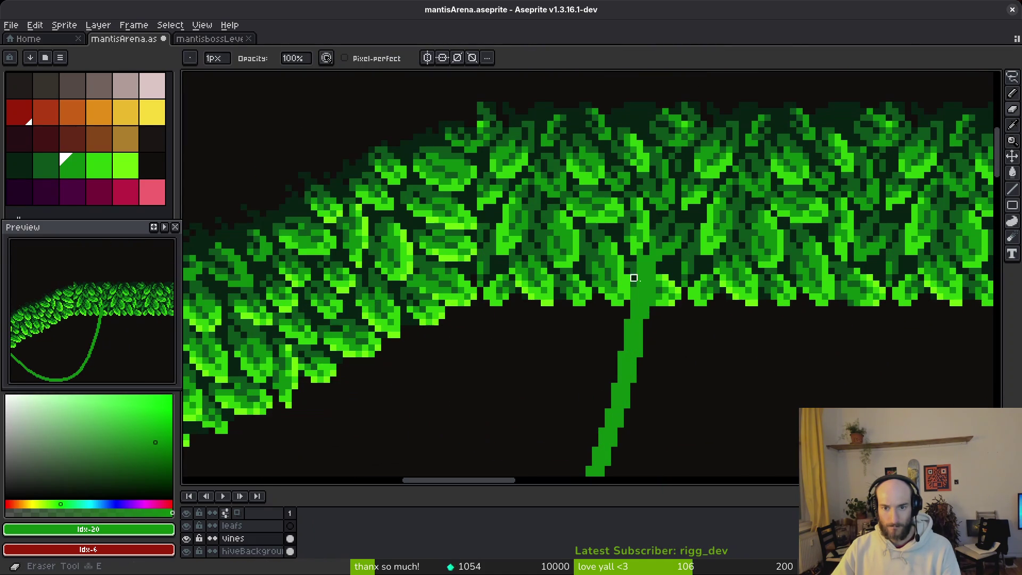
pyautogui.moveTo(659, 284)
pyautogui.mouseDown()
pyautogui.moveTo(666, 255)
pyautogui.moveTo(726, 178)
pyautogui.moveTo(584, 176)
pyautogui.moveTo(686, 252)
pyautogui.mouseUp()
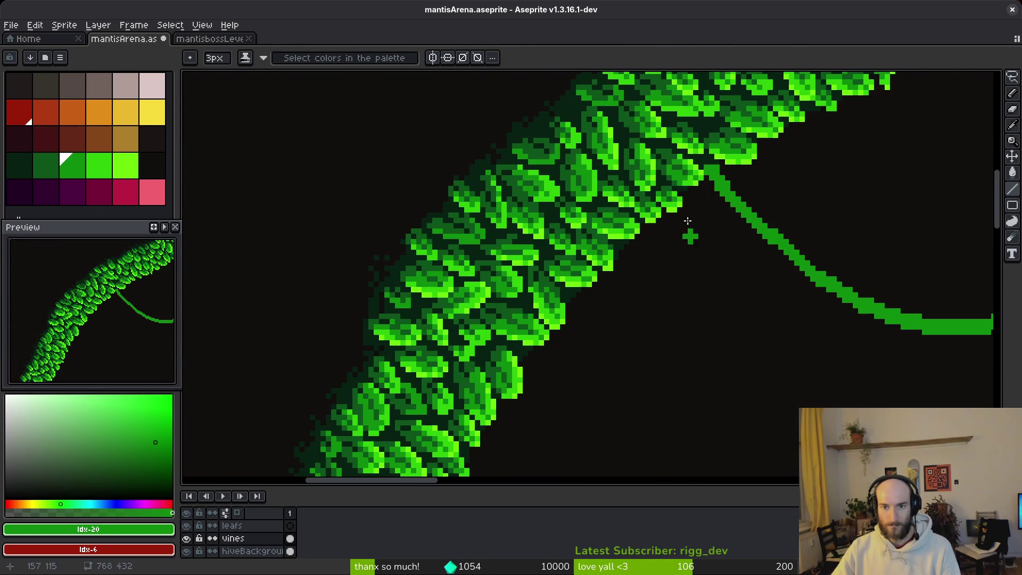
pyautogui.scroll(-1, 708, 266)
pyautogui.moveTo(707, 177); pyautogui.dragTo(703, 354)
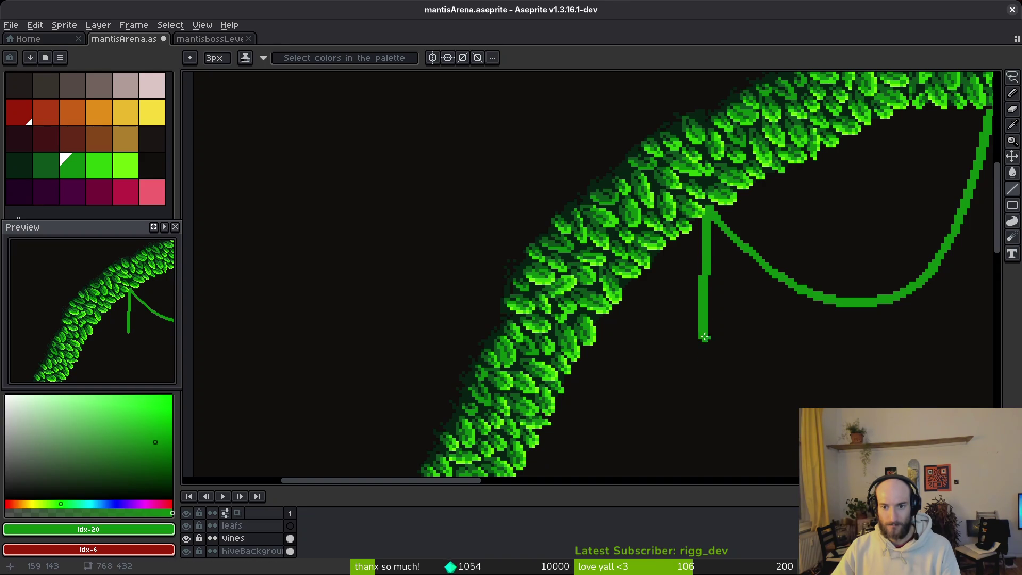
# Step: Extend the hanging vine downward in five more connected segments to its bottom end
pyautogui.scroll(2, 704, 344)
pyautogui.moveTo(677, 251); pyautogui.dragTo(690, 414)
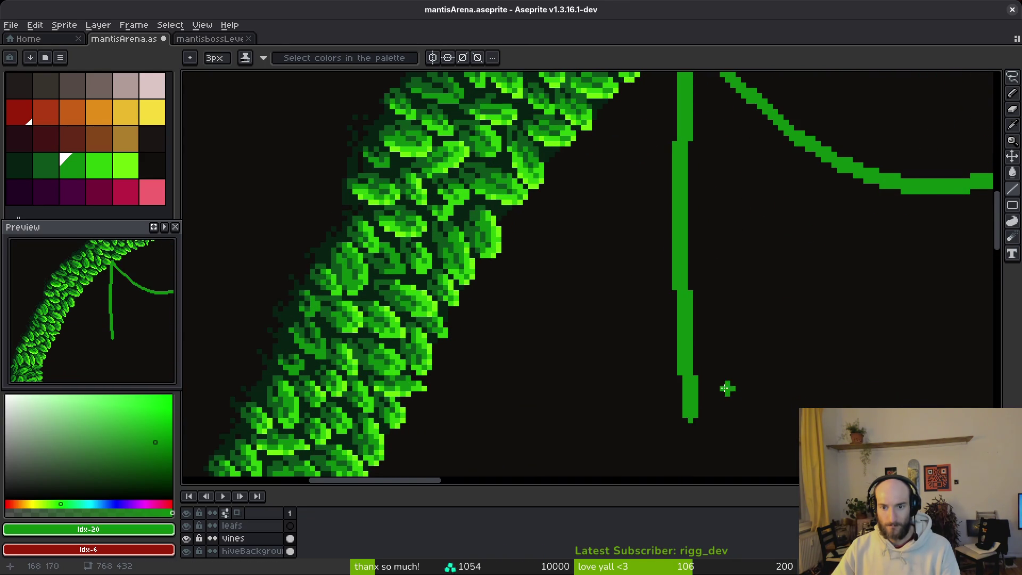
pyautogui.scroll(-3, 728, 393)
pyautogui.moveTo(692, 220); pyautogui.dragTo(690, 376)
pyautogui.scroll(-3, 718, 162)
pyautogui.moveTo(696, 196)
pyautogui.mouseDown()
pyautogui.moveTo(693, 314)
pyautogui.moveTo(696, 261)
pyautogui.mouseUp()
pyautogui.moveTo(702, 260); pyautogui.dragTo(701, 377)
pyautogui.moveTo(696, 377); pyautogui.dragTo(696, 426)
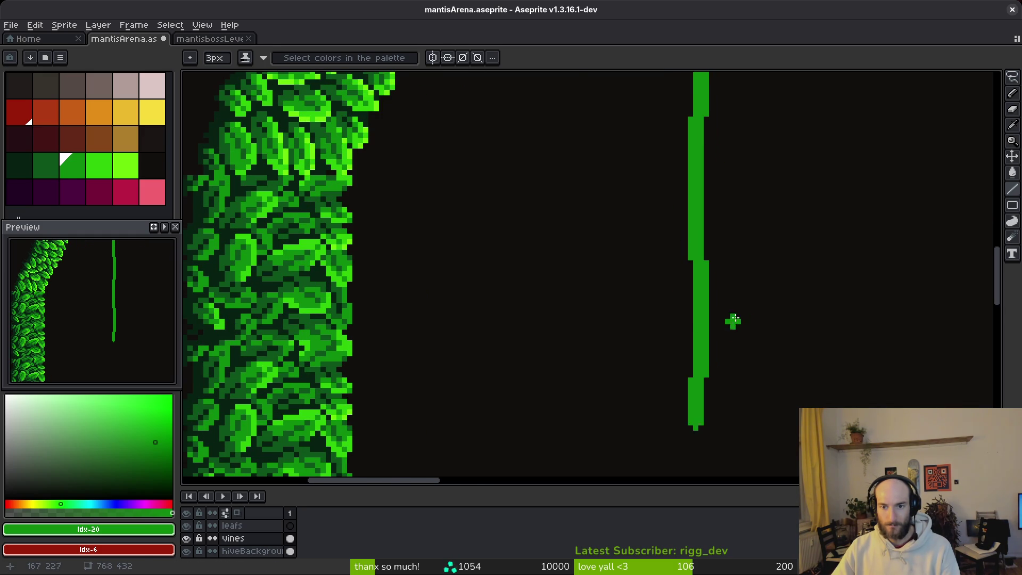
pyautogui.scroll(-5, 728, 326)
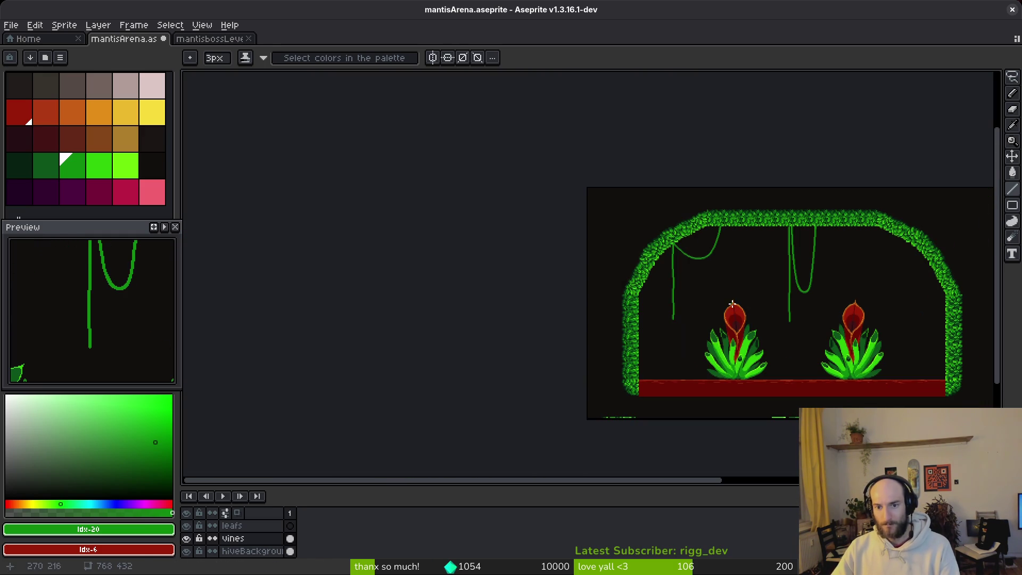
# Step: Select a section of the hanging vine and nudge it left to realign it
pyautogui.scroll(3, 676, 300)
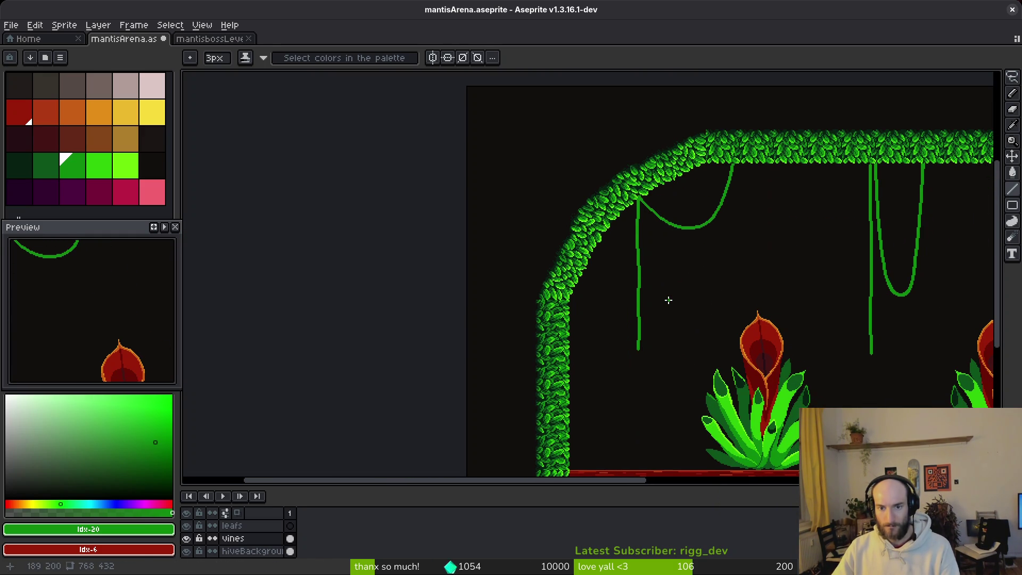
pyautogui.scroll(4, 666, 298)
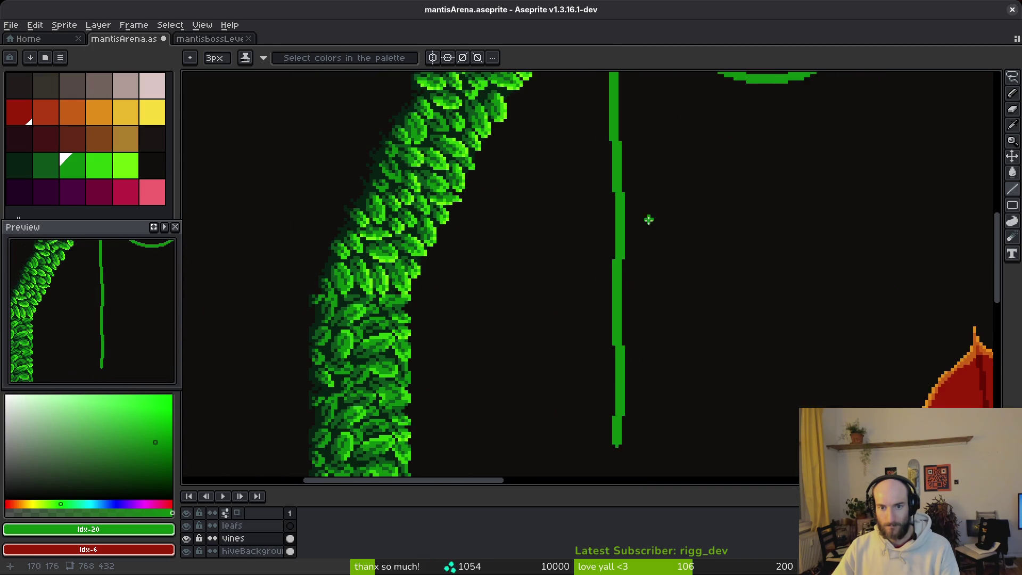
pyautogui.hotkey('shift', 'w')
pyautogui.moveTo(623, 175)
pyautogui.mouseDown()
pyautogui.moveTo(618, 472)
pyautogui.moveTo(620, 393)
pyautogui.mouseUp()
pyautogui.press('m')
pyautogui.scroll(3, 639, 304)
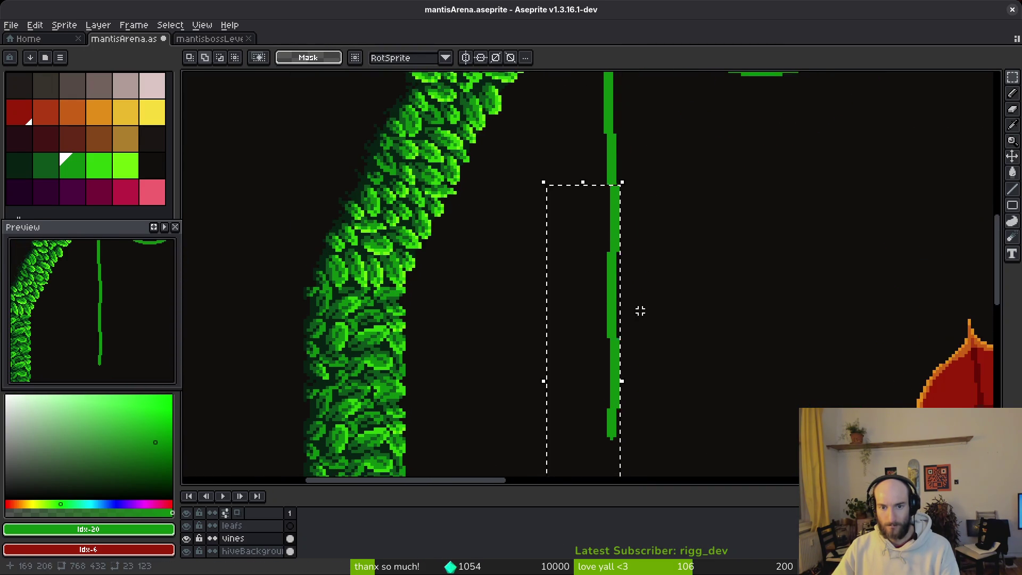
pyautogui.click(612, 271)
pyautogui.moveTo(612, 272); pyautogui.dragTo(605, 271)
pyautogui.click(644, 316)
# Step: Select the vine's lower end and shift it right, committing the move
pyautogui.scroll(-2, 641, 316)
pyautogui.scroll(-3, 641, 316)
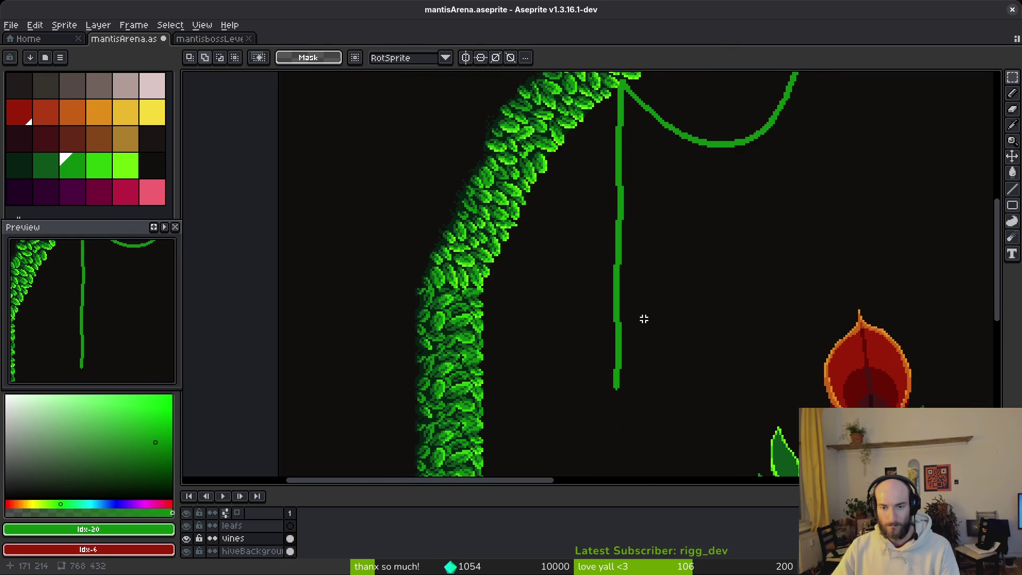
pyautogui.scroll(-1, 710, 321)
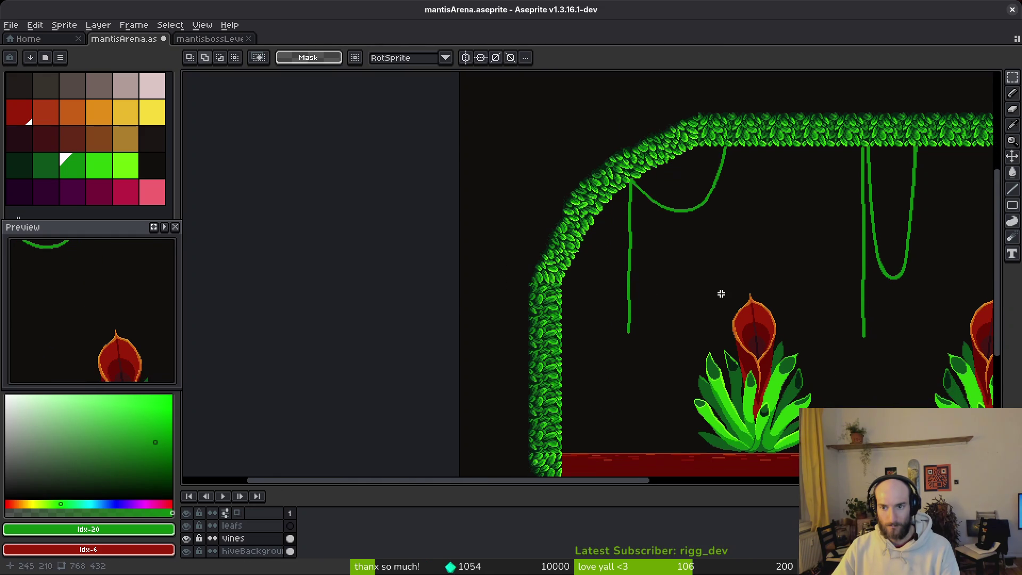
pyautogui.scroll(4, 646, 274)
pyautogui.moveTo(618, 230)
pyautogui.mouseDown()
pyautogui.moveTo(546, 434)
pyautogui.moveTo(557, 476)
pyautogui.mouseUp()
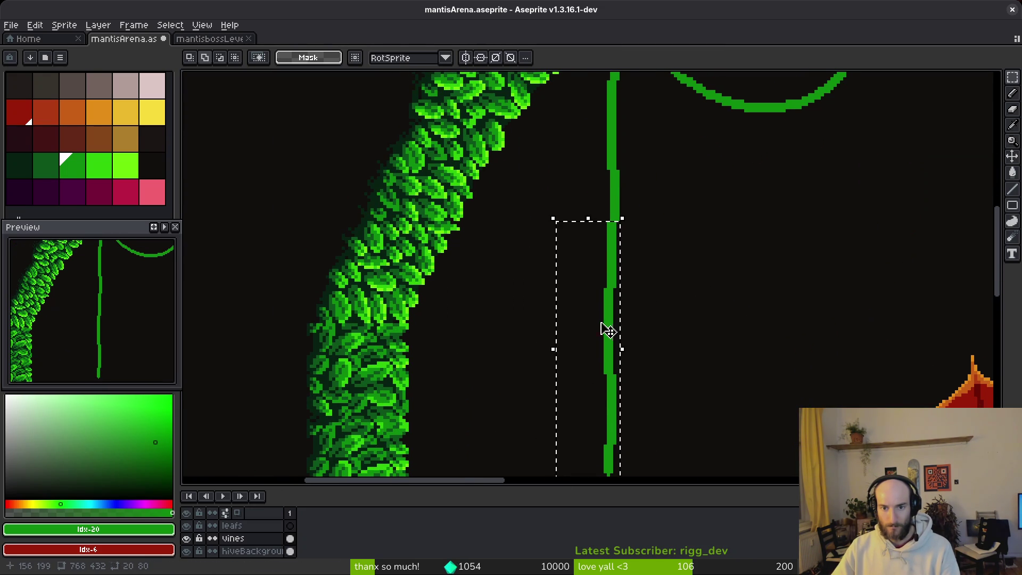
pyautogui.hotkey('ctrl', 'd')
pyautogui.scroll(-2, 653, 340)
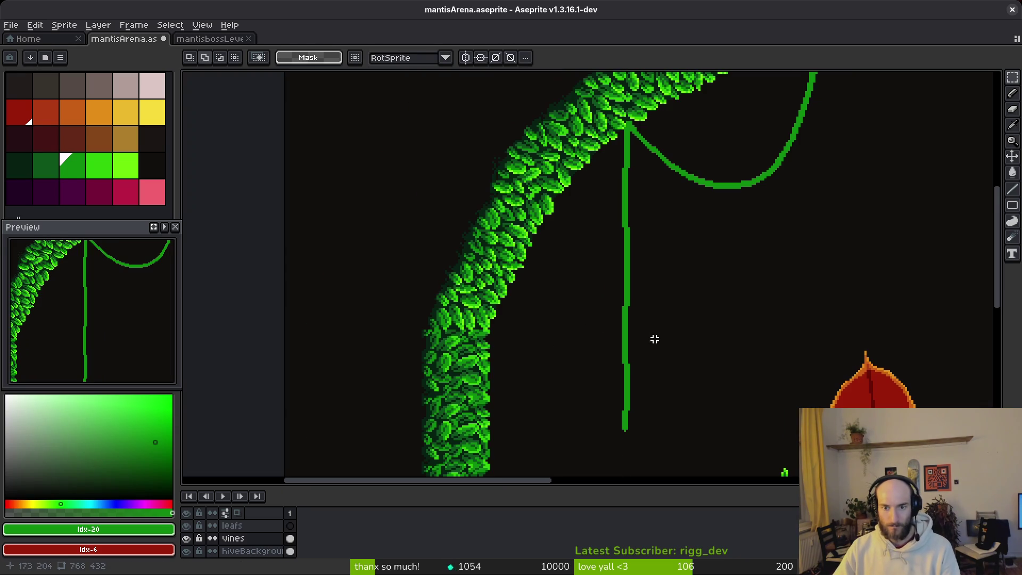
pyautogui.scroll(4, 655, 352)
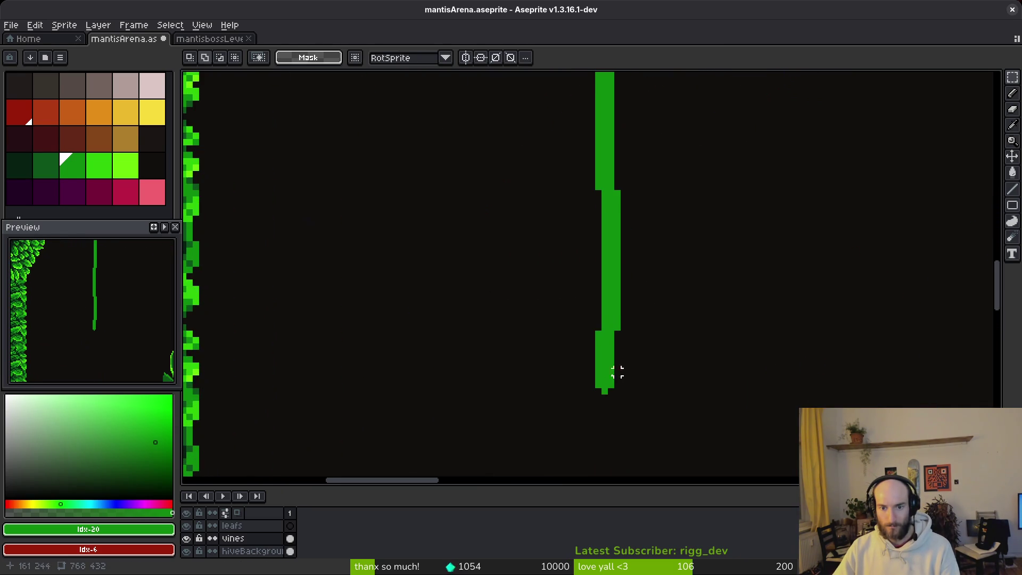
pyautogui.moveTo(591, 334); pyautogui.dragTo(678, 433)
pyautogui.press('Right')
pyautogui.press('Right')
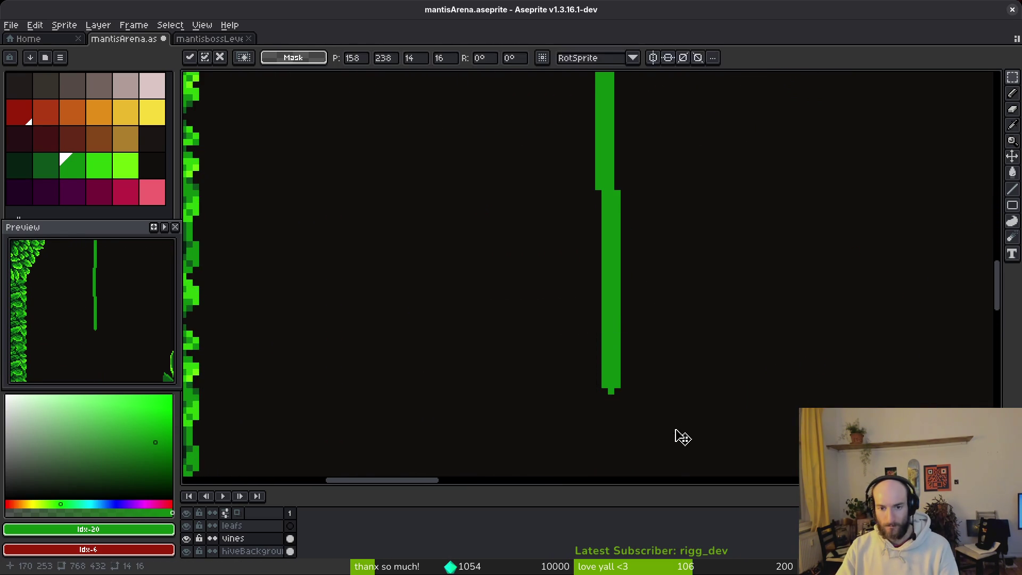
pyautogui.press('Return')
# Step: Save the mantisArena.aseprite file
pyautogui.hotkey('ctrl', 's')
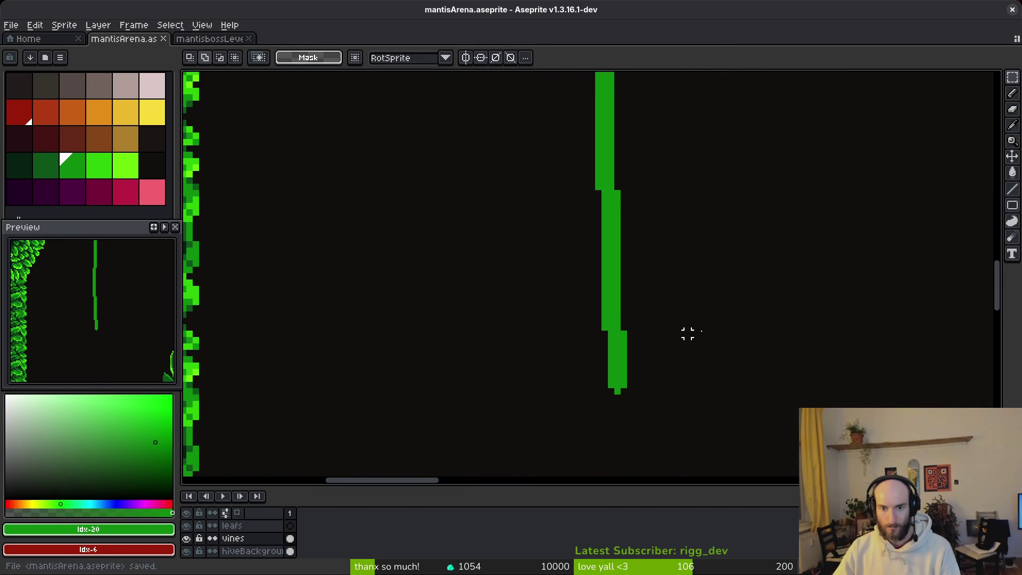
pyautogui.scroll(-2, 828, 370)
pyautogui.moveTo(828, 370)
pyautogui.mouseDown()
pyautogui.moveTo(632, 294)
pyautogui.moveTo(510, 275)
pyautogui.mouseUp()
pyautogui.scroll(-1, 610, 319)
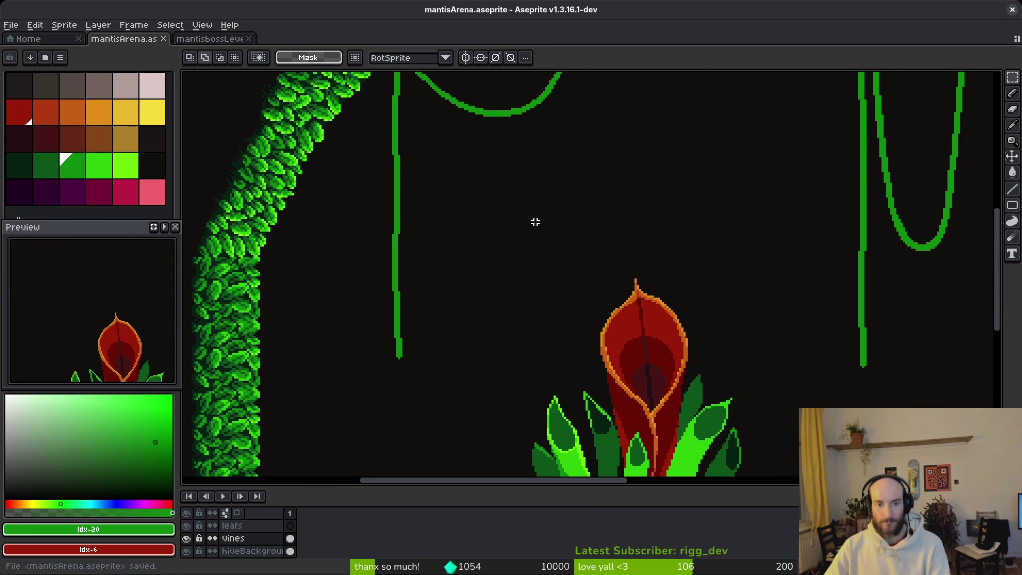
pyautogui.scroll(3, 512, 284)
pyautogui.hscroll(2, 511, 283)
pyautogui.hscroll(-4, 559, 255)
# Step: Set the pencil brush to 3px and switch to the jungle reference image
pyautogui.press('f')
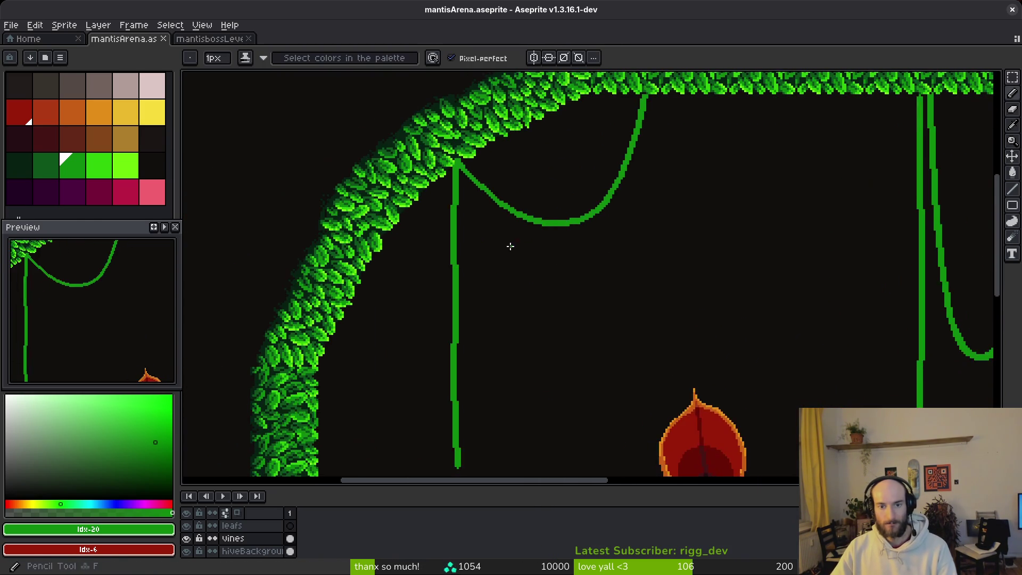
pyautogui.scroll(3, 515, 244)
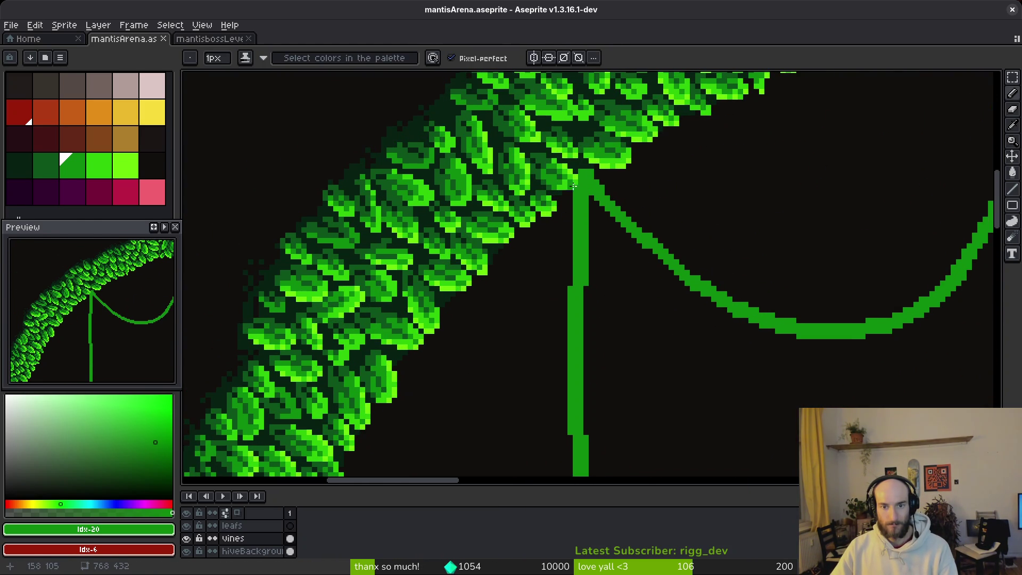
pyautogui.scroll(2, 567, 205)
pyautogui.hscroll(3, 567, 205)
pyautogui.press('+')
pyautogui.press('+')
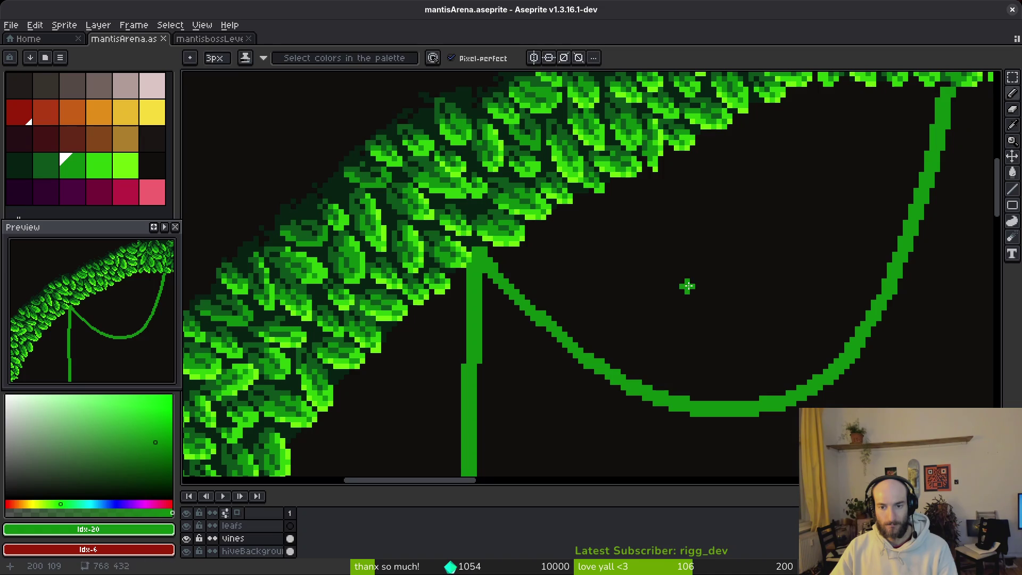
pyautogui.scroll(-1, 559, 300)
pyautogui.hotkey('alt', 'Tab')
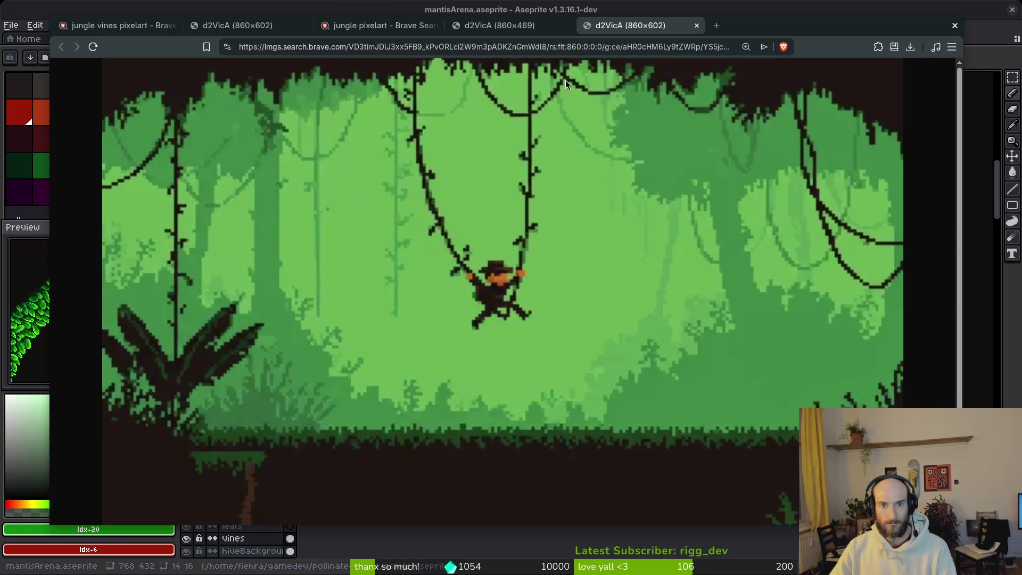
# Step: Compare the two d2VicA jungle reference tabs in Brave, then return to Aseprite
pyautogui.click(538, 28)
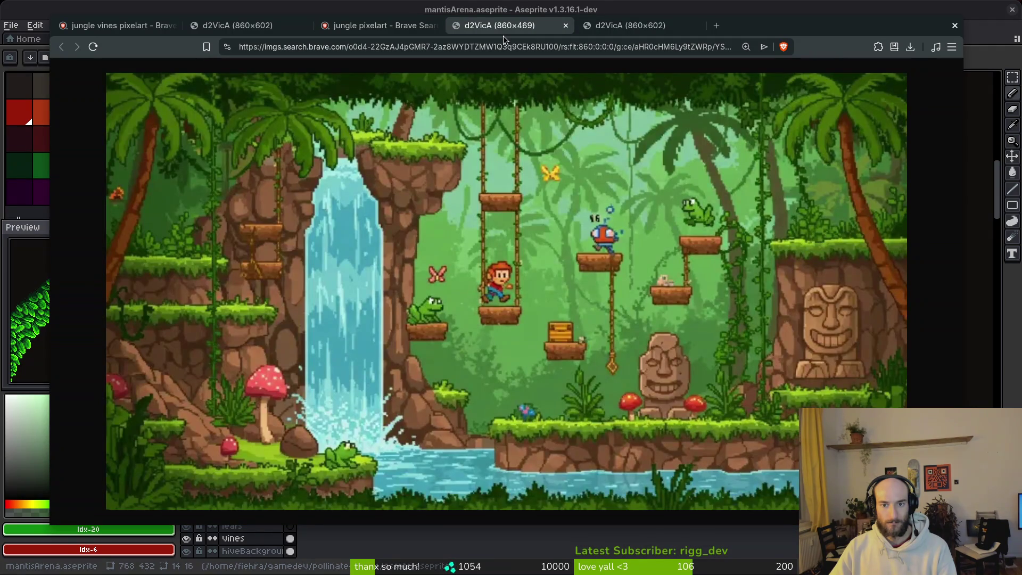
pyautogui.click(624, 27)
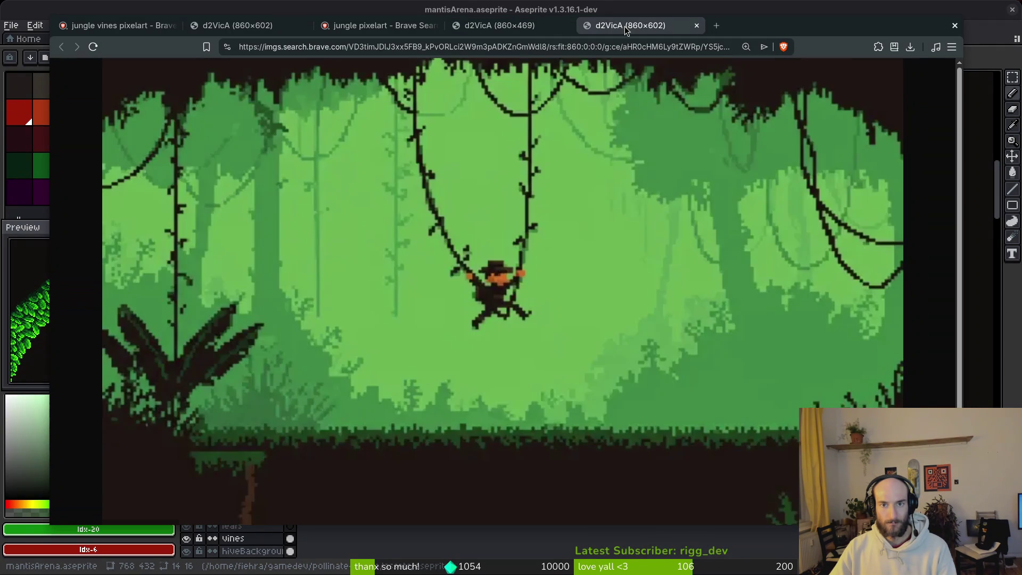
pyautogui.hotkey('alt', 'Tab')
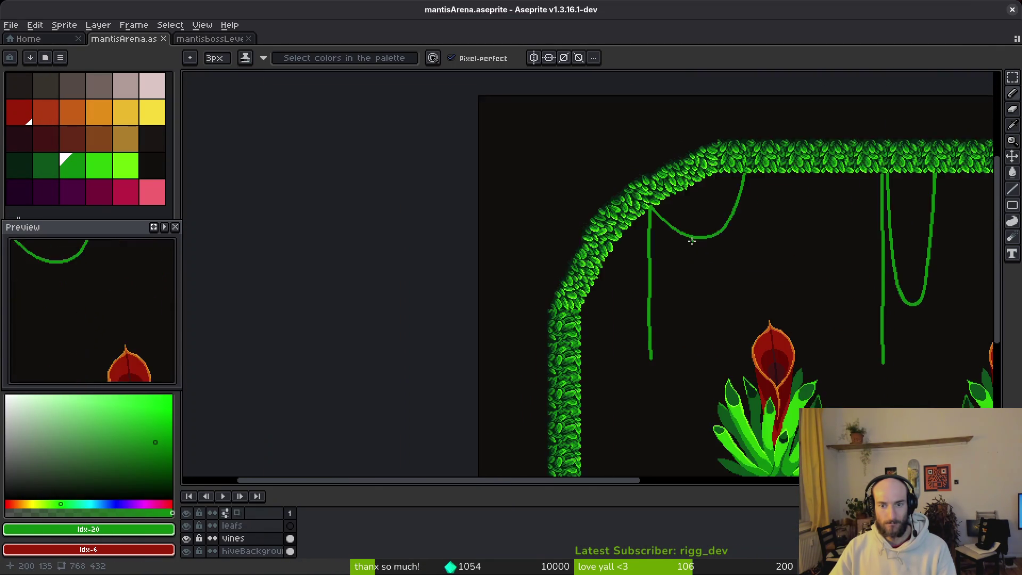
# Step: Pencil a curved vine from the leafy arch down to the straight hanging vine
pyautogui.scroll(5, 650, 226)
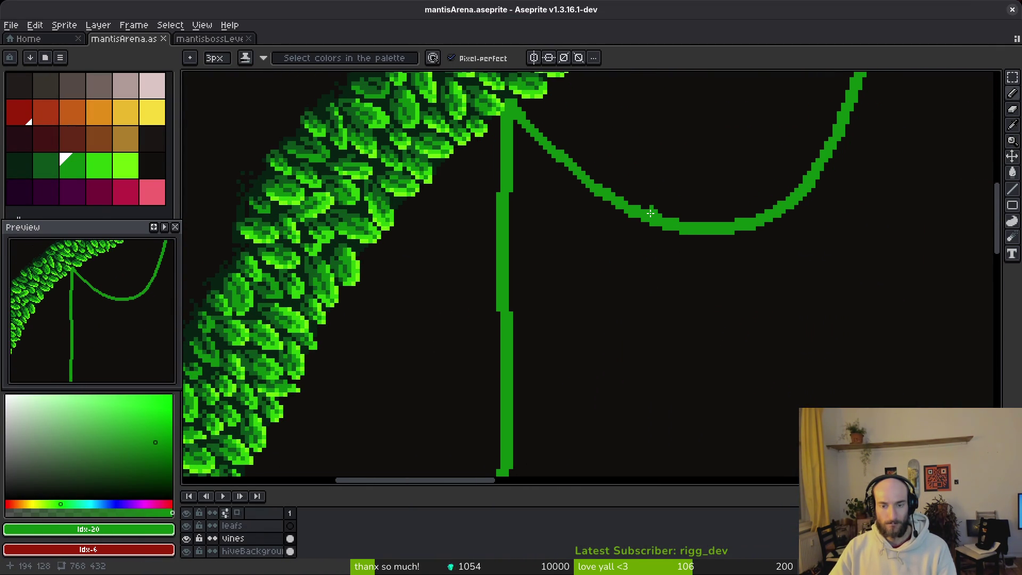
pyautogui.scroll(-6, 620, 158)
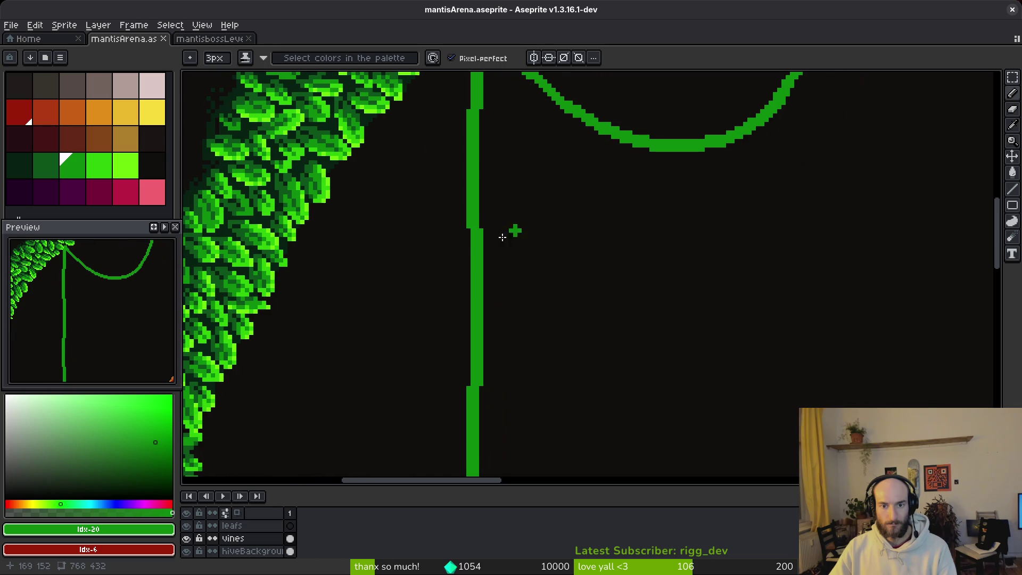
pyautogui.moveTo(318, 209)
pyautogui.mouseDown()
pyautogui.moveTo(350, 320)
pyautogui.moveTo(379, 354)
pyautogui.moveTo(428, 354)
pyautogui.moveTo(466, 296)
pyautogui.mouseUp()
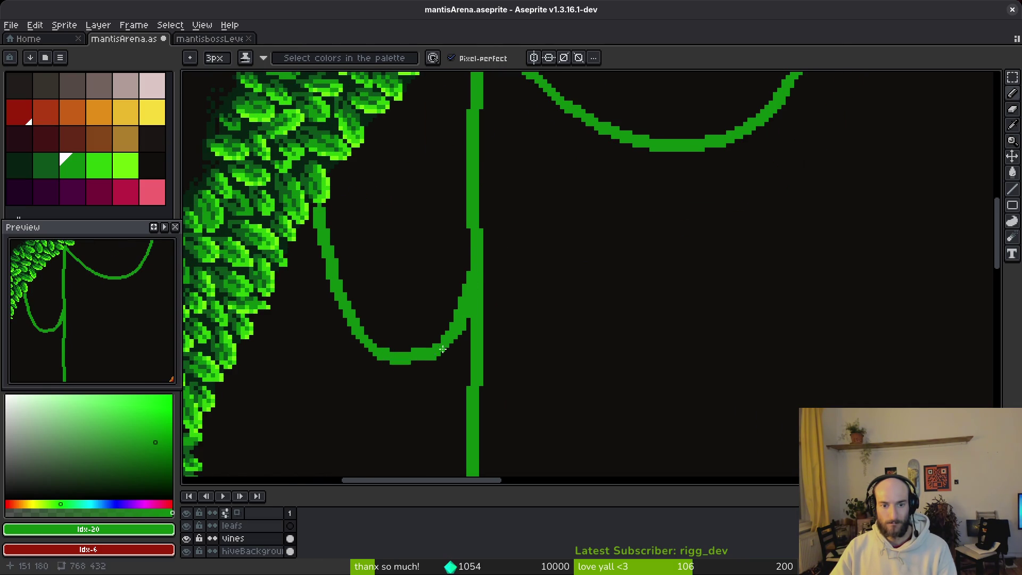
# Step: Patch the vine's upper edge, undo stray lower pixels, and erase jagged pixels along its bottom
pyautogui.scroll(1, 474, 320)
pyautogui.press('e')
pyautogui.press('b')
pyautogui.moveTo(415, 347); pyautogui.dragTo(398, 355)
pyautogui.press('e')
pyautogui.press('b')
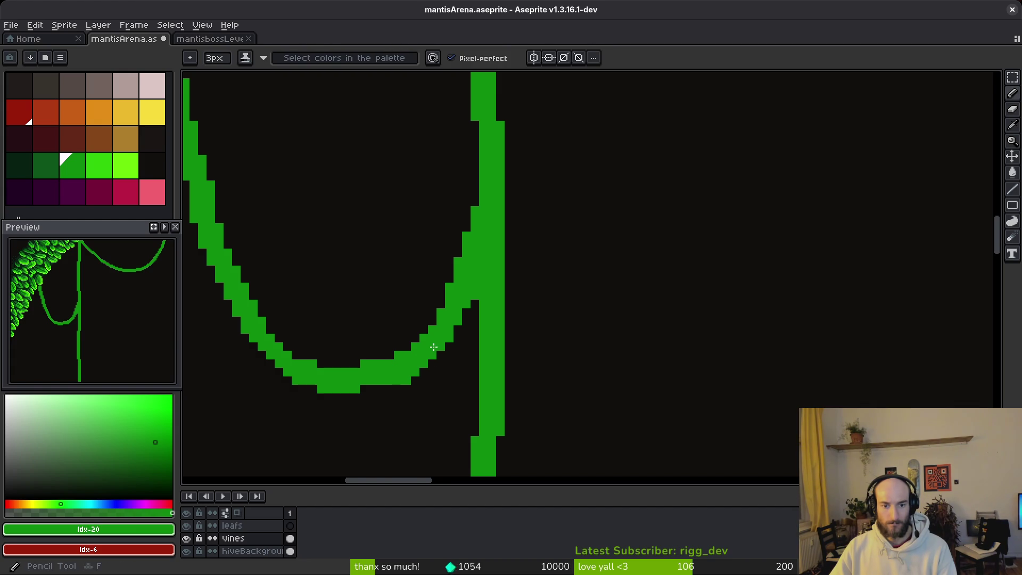
pyautogui.hotkey('ctrl', 'z')
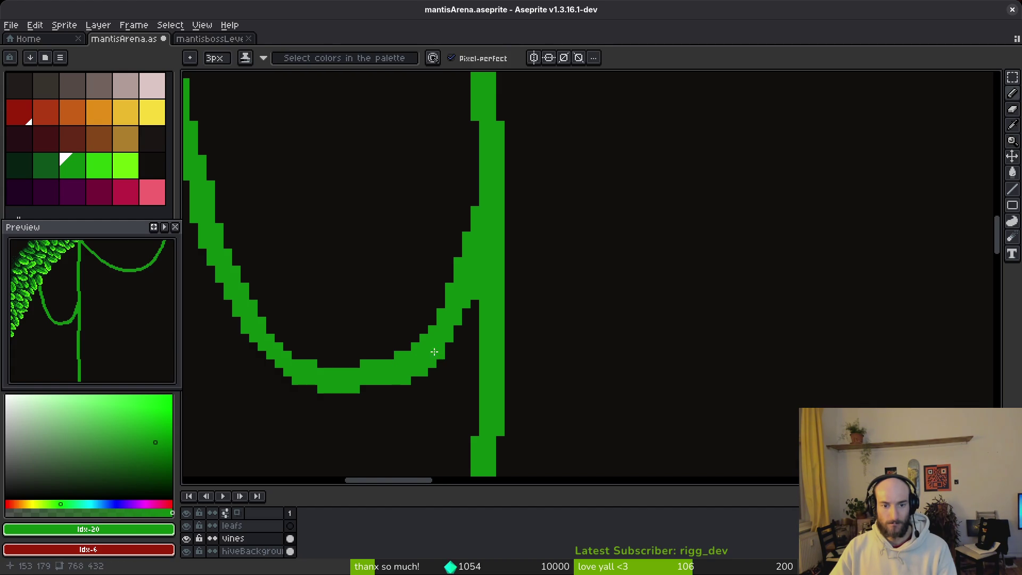
pyautogui.scroll(-2, 464, 325)
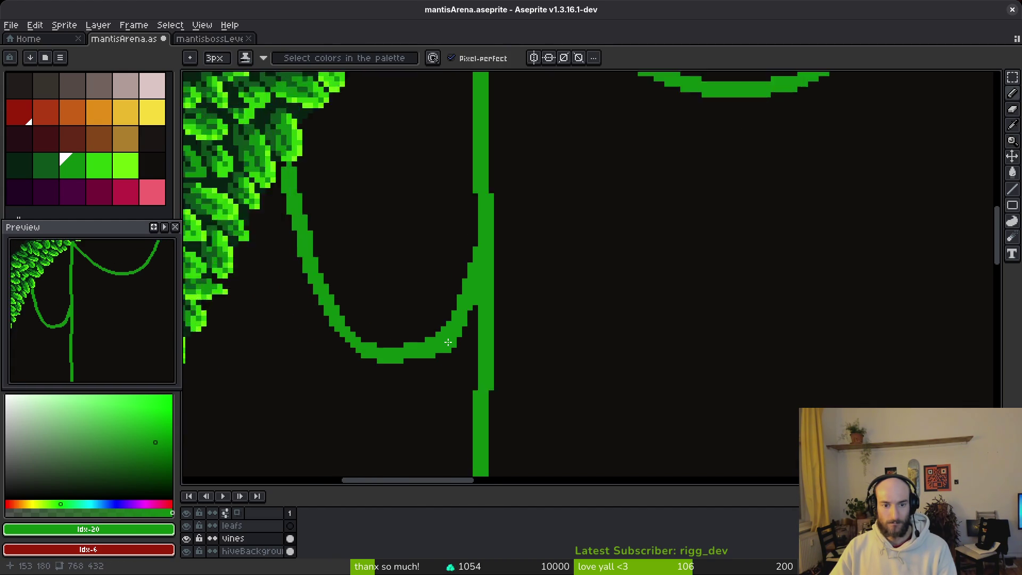
pyautogui.scroll(2, 474, 326)
pyautogui.press('e')
pyautogui.click(468, 329)
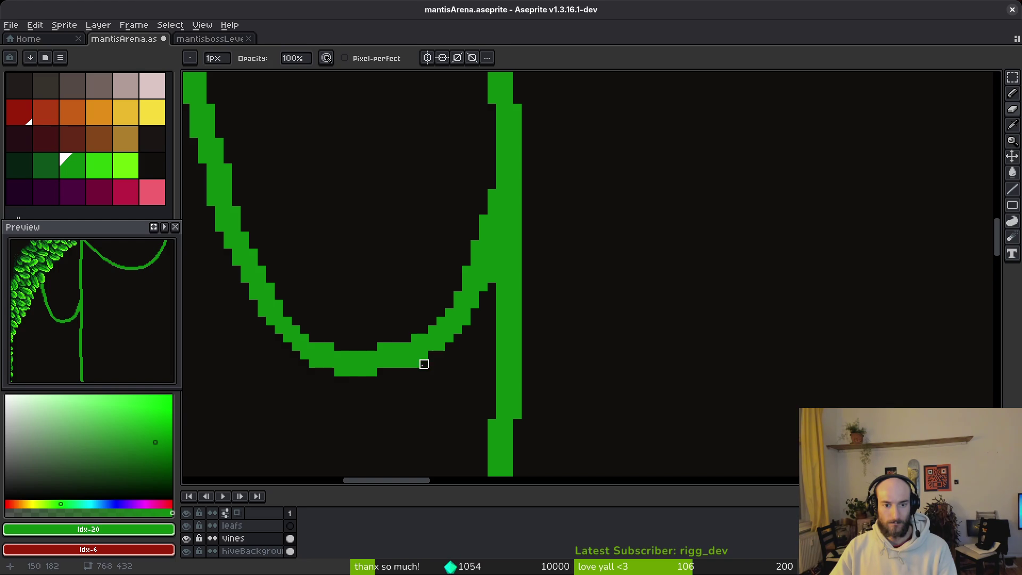
pyautogui.moveTo(406, 373); pyautogui.dragTo(422, 361)
# Step: Erase a stray pixel and add pixels to smooth the curve and fill its inner-edge gaps
pyautogui.scroll(5, 422, 360)
pyautogui.press('b')
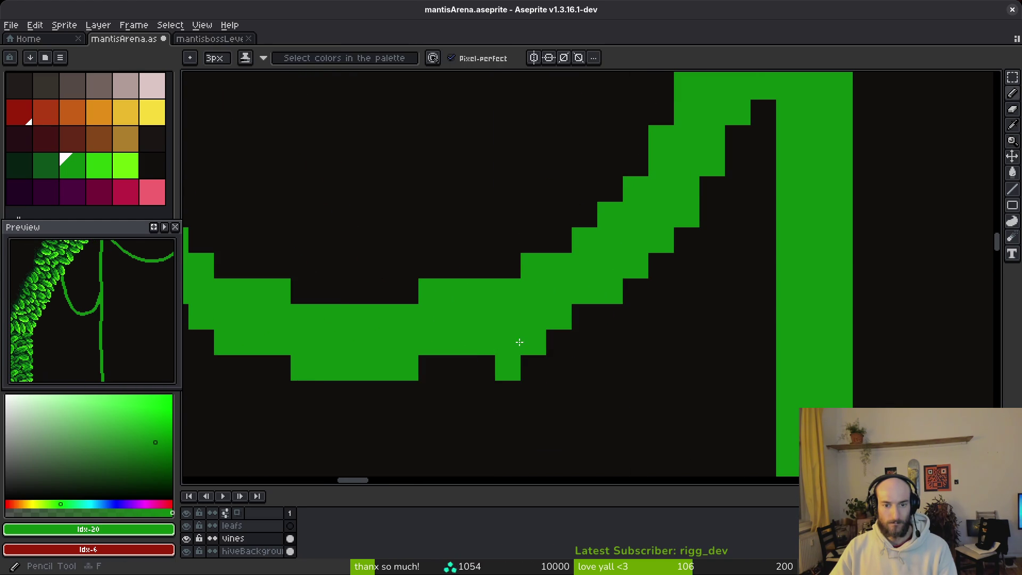
pyautogui.scroll(-2, 500, 341)
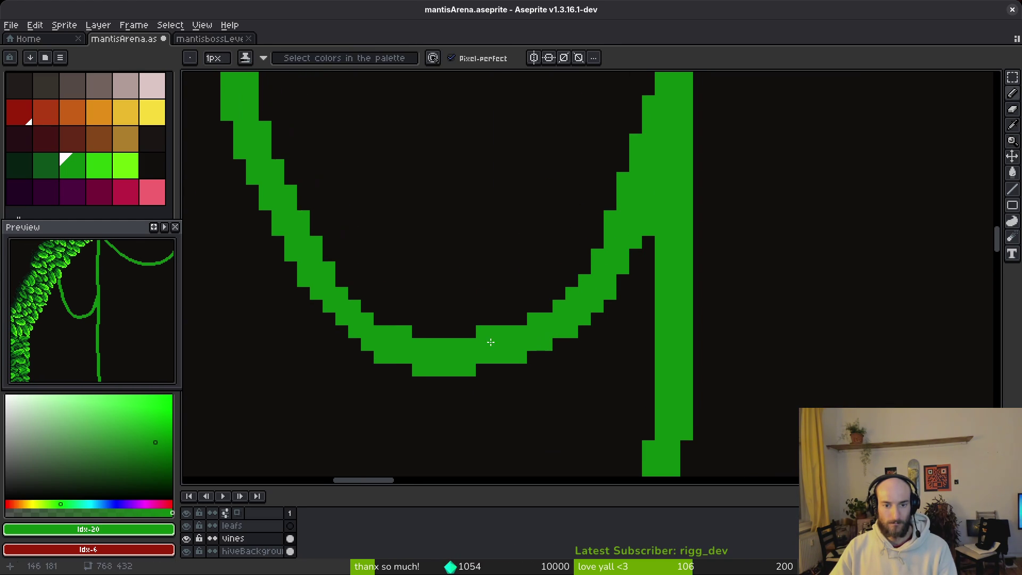
pyautogui.press('e')
pyautogui.click(406, 332)
pyautogui.press('f')
pyautogui.press('e')
pyautogui.press('f')
pyautogui.click(355, 344)
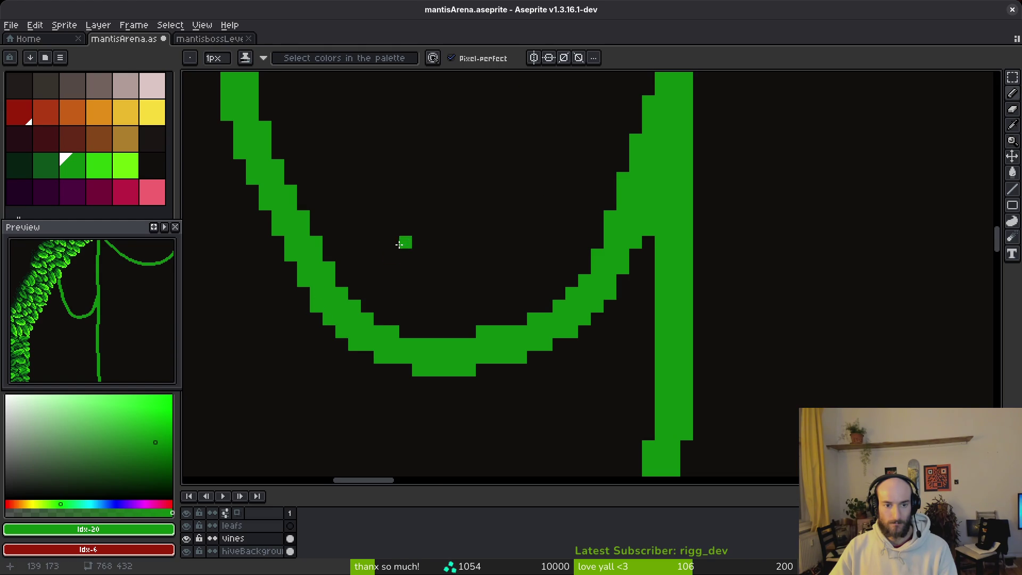
pyautogui.scroll(-5, 393, 250)
pyautogui.scroll(6, 410, 268)
pyautogui.click(382, 292)
pyautogui.click(366, 258)
# Step: Smooth the bottom of the vine curve, erasing and adding single pixels there
pyautogui.press('e')
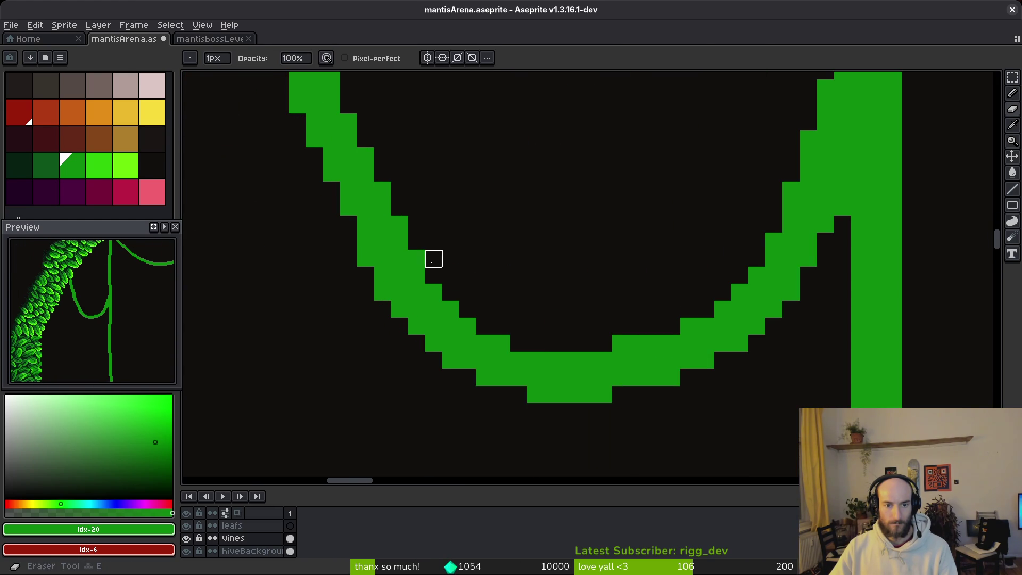
pyautogui.press('b')
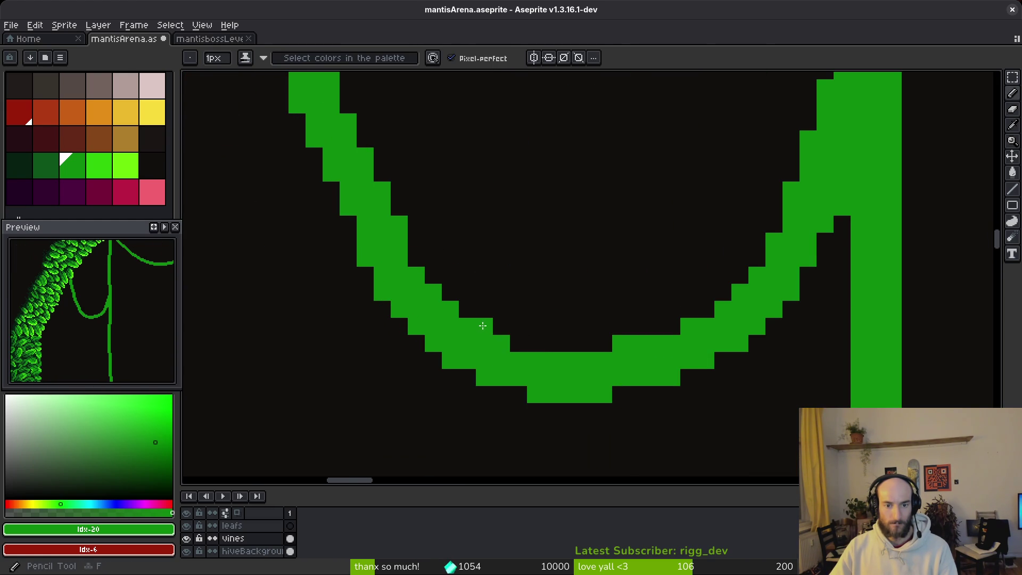
pyautogui.moveTo(662, 319); pyautogui.dragTo(589, 363)
pyautogui.press('e')
pyautogui.click(547, 388)
pyautogui.press('b')
pyautogui.click(548, 439)
pyautogui.press('e')
pyautogui.scroll(-3, 660, 372)
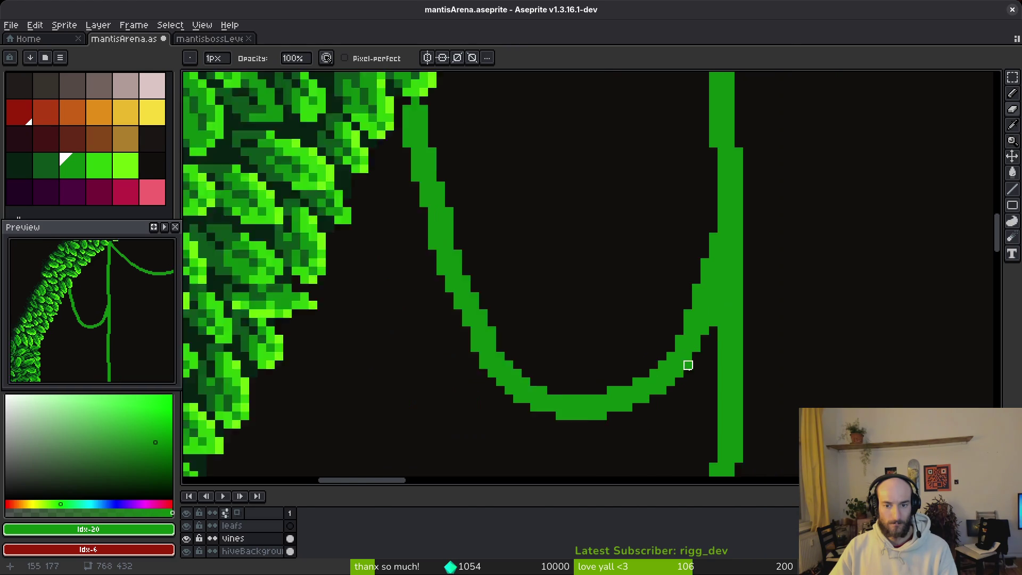
pyautogui.moveTo(704, 394); pyautogui.dragTo(658, 383)
# Step: Widen the pencil to 2px and try a down-right branch off the straight vine, then undo it
pyautogui.press('b')
pyautogui.scroll(-2, 587, 343)
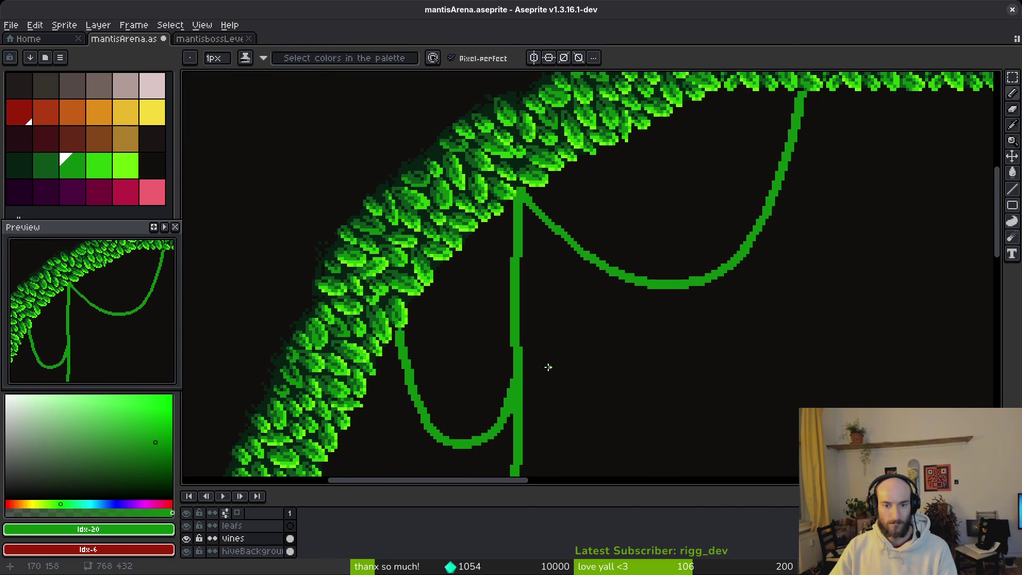
pyautogui.scroll(1, 523, 368)
pyautogui.press('+')
pyautogui.scroll(-1, 559, 342)
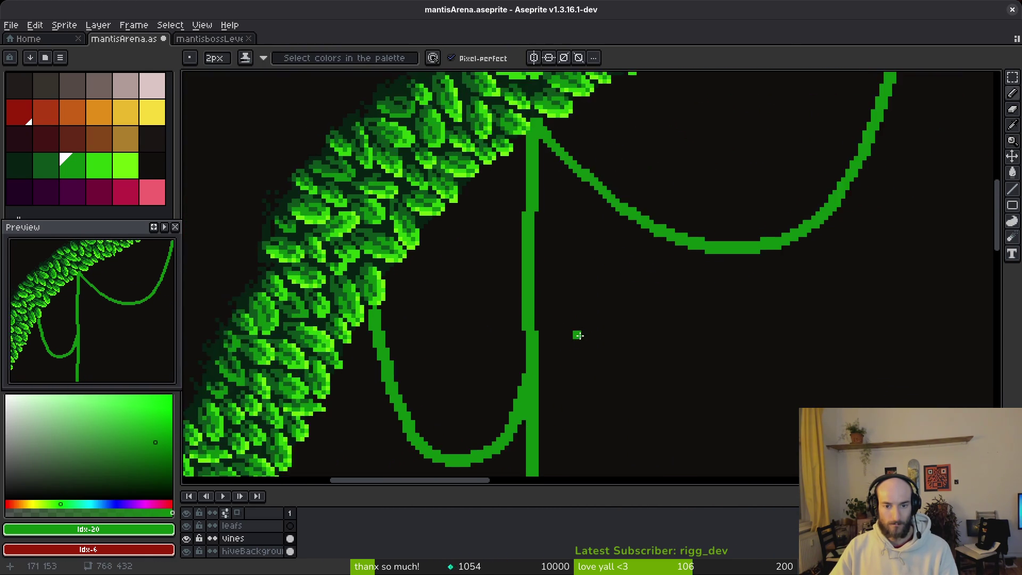
pyautogui.scroll(1, 575, 333)
pyautogui.moveTo(468, 344)
pyautogui.mouseDown()
pyautogui.moveTo(491, 375)
pyautogui.moveTo(492, 407)
pyautogui.mouseUp()
pyautogui.hotkey('ctrl', 'z')
pyautogui.scroll(1, 485, 335)
pyautogui.hotkey('ctrl', 'z')
# Step: Enlarge the brush to about 4px and test a vine stroke from the arch top, undoing it
pyautogui.scroll(3, 500, 326)
pyautogui.hscroll(5, 575, 276)
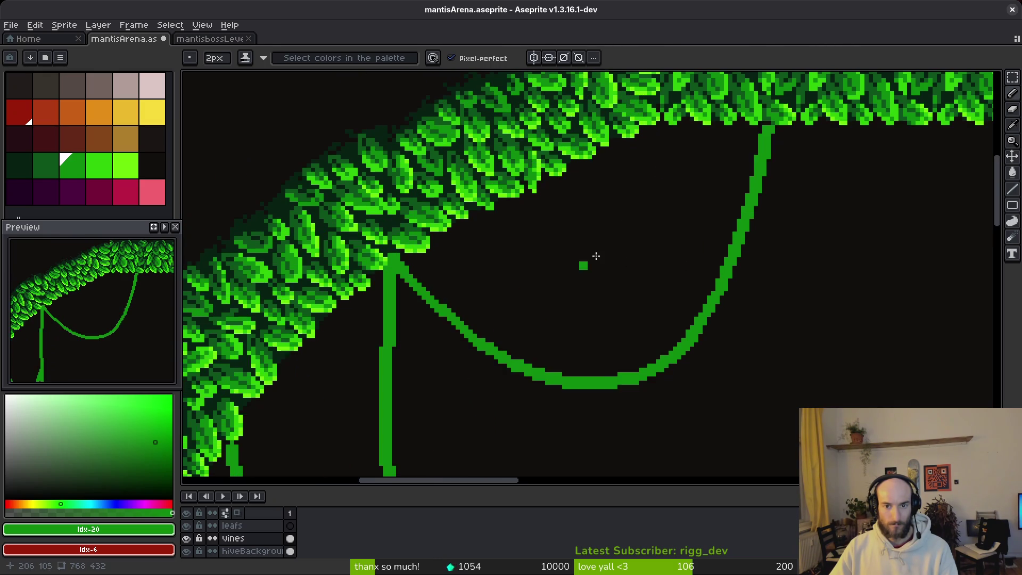
pyautogui.press('+')
pyautogui.press('+')
pyautogui.hscroll(-2, 646, 133)
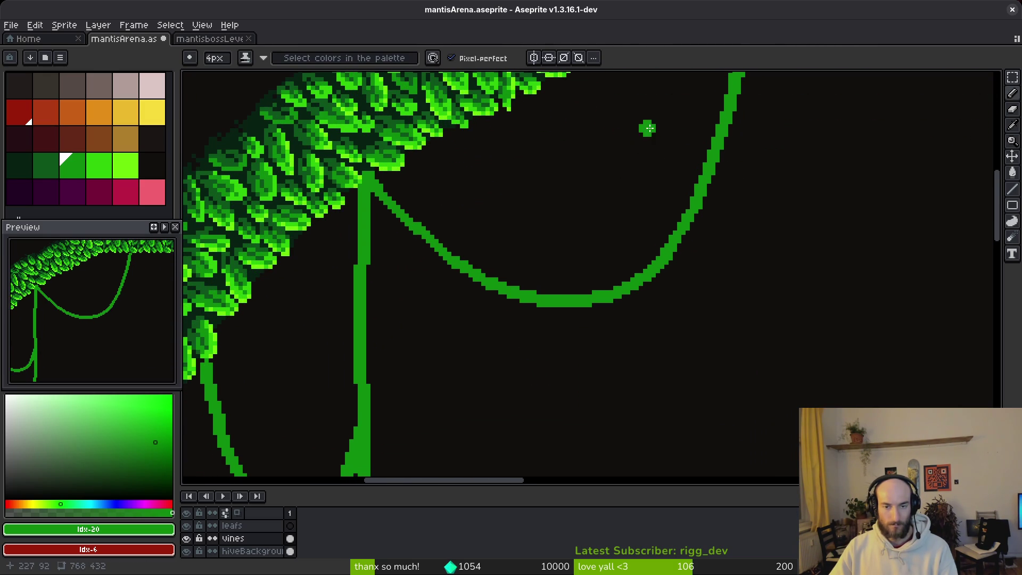
pyautogui.scroll(1, 646, 125)
pyautogui.scroll(-1, 661, 107)
pyautogui.scroll(1, 637, 125)
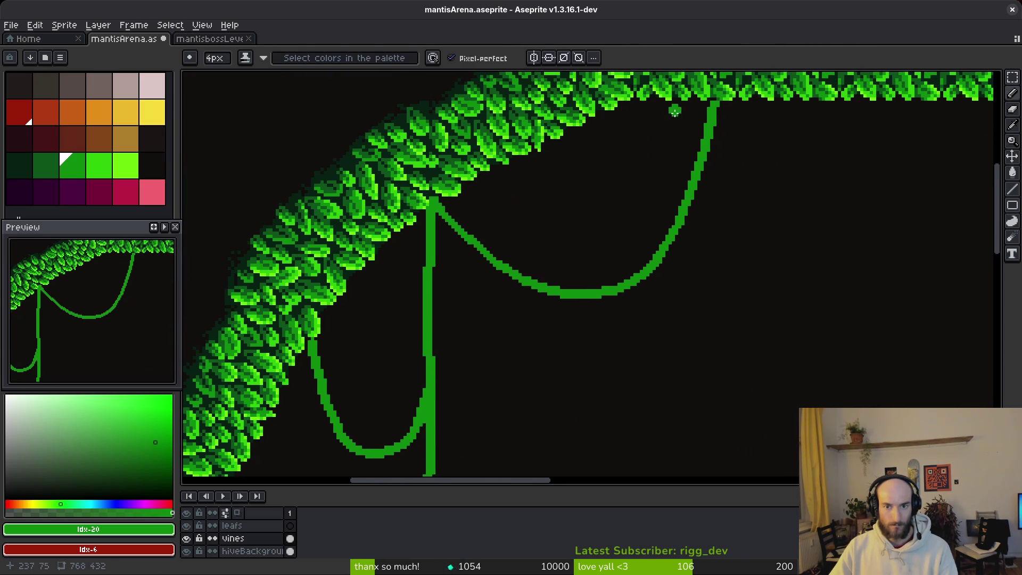
pyautogui.press('+')
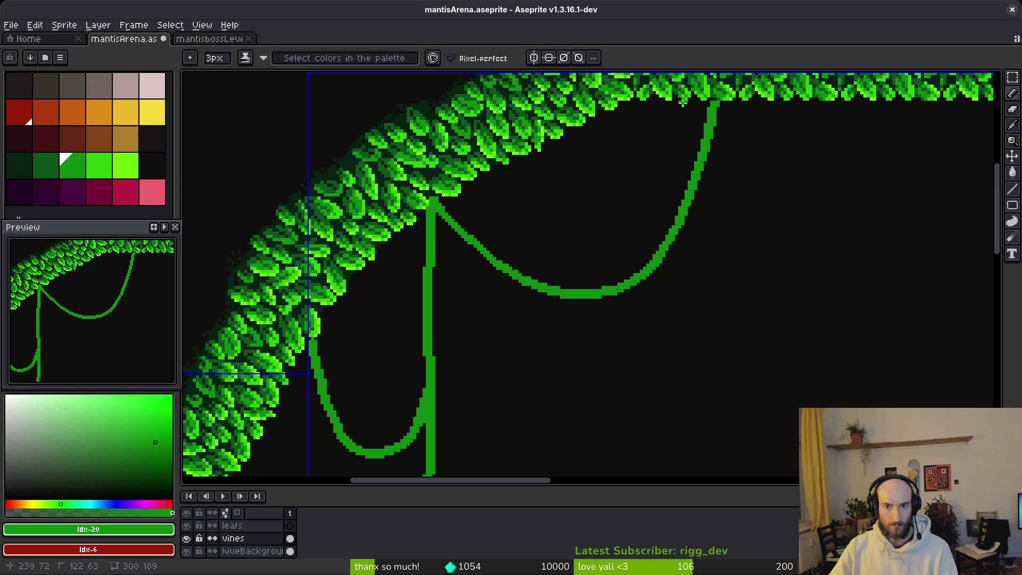
pyautogui.moveTo(683, 101); pyautogui.dragTo(658, 196)
pyautogui.hotkey('ctrl', 'z')
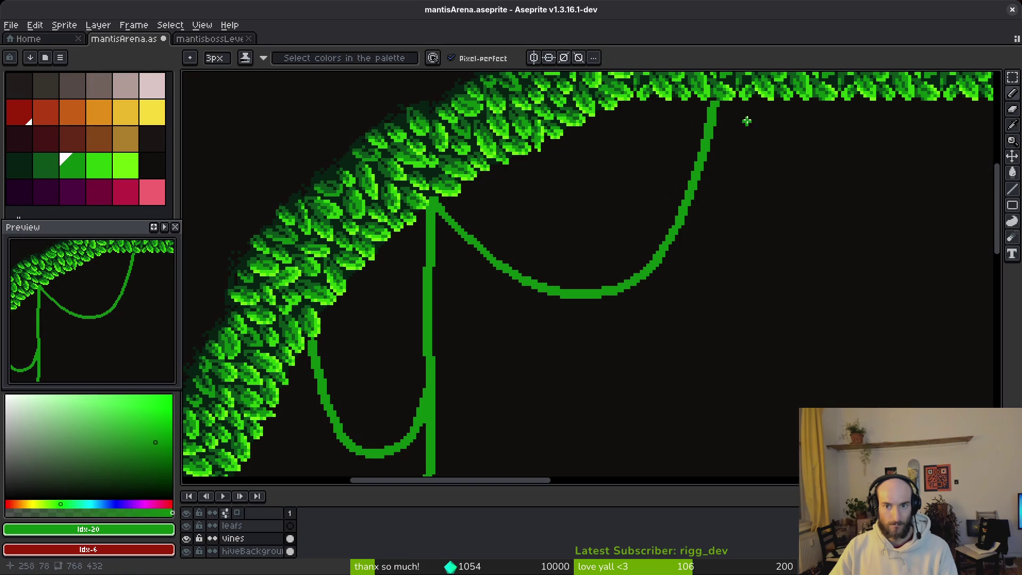
# Step: Draw a vine from the arch top across the curved vine, branching down-left from the crossing
pyautogui.moveTo(791, 102); pyautogui.dragTo(777, 139)
pyautogui.moveTo(749, 182)
pyautogui.mouseDown()
pyautogui.moveTo(702, 228)
pyautogui.moveTo(667, 241)
pyautogui.moveTo(633, 334)
pyautogui.mouseUp()
pyautogui.click(664, 240)
pyautogui.scroll(-3, 669, 194)
pyautogui.moveTo(669, 251)
pyautogui.mouseDown()
pyautogui.moveTo(623, 336)
pyautogui.moveTo(563, 362)
pyautogui.moveTo(508, 354)
pyautogui.mouseUp()
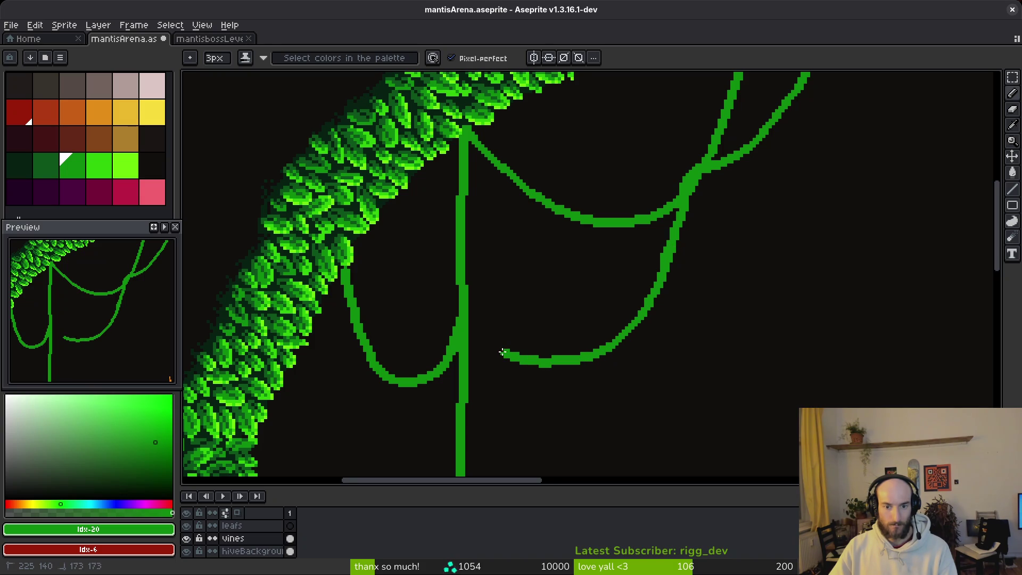
pyautogui.scroll(-4, 467, 313)
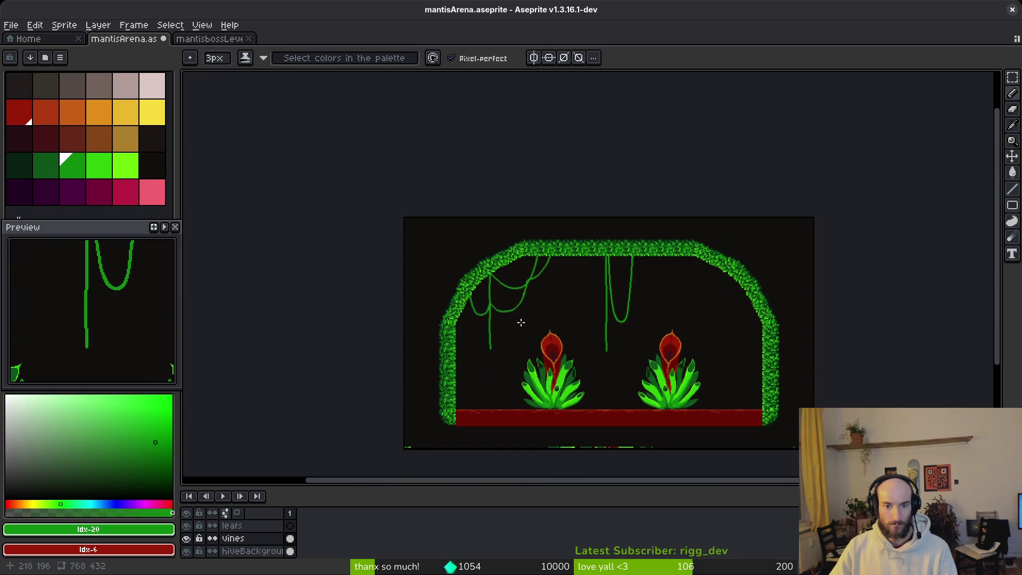
# Step: Undo the side branch and discard trial strokes crossing the curve
pyautogui.scroll(5, 521, 322)
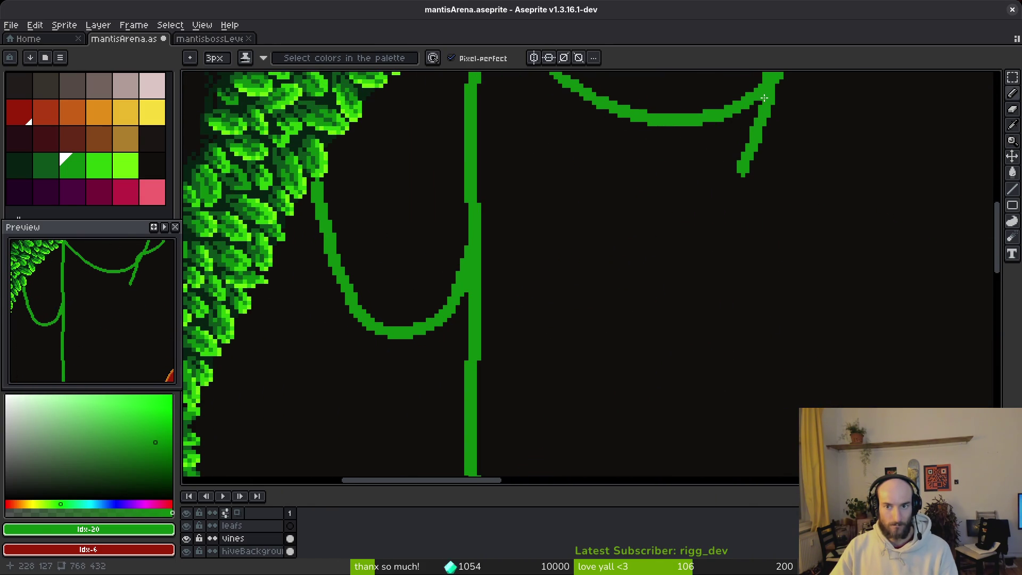
pyautogui.hotkey('ctrl', 'z')
pyautogui.scroll(-3, 772, 112)
pyautogui.scroll(2, 776, 130)
pyautogui.moveTo(741, 168); pyautogui.dragTo(724, 213)
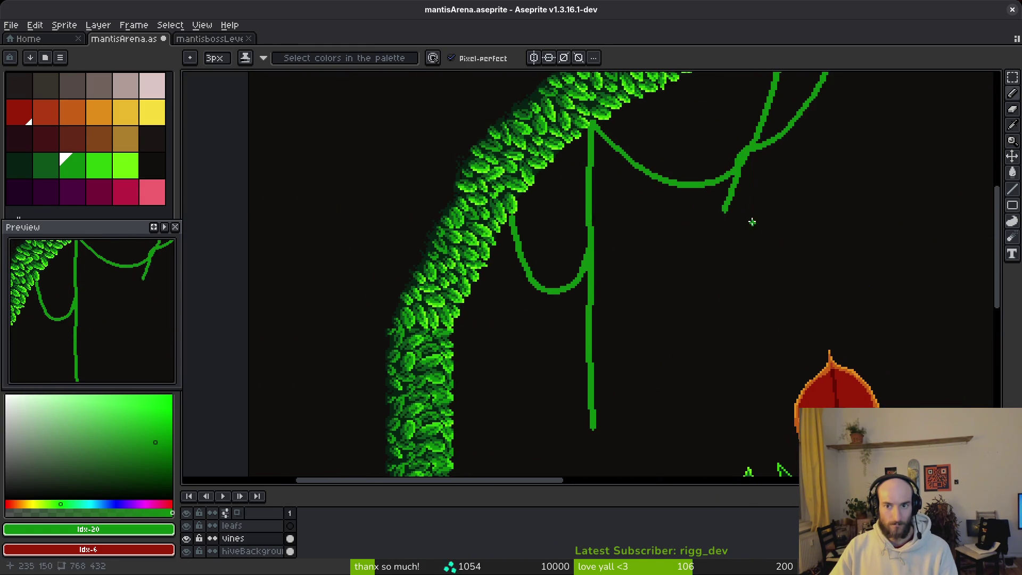
pyautogui.scroll(1, 750, 164)
pyautogui.scroll(1, 751, 164)
pyautogui.hotkey('ctrl', 'z')
pyautogui.hotkey('ctrl', 'z')
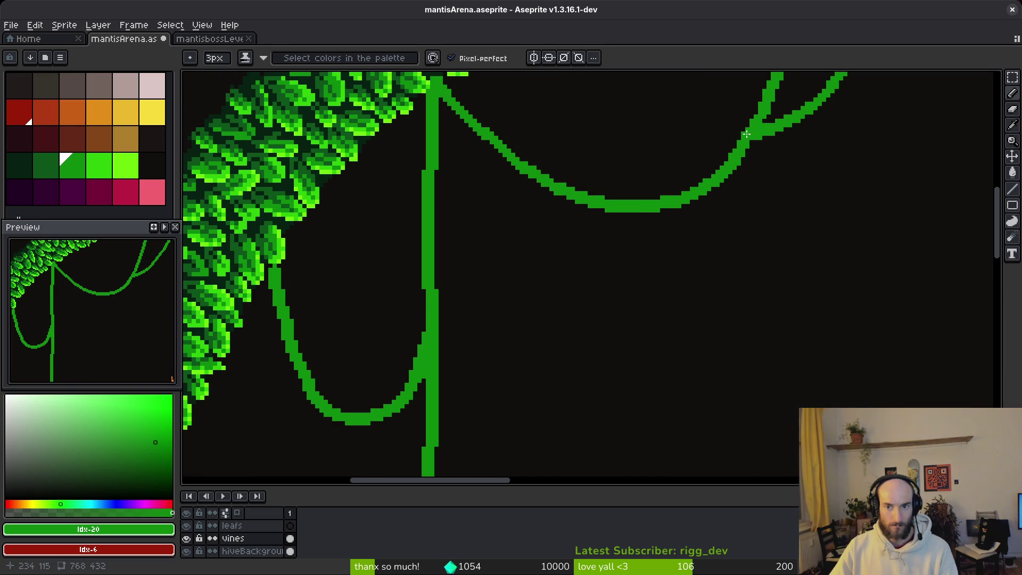
pyautogui.moveTo(720, 185); pyautogui.dragTo(702, 245)
pyautogui.hotkey('ctrl', 'z')
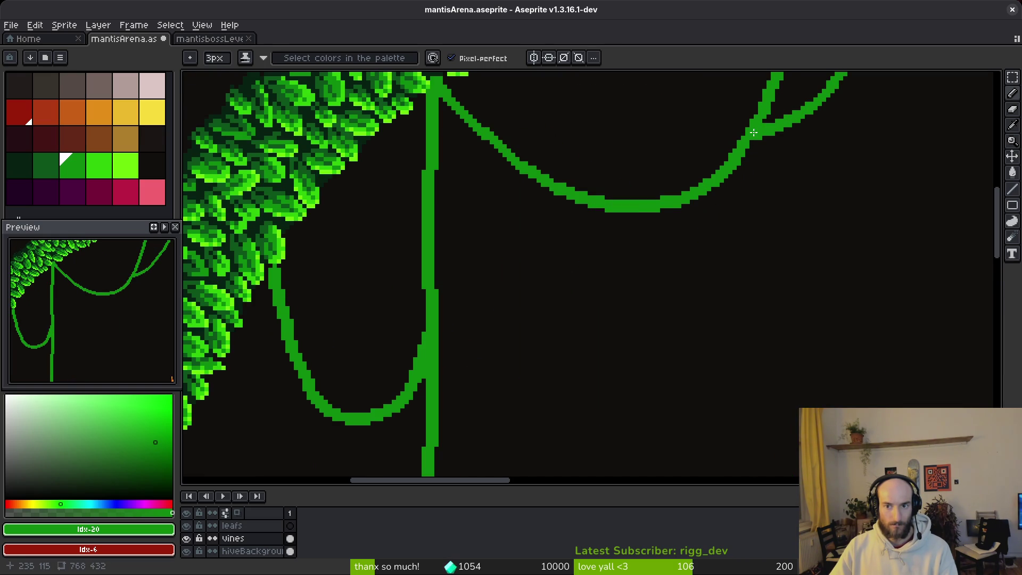
# Step: Draw a vine hanging down-left from the right junction, thicken its loop bottom and extend its tip
pyautogui.moveTo(717, 182); pyautogui.dragTo(647, 326)
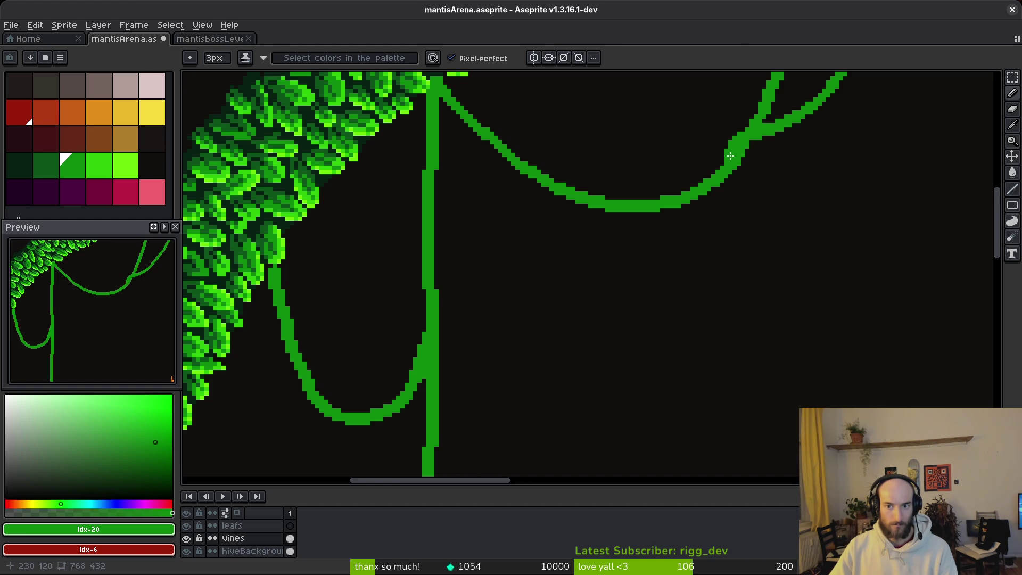
pyautogui.moveTo(726, 171); pyautogui.dragTo(695, 259)
pyautogui.hotkey('ctrl', 'z')
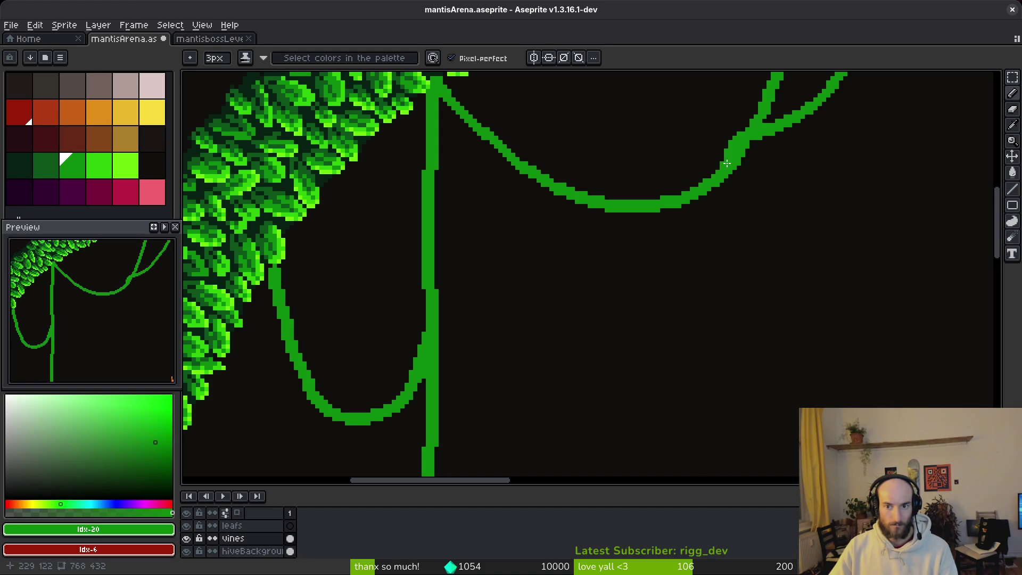
pyautogui.moveTo(724, 178)
pyautogui.mouseDown()
pyautogui.moveTo(697, 291)
pyautogui.moveTo(656, 379)
pyautogui.moveTo(630, 406)
pyautogui.moveTo(551, 414)
pyautogui.mouseUp()
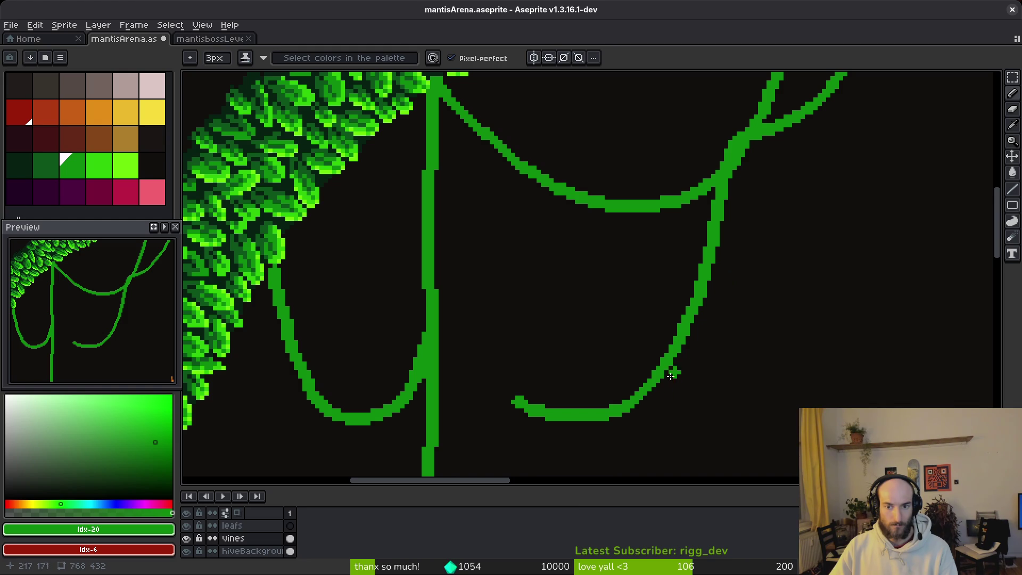
pyautogui.moveTo(611, 402)
pyautogui.mouseDown()
pyautogui.moveTo(558, 405)
pyautogui.moveTo(527, 392)
pyautogui.moveTo(482, 334)
pyautogui.mouseUp()
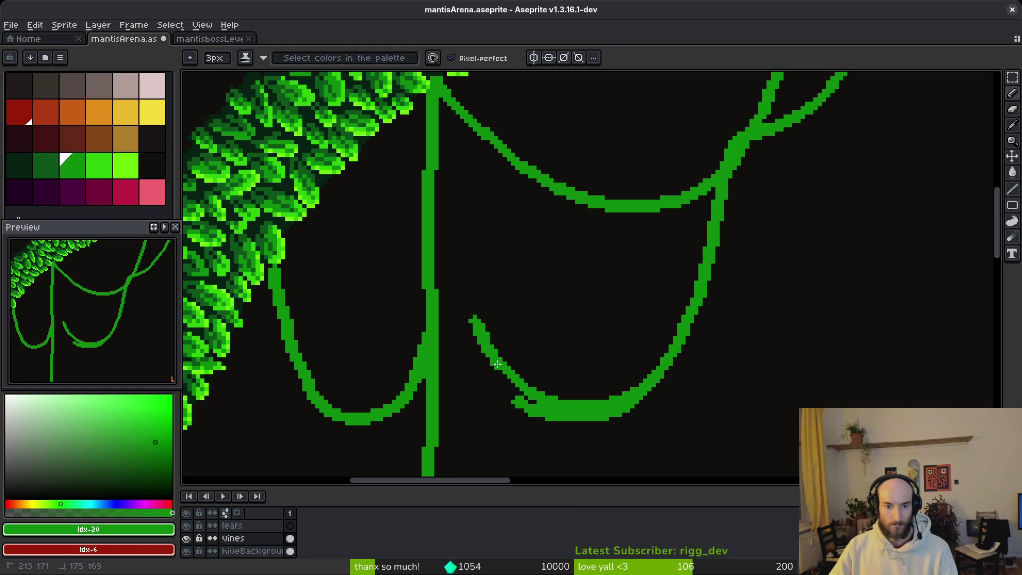
pyautogui.scroll(1, 583, 362)
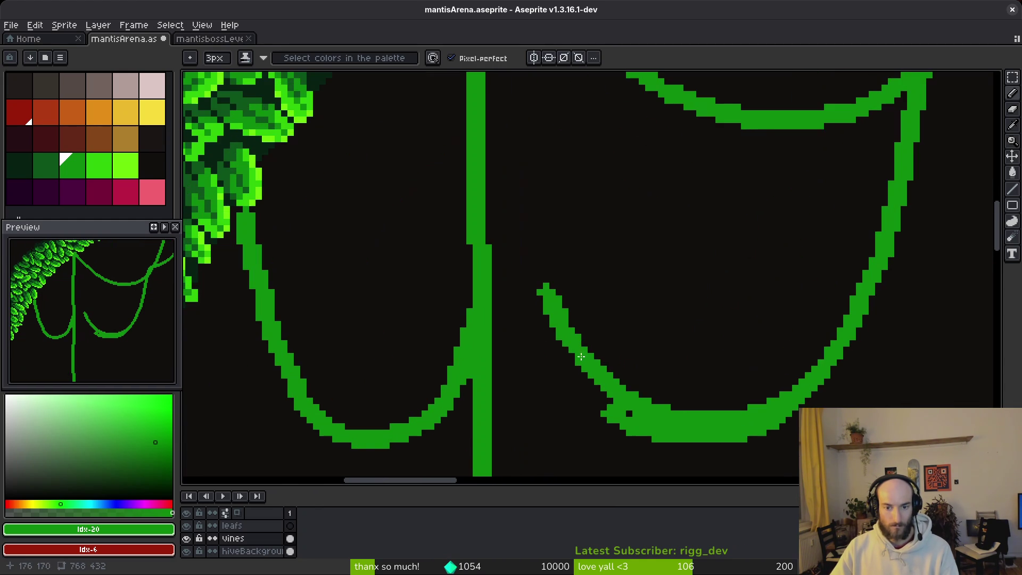
pyautogui.moveTo(549, 285)
pyautogui.mouseDown()
pyautogui.moveTo(521, 208)
pyautogui.moveTo(663, 353)
pyautogui.mouseUp()
# Step: Redraw the vine curving down from the right vine and up into the central vine, thickening the joint
pyautogui.scroll(-2, 630, 244)
pyautogui.hotkey('ctrl', 'z')
pyautogui.hotkey('ctrl', 'z')
pyautogui.hotkey('ctrl', 'z')
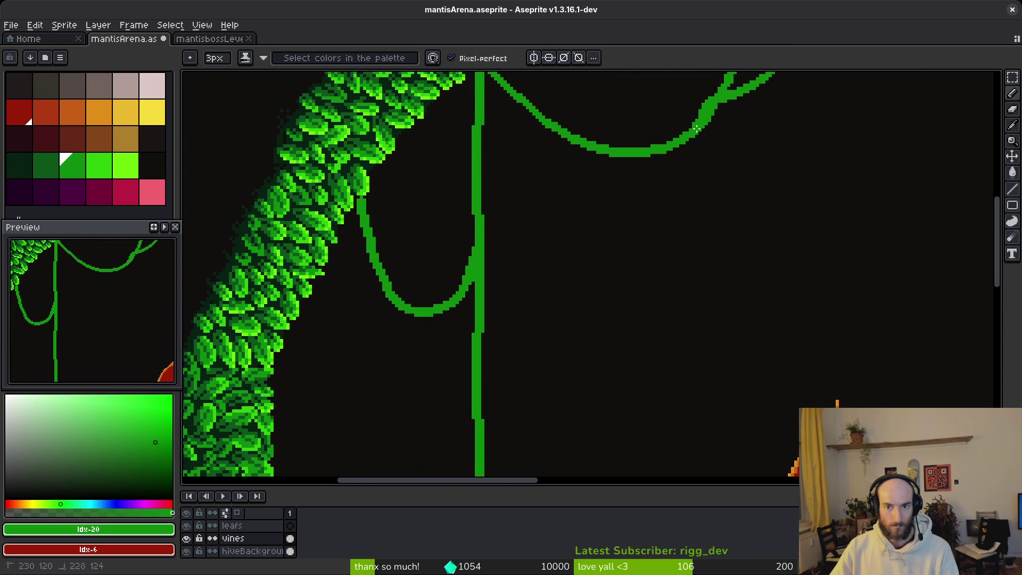
pyautogui.moveTo(694, 170)
pyautogui.mouseDown()
pyautogui.moveTo(673, 325)
pyautogui.moveTo(634, 402)
pyautogui.moveTo(594, 430)
pyautogui.mouseUp()
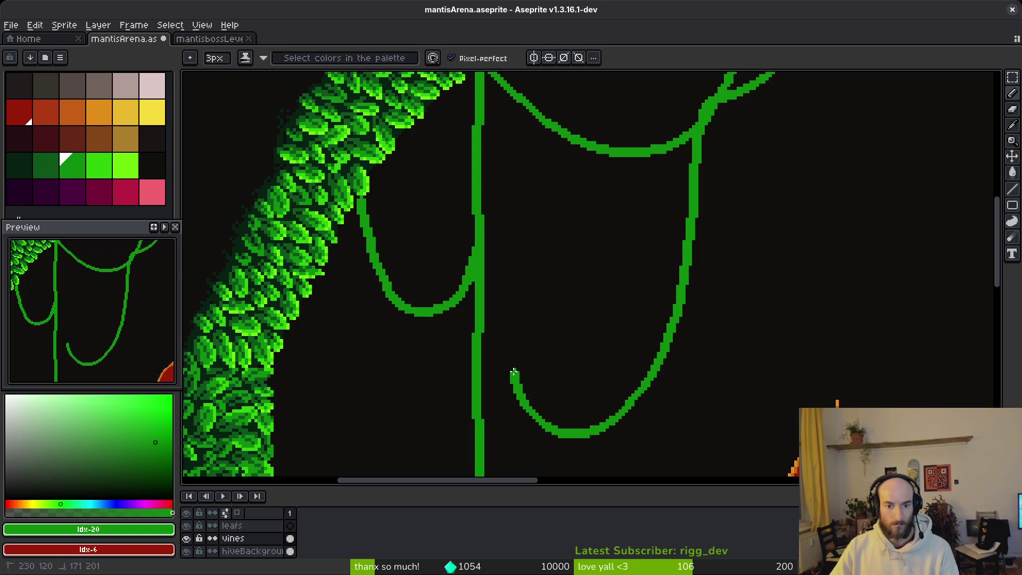
pyautogui.moveTo(495, 304); pyautogui.dragTo(481, 249)
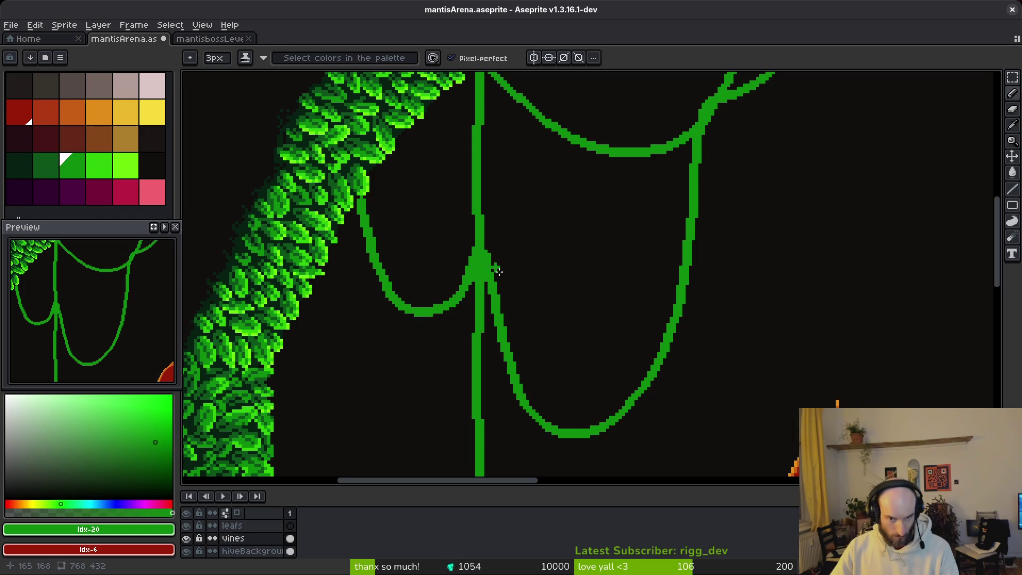
pyautogui.scroll(2, 575, 346)
pyautogui.scroll(-1, 578, 305)
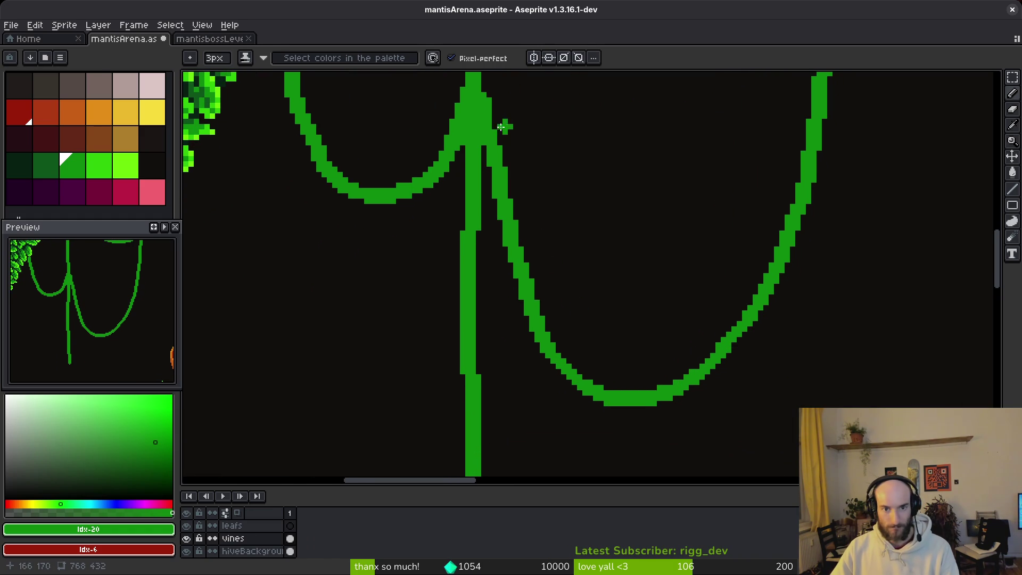
pyautogui.scroll(1, 493, 144)
pyautogui.moveTo(493, 144); pyautogui.dragTo(494, 152)
pyautogui.moveTo(524, 249)
pyautogui.mouseDown()
pyautogui.moveTo(503, 128)
pyautogui.moveTo(548, 314)
pyautogui.moveTo(618, 367)
pyautogui.mouseUp()
pyautogui.scroll(-3, 655, 362)
pyautogui.scroll(-4, 684, 283)
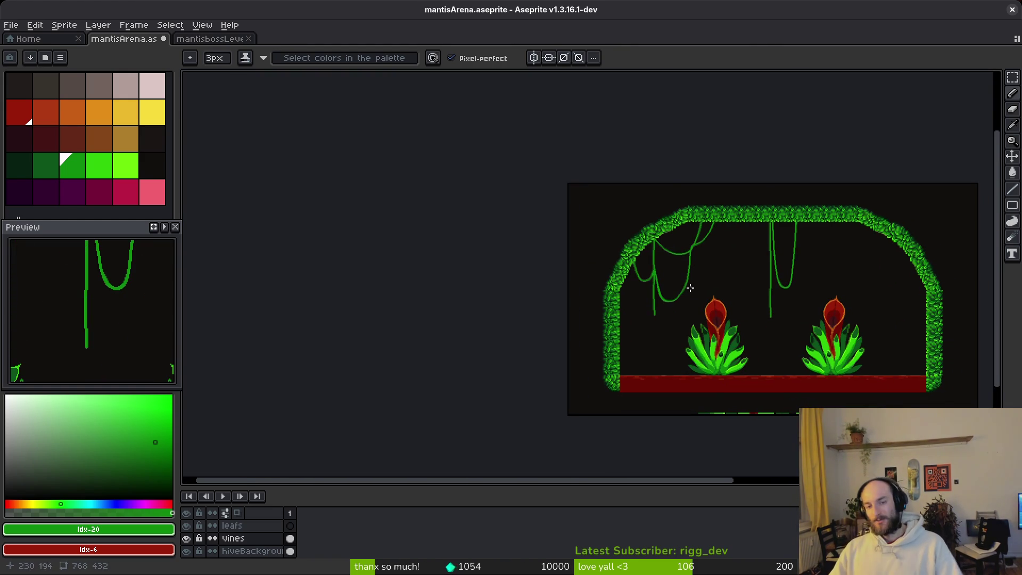
# Step: Extend the hanging vine's tip with a straight pencil line downward, then review the upper vines
pyautogui.scroll(8, 697, 282)
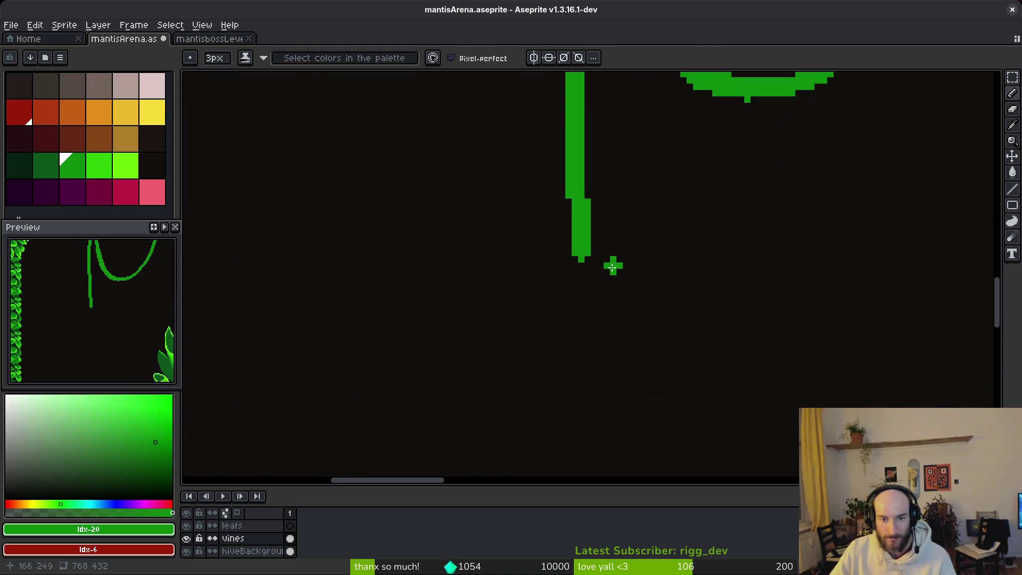
pyautogui.keyDown('shift'); pyautogui.click(576, 402); pyautogui.keyUp('shift')
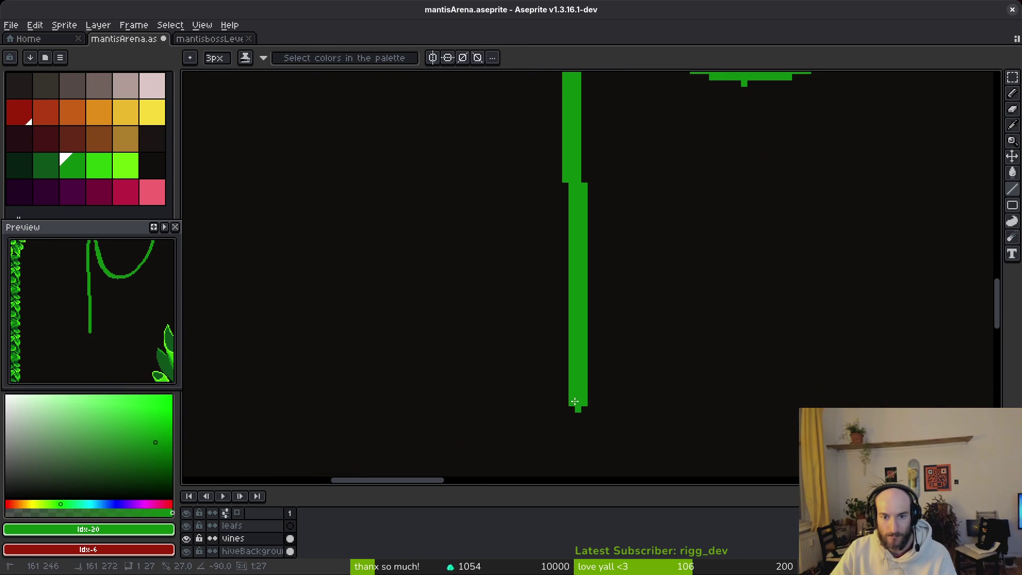
pyautogui.moveTo(575, 402); pyautogui.dragTo(648, 256)
pyautogui.keyDown('shift'); pyautogui.click(622, 384); pyautogui.keyUp('shift')
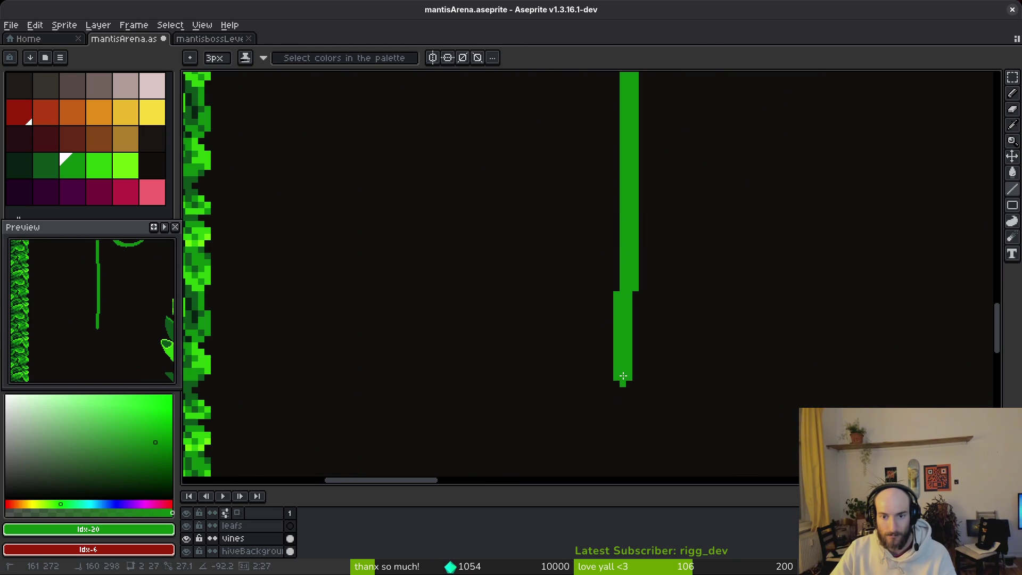
pyautogui.scroll(-5, 682, 298)
pyautogui.scroll(5, 692, 282)
pyautogui.moveTo(685, 221)
pyautogui.mouseDown()
pyautogui.moveTo(664, 245)
pyautogui.moveTo(667, 290)
pyautogui.moveTo(666, 217)
pyautogui.moveTo(646, 294)
pyautogui.moveTo(613, 313)
pyautogui.moveTo(452, 254)
pyautogui.moveTo(517, 227)
pyautogui.moveTo(522, 207)
pyautogui.moveTo(488, 287)
pyautogui.mouseUp()
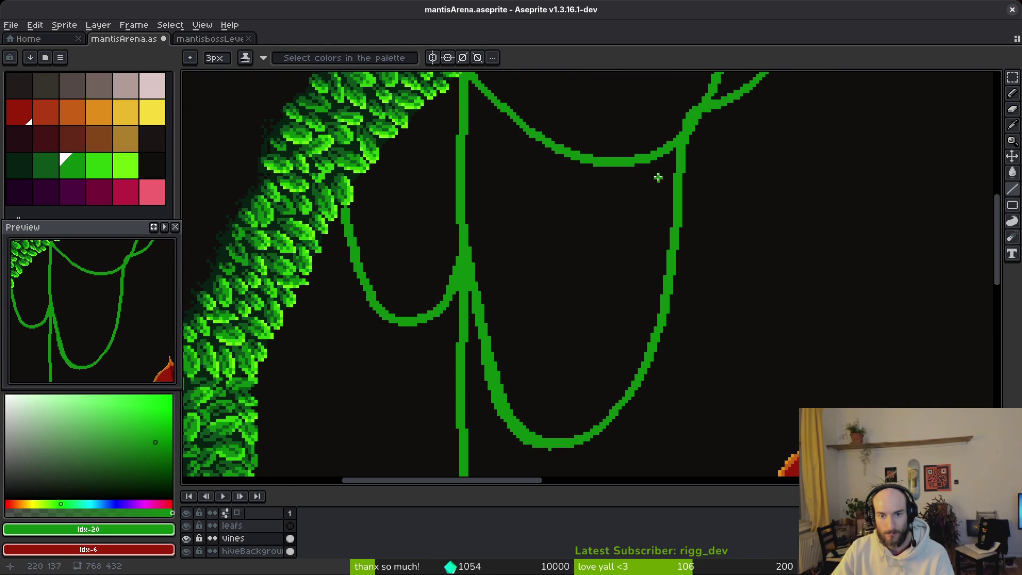
pyautogui.scroll(-5, 658, 177)
pyautogui.hscroll(2, 589, 205)
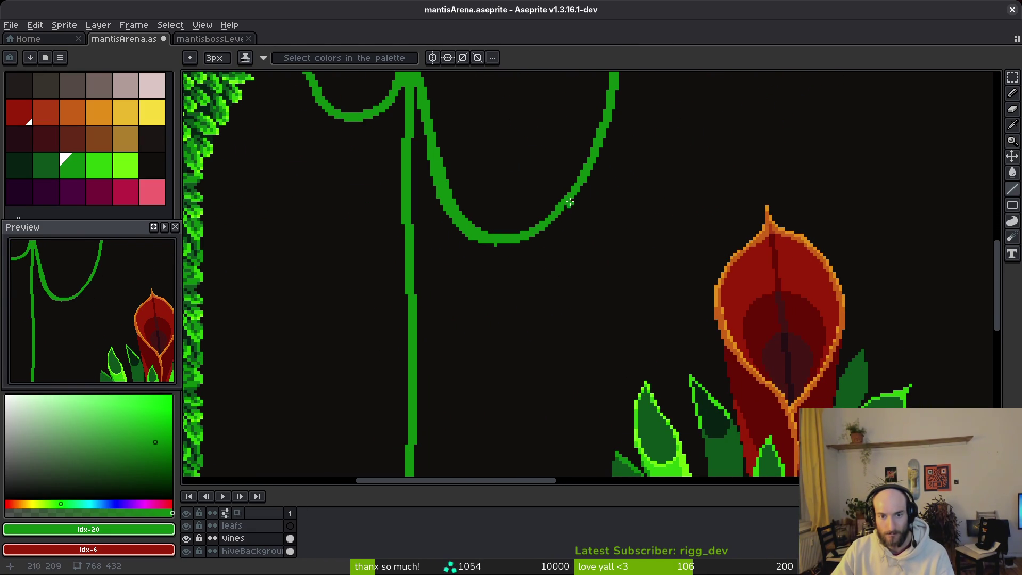
pyautogui.scroll(-4, 564, 224)
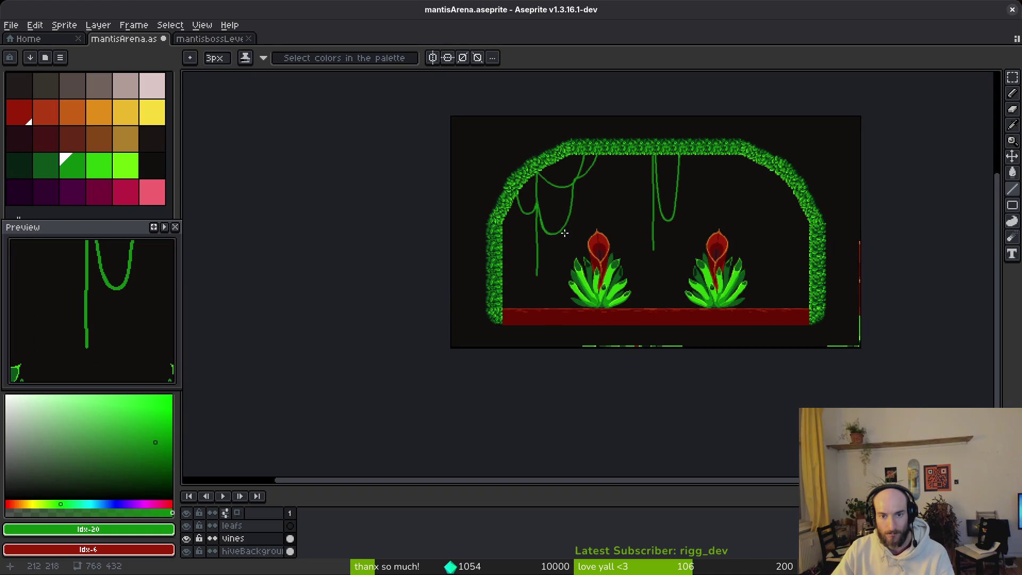
pyautogui.scroll(5, 561, 222)
# Step: Erase the right U-shaped vine loop and its leftover fragments
pyautogui.press('b')
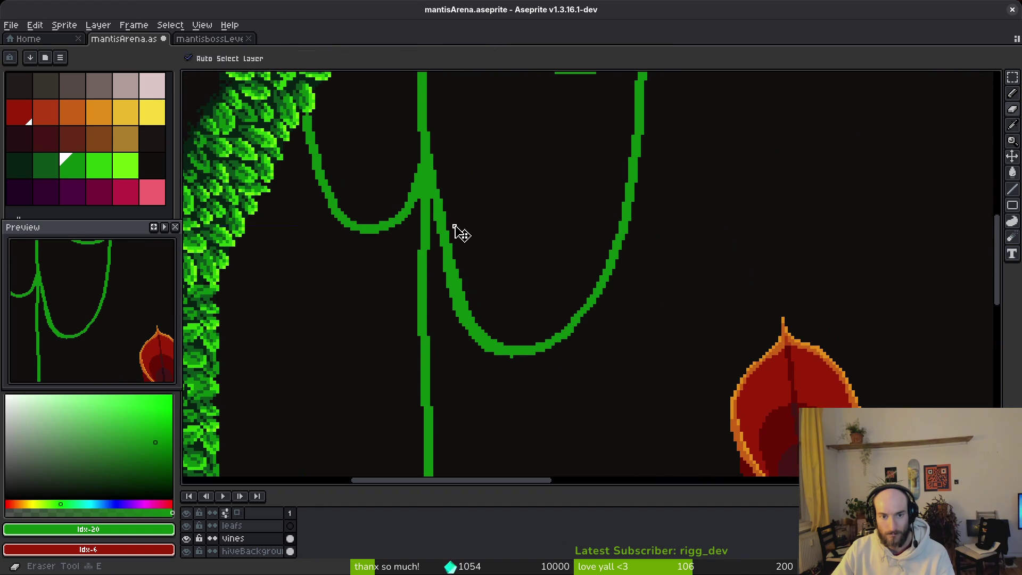
pyautogui.moveTo(448, 200)
pyautogui.mouseDown()
pyautogui.moveTo(447, 261)
pyautogui.moveTo(521, 361)
pyautogui.moveTo(598, 283)
pyautogui.mouseUp()
pyautogui.moveTo(632, 187); pyautogui.dragTo(608, 315)
pyautogui.moveTo(627, 183); pyautogui.dragTo(609, 353)
pyautogui.scroll(-5, 618, 267)
pyautogui.moveTo(621, 242); pyautogui.dragTo(538, 345)
pyautogui.scroll(-3, 472, 358)
pyautogui.scroll(3, 612, 227)
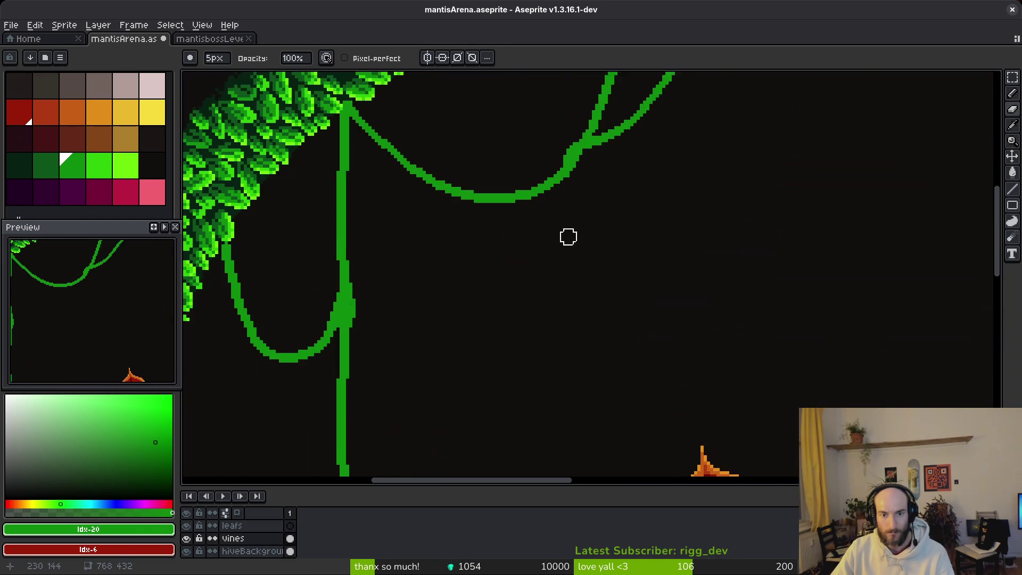
pyautogui.scroll(-2, 568, 236)
# Step: Draw a straight vine down from the junction in two Line-tool segments
pyautogui.press('l')
pyautogui.moveTo(565, 151)
pyautogui.mouseDown()
pyautogui.moveTo(557, 252)
pyautogui.moveTo(559, 221)
pyautogui.mouseUp()
pyautogui.scroll(-4, 564, 213)
pyautogui.moveTo(546, 154)
pyautogui.mouseDown()
pyautogui.moveTo(543, 264)
pyautogui.moveTo(556, 213)
pyautogui.moveTo(555, 265)
pyautogui.moveTo(557, 208)
pyautogui.moveTo(558, 367)
pyautogui.mouseUp()
pyautogui.scroll(-4, 593, 276)
pyautogui.scroll(3, 600, 288)
pyautogui.scroll(4, 600, 289)
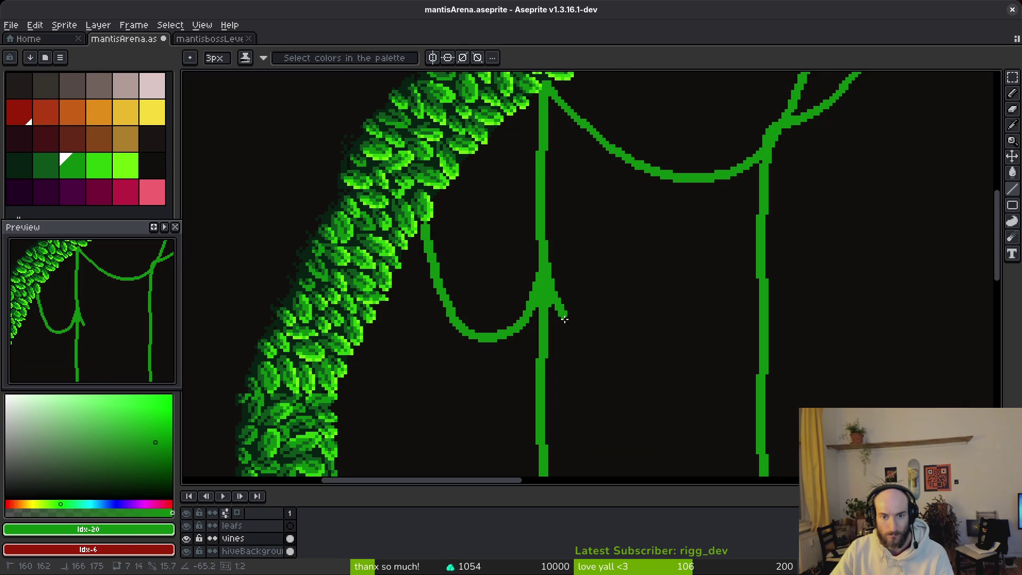
# Step: Pencil a branch from the central vine up-right to the right vine, after discarding a curved attempt
pyautogui.press('b')
pyautogui.moveTo(546, 290)
pyautogui.mouseDown()
pyautogui.moveTo(575, 347)
pyautogui.moveTo(612, 354)
pyautogui.moveTo(643, 338)
pyautogui.moveTo(672, 269)
pyautogui.mouseUp()
pyautogui.hotkey('ctrl', 'z')
pyautogui.scroll(2, 544, 262)
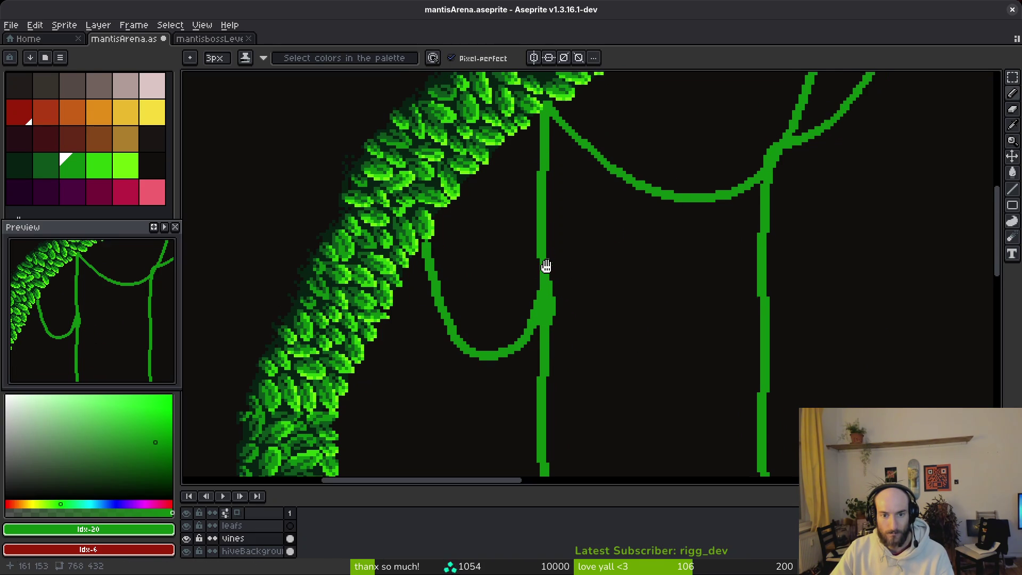
pyautogui.press('e')
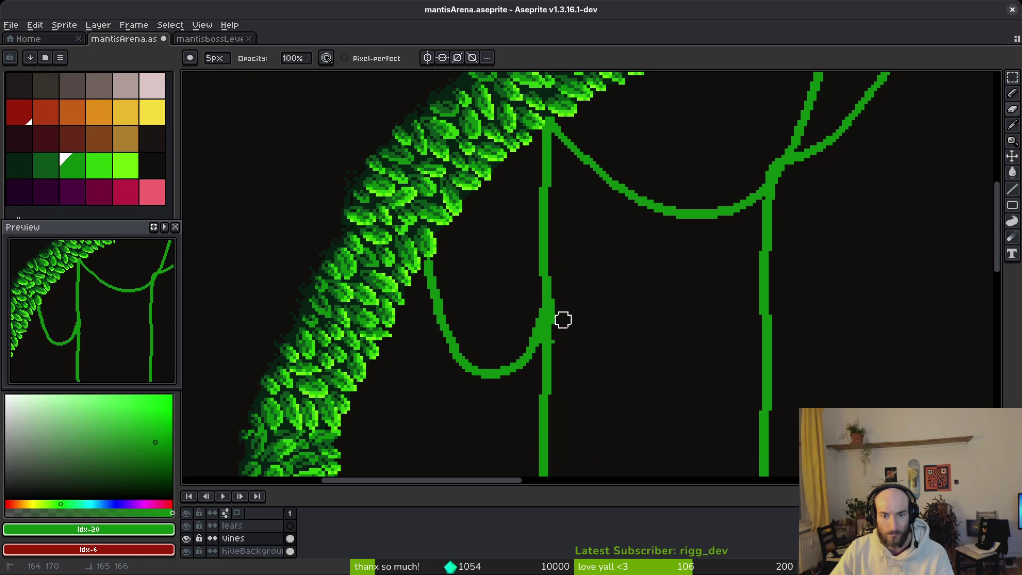
pyautogui.press('b')
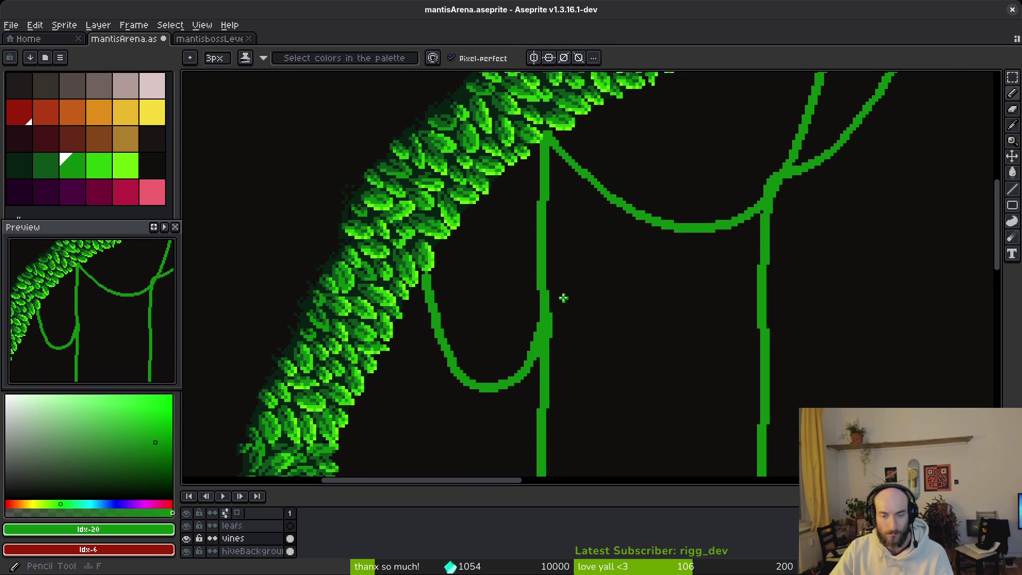
pyautogui.scroll(2, 544, 327)
pyautogui.moveTo(536, 327)
pyautogui.mouseDown()
pyautogui.moveTo(583, 341)
pyautogui.moveTo(617, 302)
pyautogui.mouseUp()
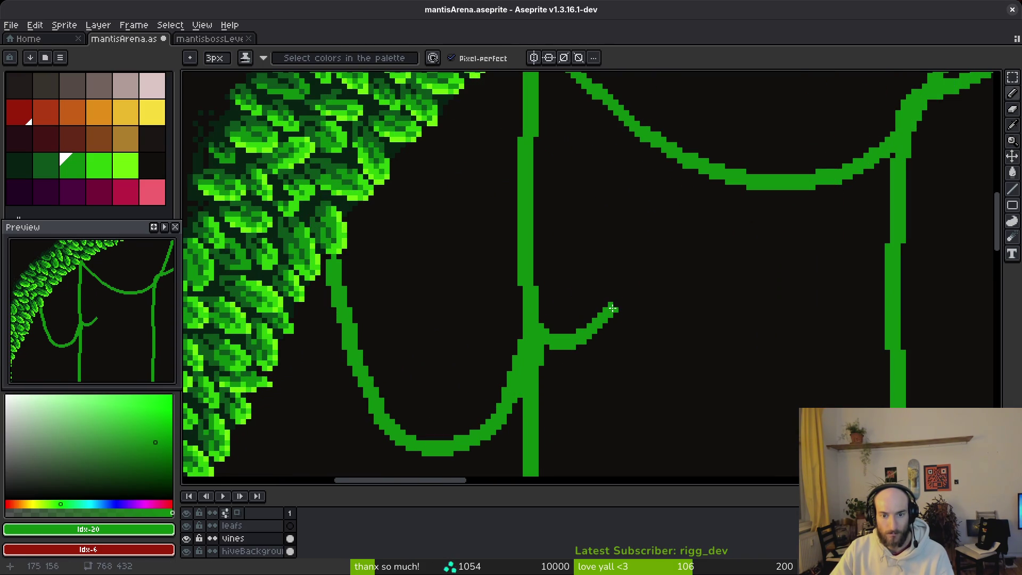
pyautogui.scroll(-1, 643, 269)
pyautogui.scroll(-1, 690, 144)
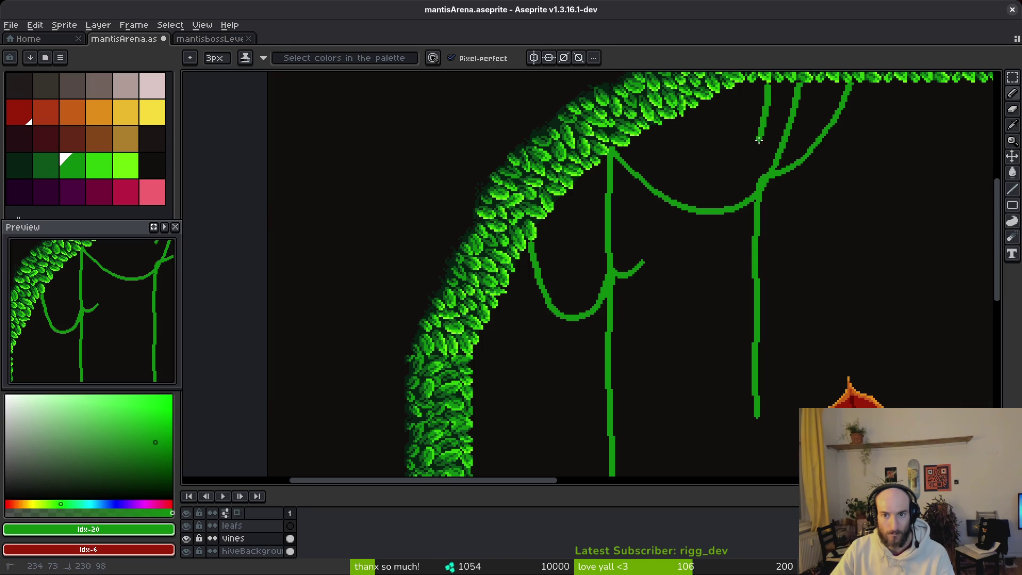
# Step: Draw a vine from the top sloping down-left across the right vine, then set a 1px pencil
pyautogui.moveTo(745, 178); pyautogui.dragTo(693, 233)
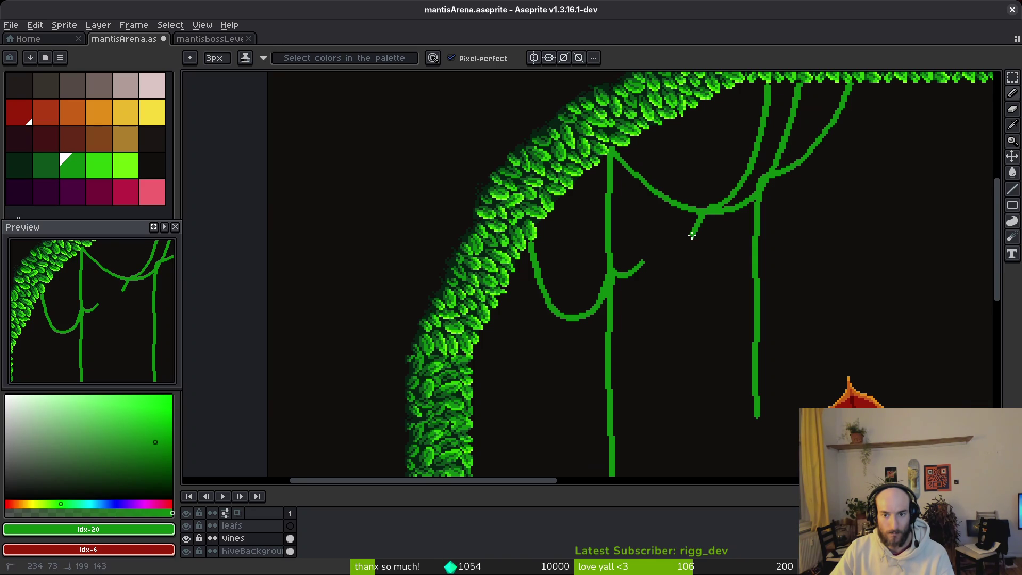
pyautogui.press('e')
pyautogui.scroll(2, 638, 262)
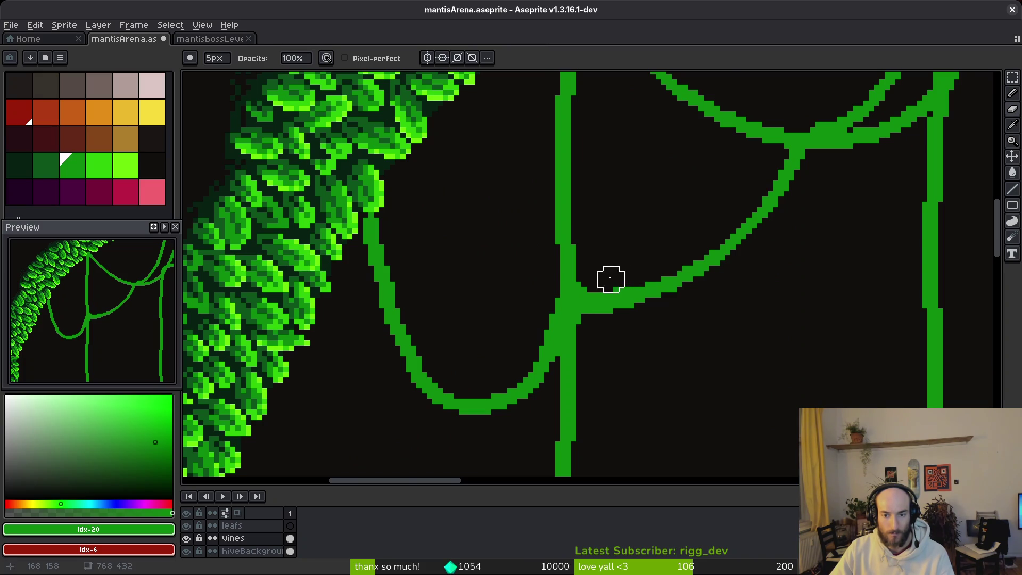
pyautogui.scroll(2, 611, 278)
pyautogui.scroll(1, 648, 263)
pyautogui.press('b')
pyautogui.scroll(-4, 621, 330)
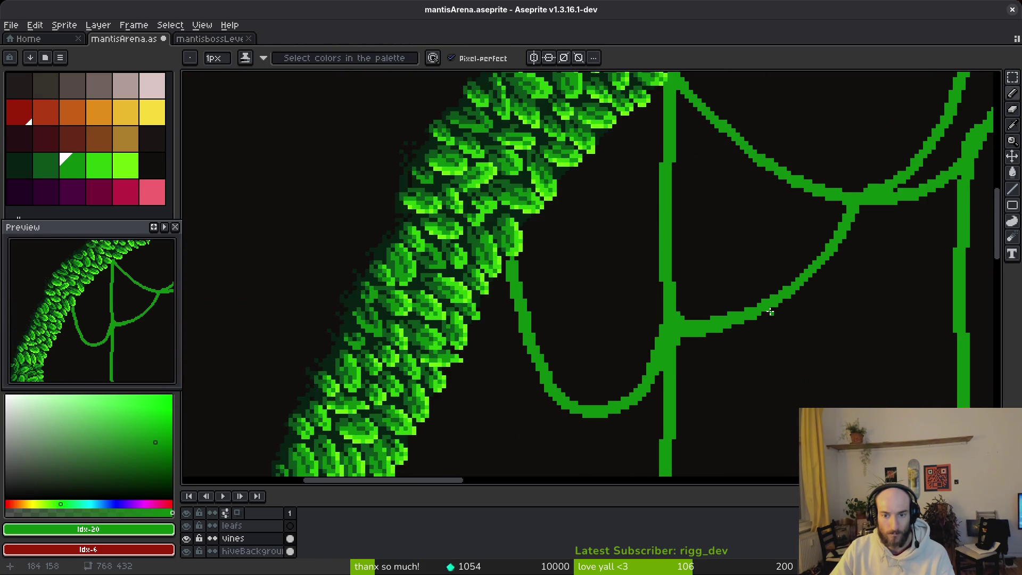
# Step: Add three pixels along the sloping vine branch's upper edge
pyautogui.scroll(4, 770, 311)
pyautogui.click(636, 303)
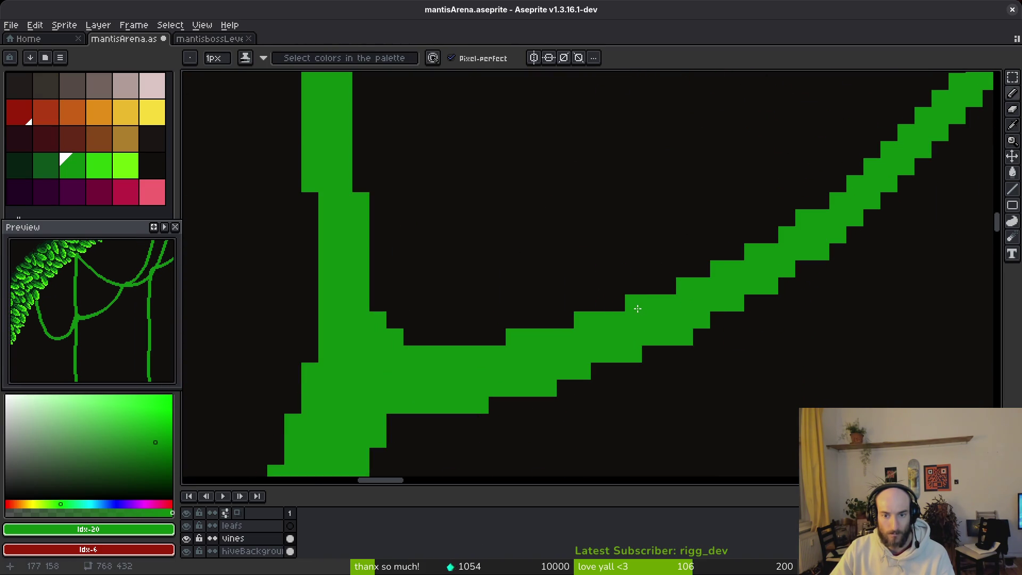
pyautogui.click(566, 320)
pyautogui.click(501, 344)
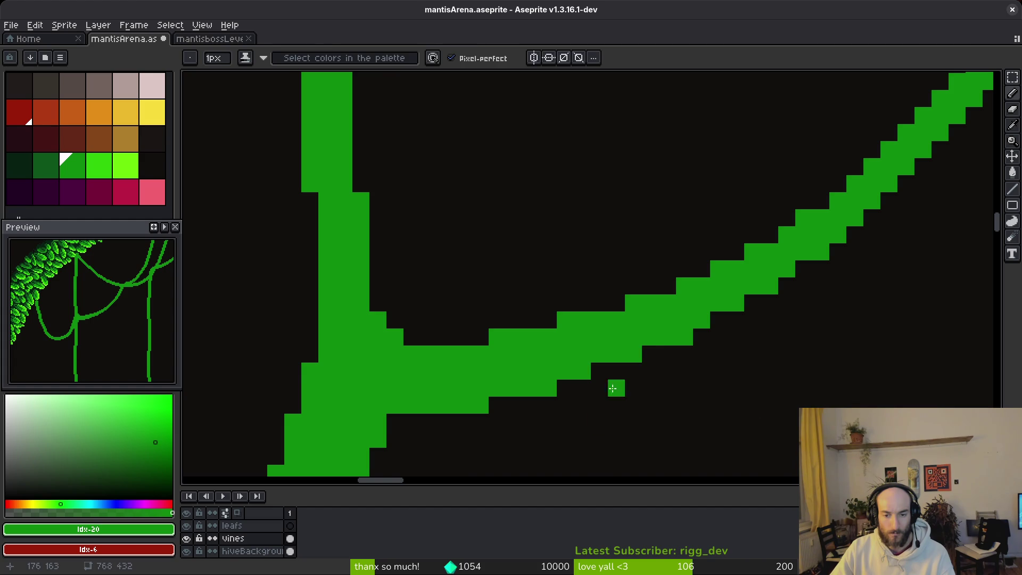
# Step: Erase the stray pixels below the branch
pyautogui.press('e')
pyautogui.moveTo(566, 421); pyautogui.dragTo(497, 442)
pyautogui.press('b')
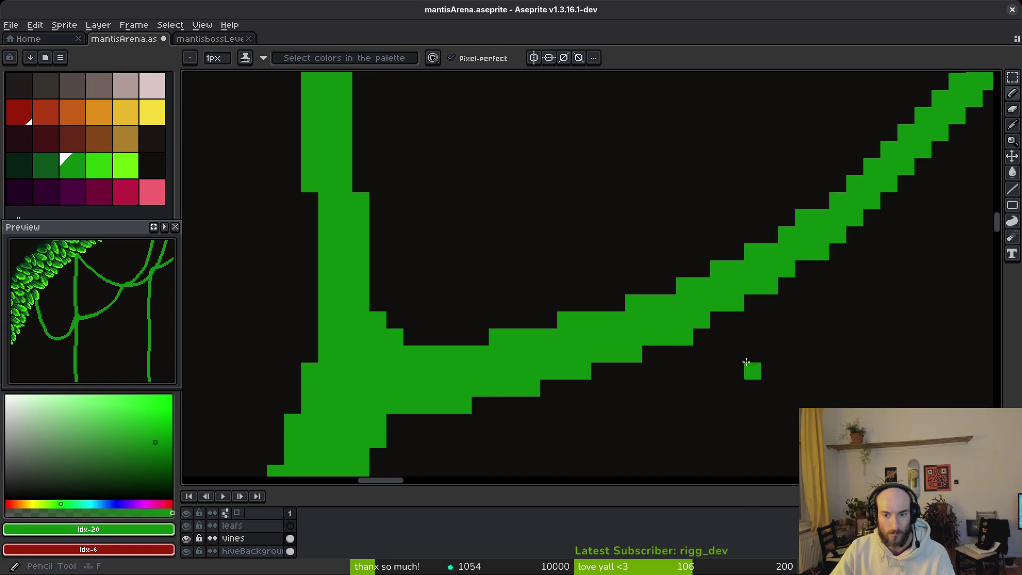
pyautogui.scroll(-5, 712, 311)
pyautogui.scroll(3, 711, 315)
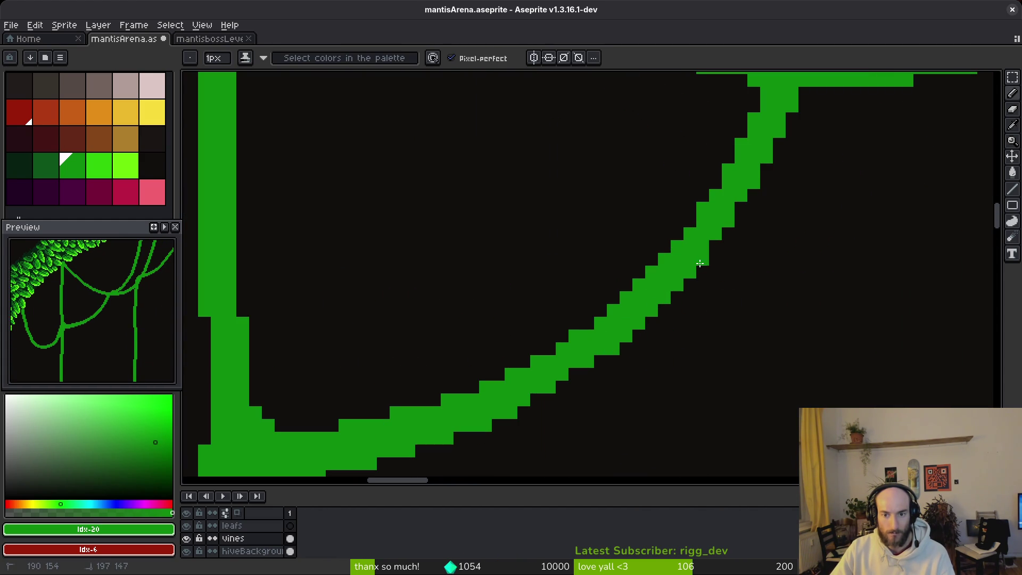
# Step: Undo the stray pencil pixel and save mantisArena.aseprite
pyautogui.press('e')
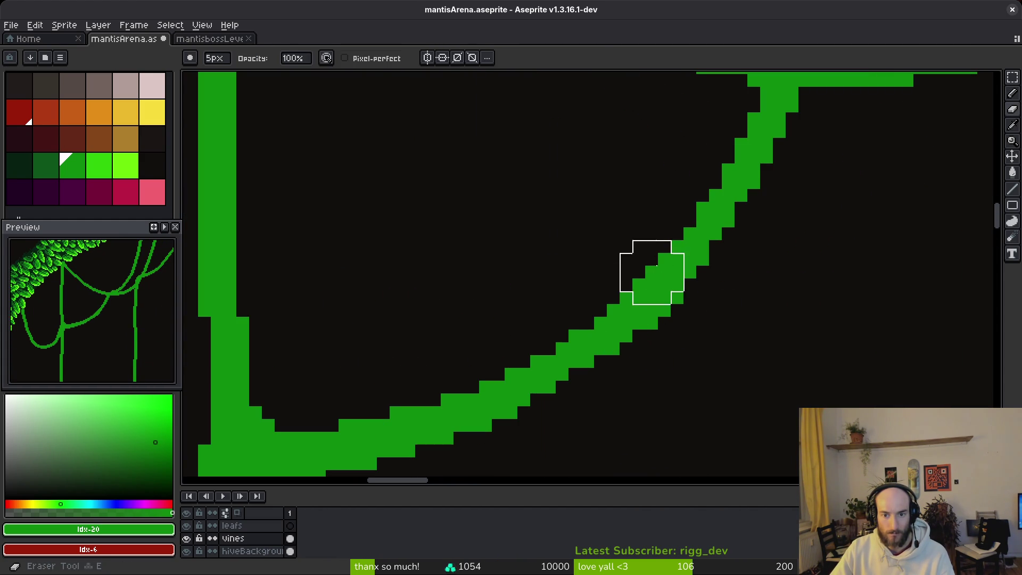
pyautogui.scroll(-3, 814, 306)
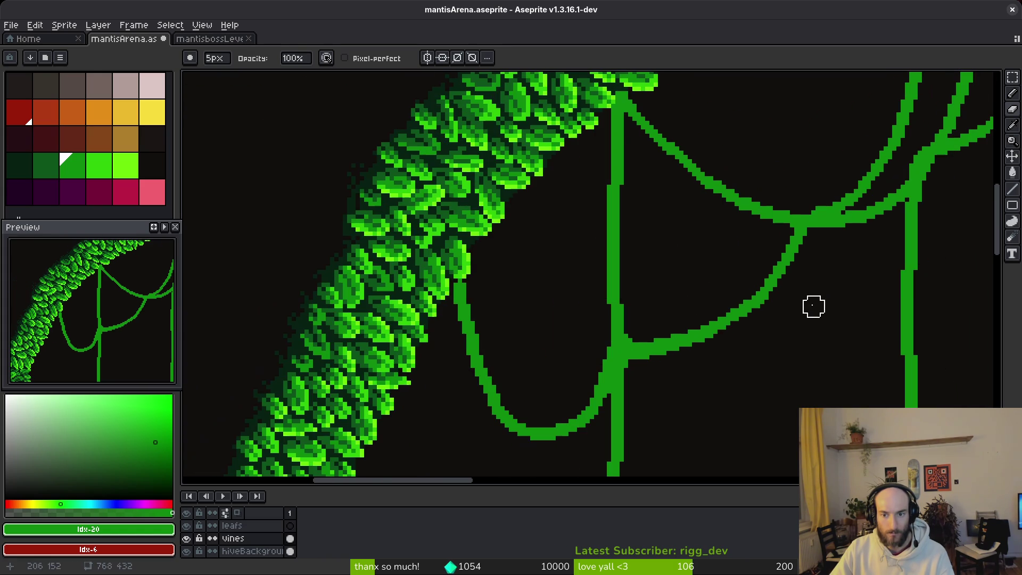
pyautogui.scroll(3, 797, 308)
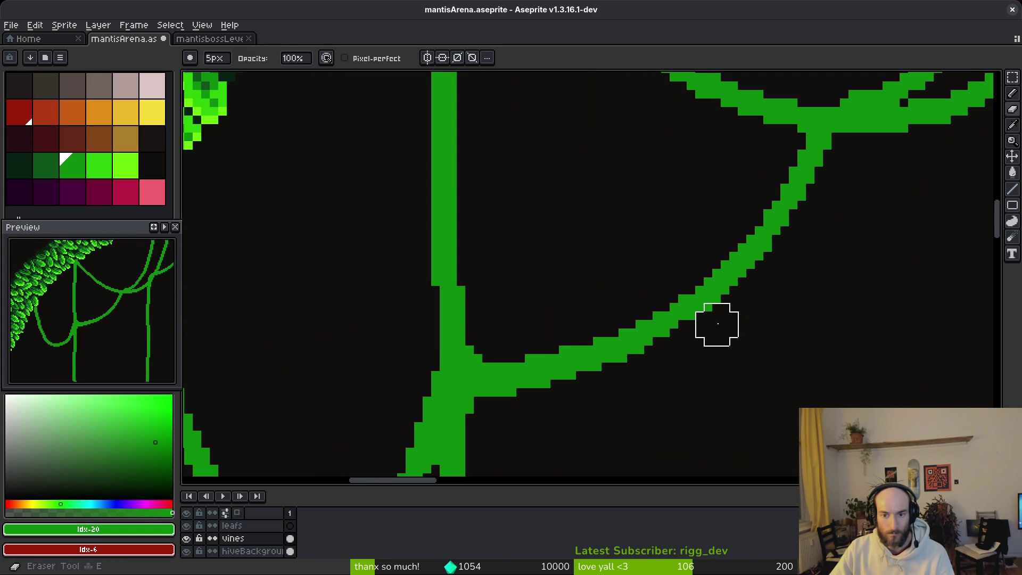
pyautogui.press('b')
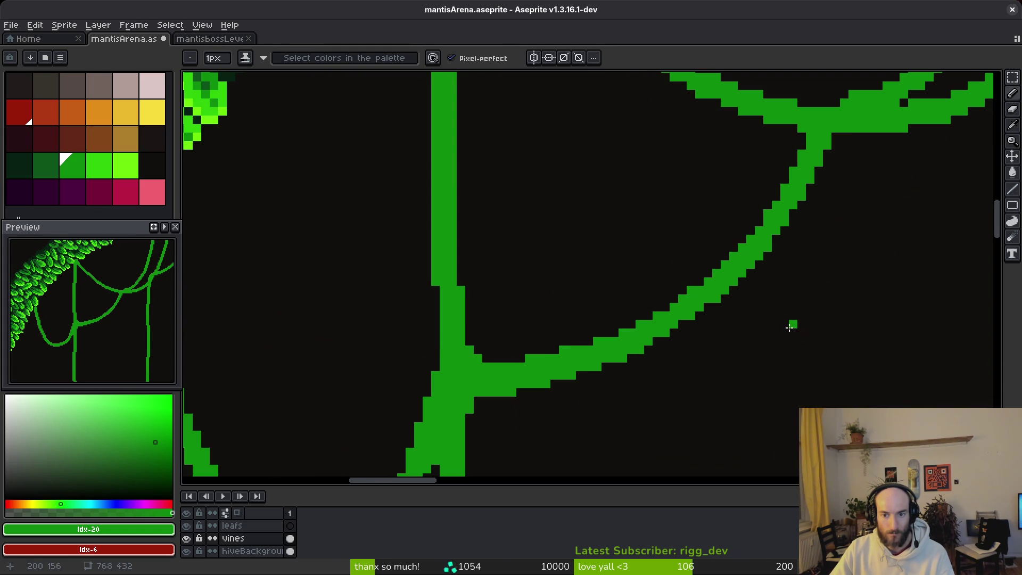
pyautogui.press('e')
pyautogui.hotkey('ctrl', 'z')
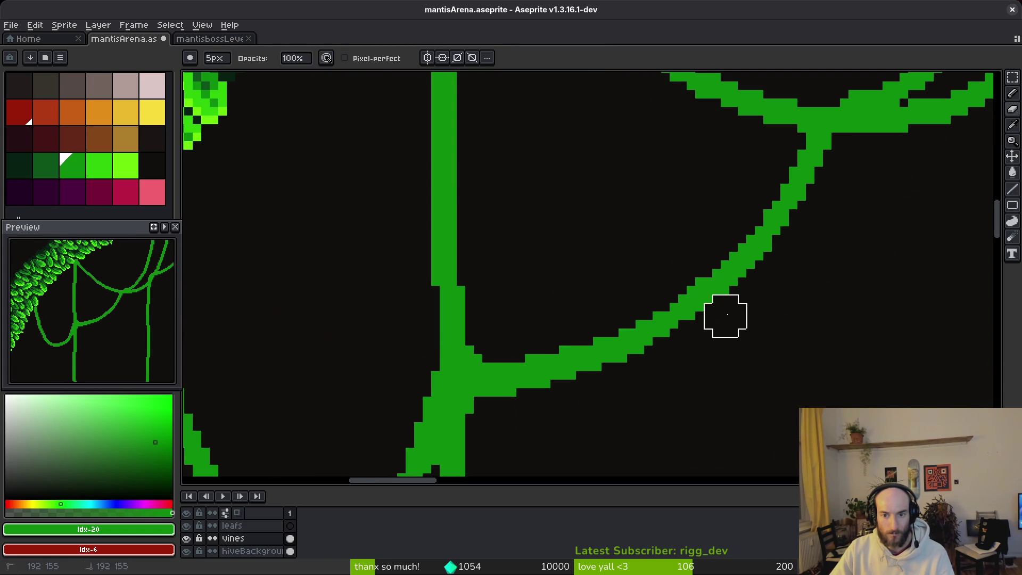
pyautogui.hotkey('ctrl', 's')
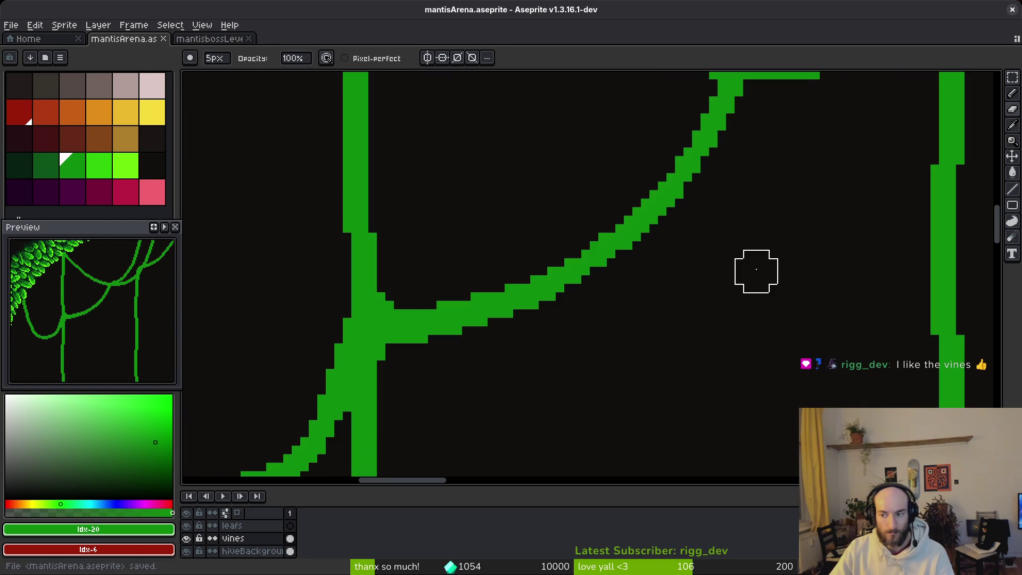
pyautogui.scroll(-2, 748, 263)
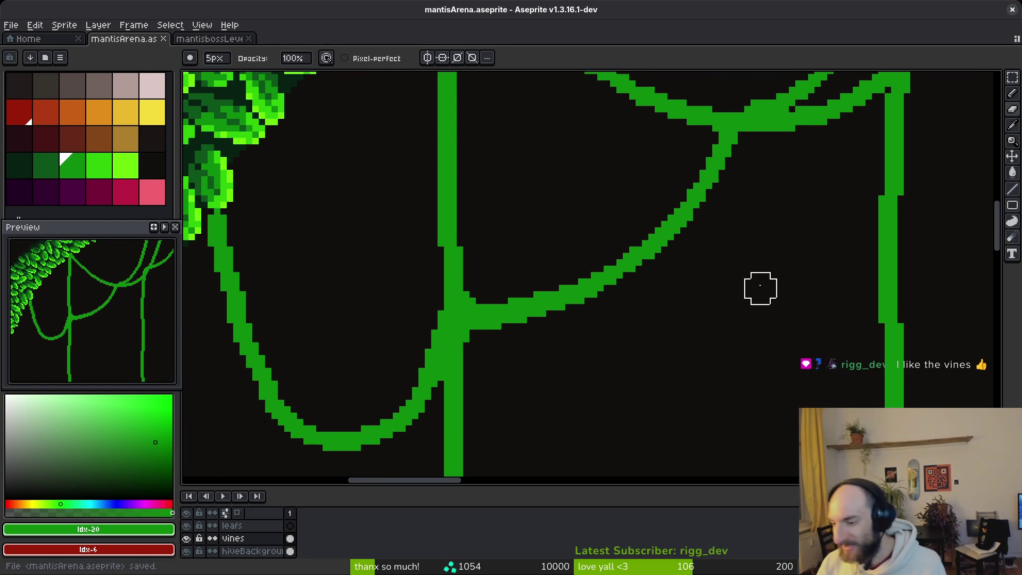
pyautogui.scroll(-4, 761, 288)
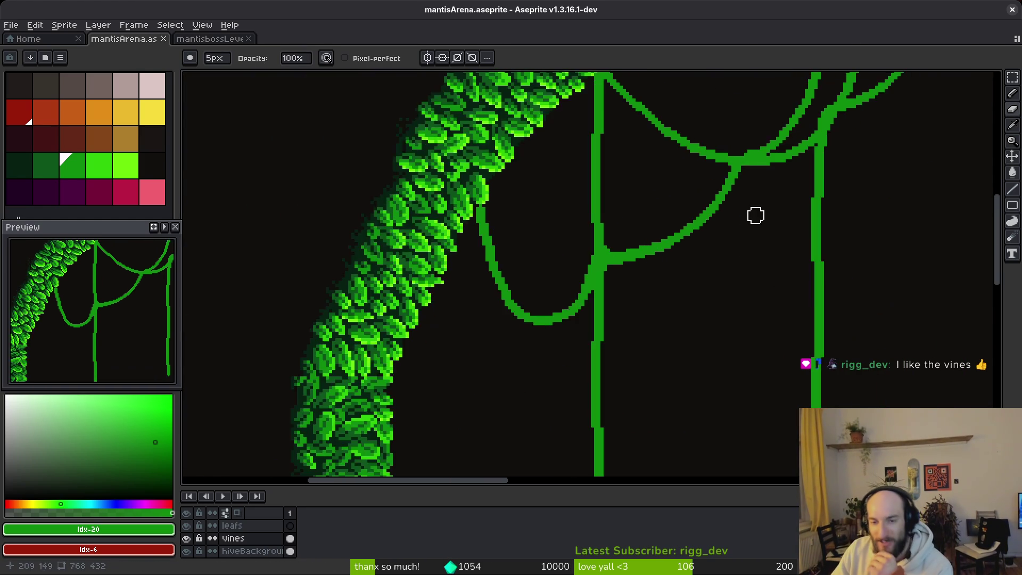
pyautogui.moveTo(643, 246); pyautogui.dragTo(572, 248)
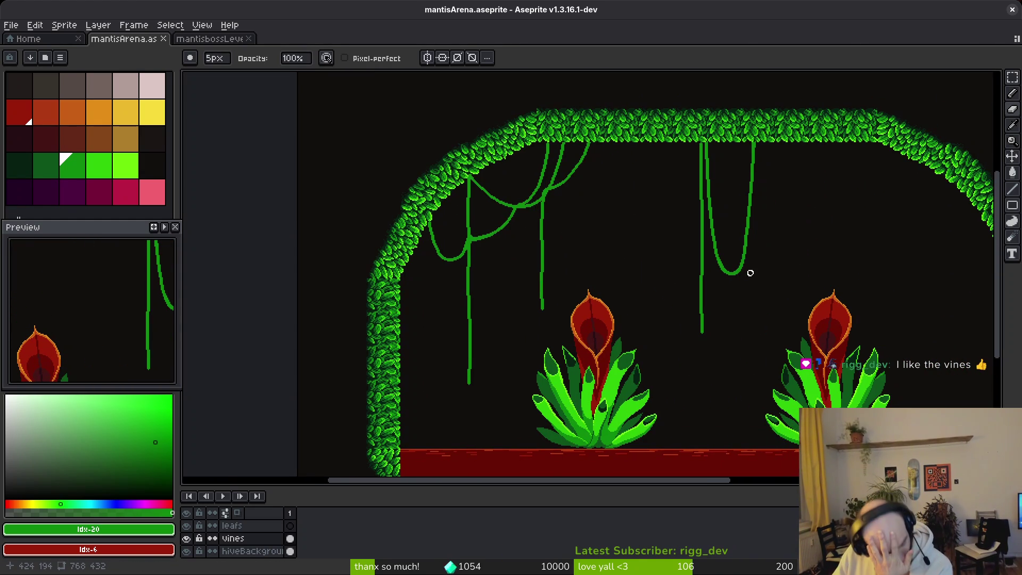
pyautogui.moveTo(741, 262); pyautogui.dragTo(737, 296)
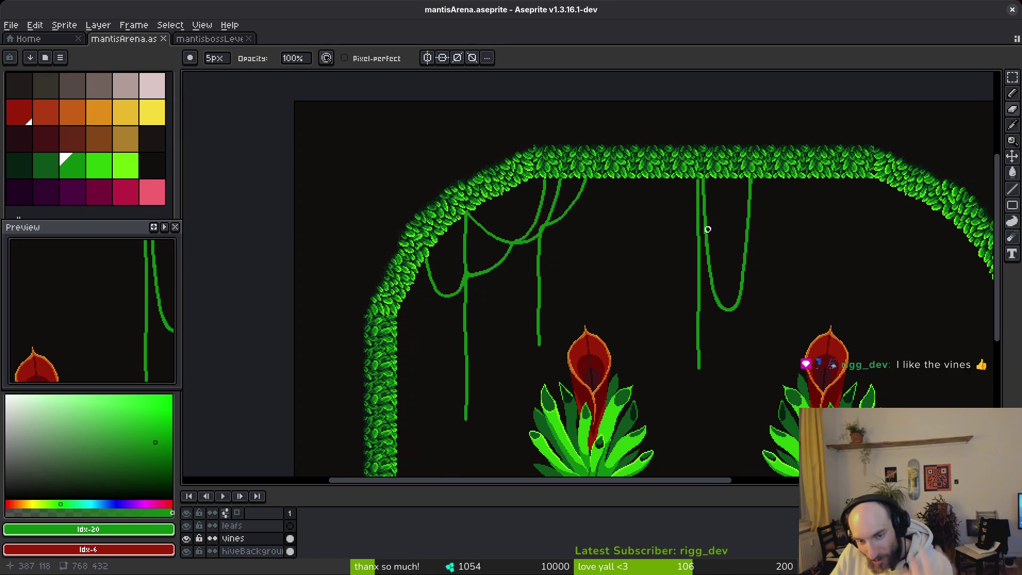
pyautogui.scroll(-3, 755, 318)
pyautogui.hscroll(3, 756, 318)
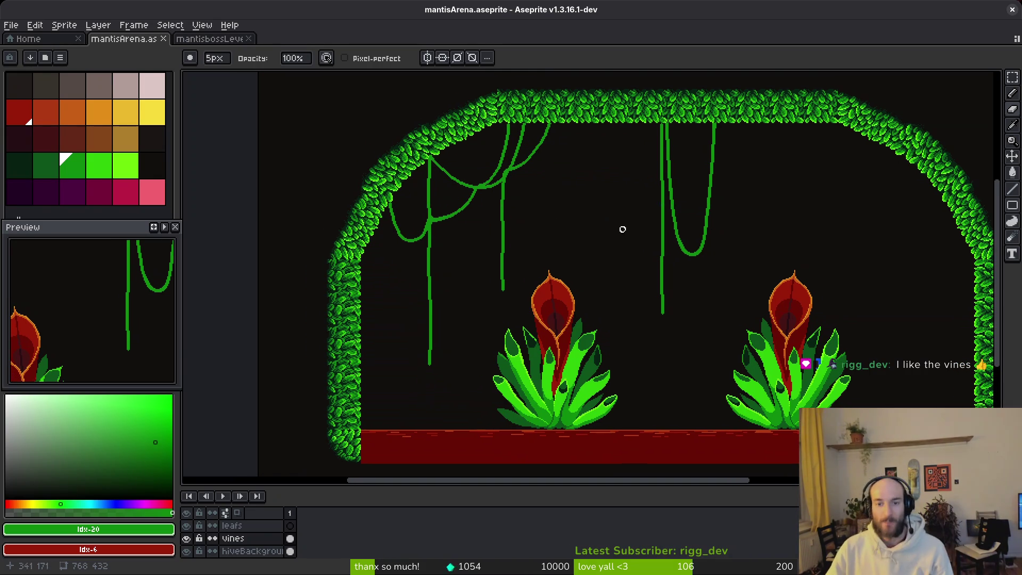
pyautogui.press('l')
pyautogui.scroll(5, 673, 164)
pyautogui.moveTo(673, 165); pyautogui.dragTo(636, 292)
pyautogui.scroll(1, 649, 261)
# Step: Undo the last two vine edits and enlarge the pencil brush to 3px
pyautogui.scroll(-2, 660, 187)
pyautogui.scroll(-3, 631, 240)
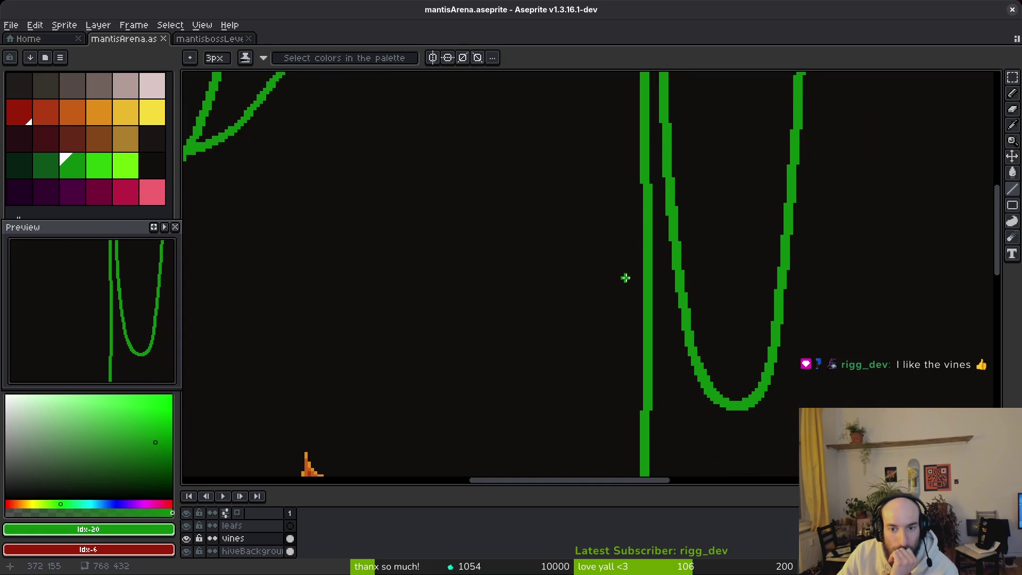
pyautogui.scroll(-2, 646, 330)
pyautogui.press('b')
pyautogui.scroll(1, 650, 308)
pyautogui.scroll(-3, 630, 250)
pyautogui.scroll(1, 621, 221)
pyautogui.scroll(-2, 618, 167)
pyautogui.scroll(1, 643, 287)
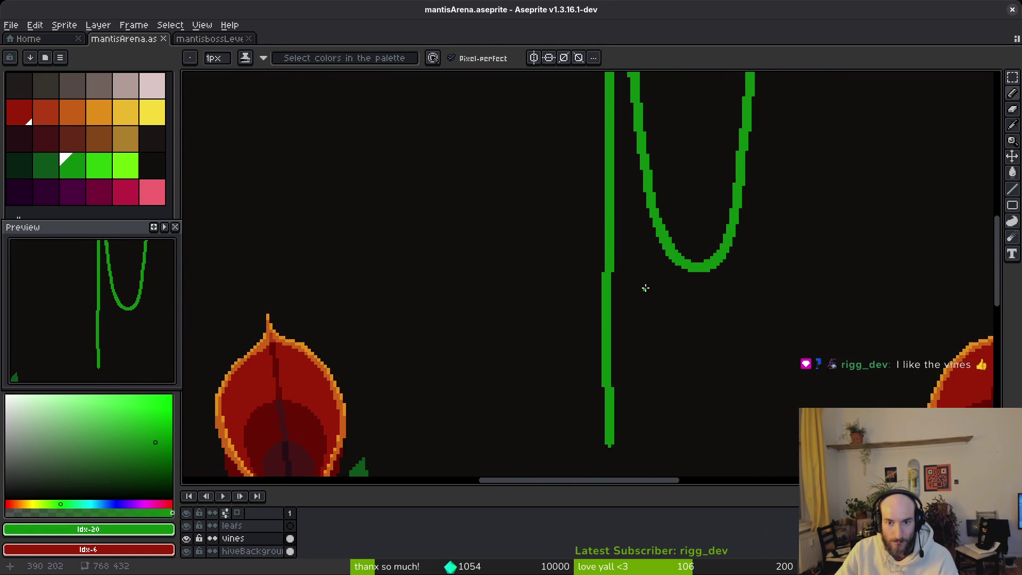
pyautogui.scroll(2, 672, 195)
pyautogui.scroll(-1, 627, 222)
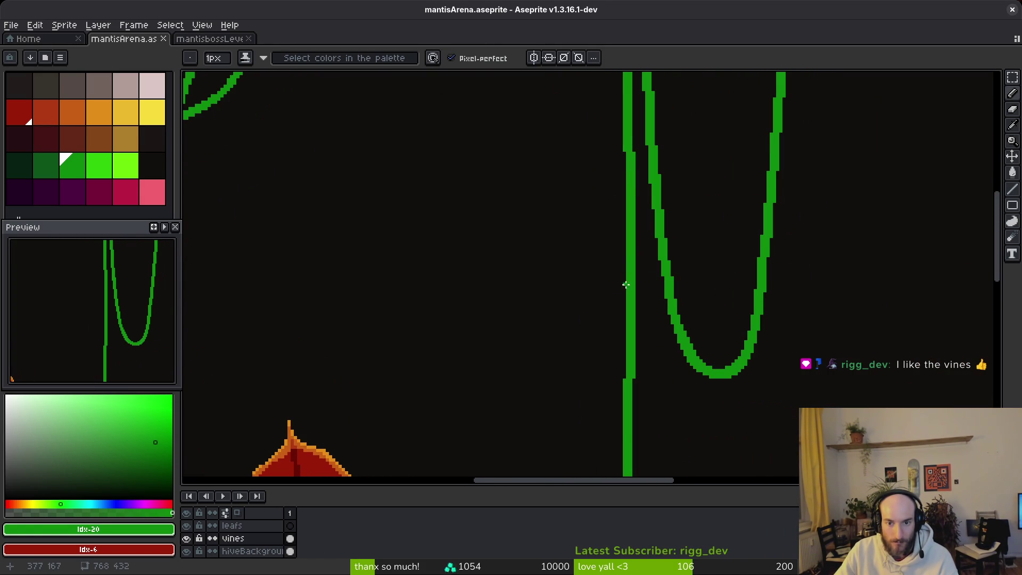
pyautogui.scroll(1, 628, 274)
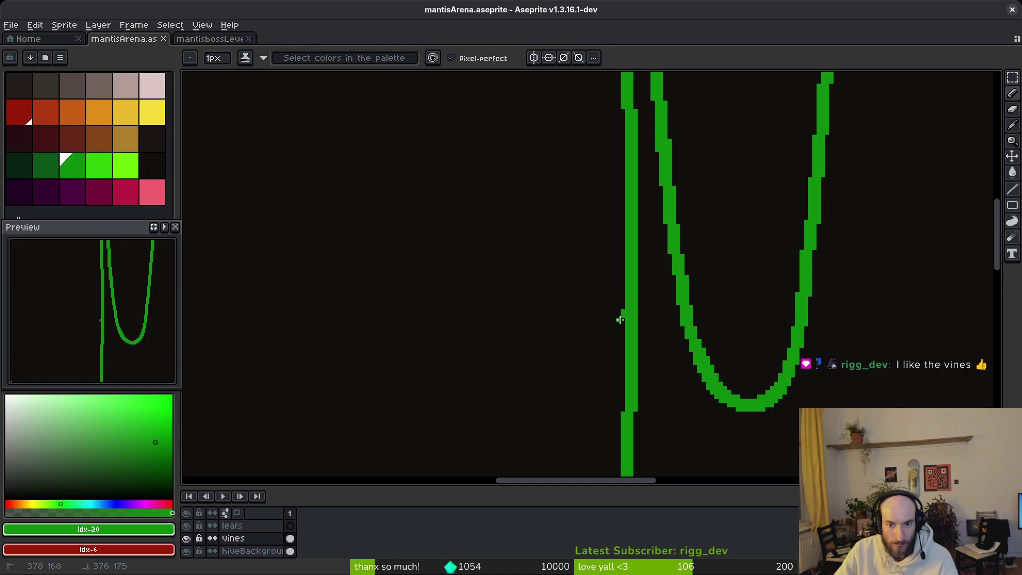
pyautogui.hotkey('ctrl', 'z')
pyautogui.press('+')
pyautogui.press('+')
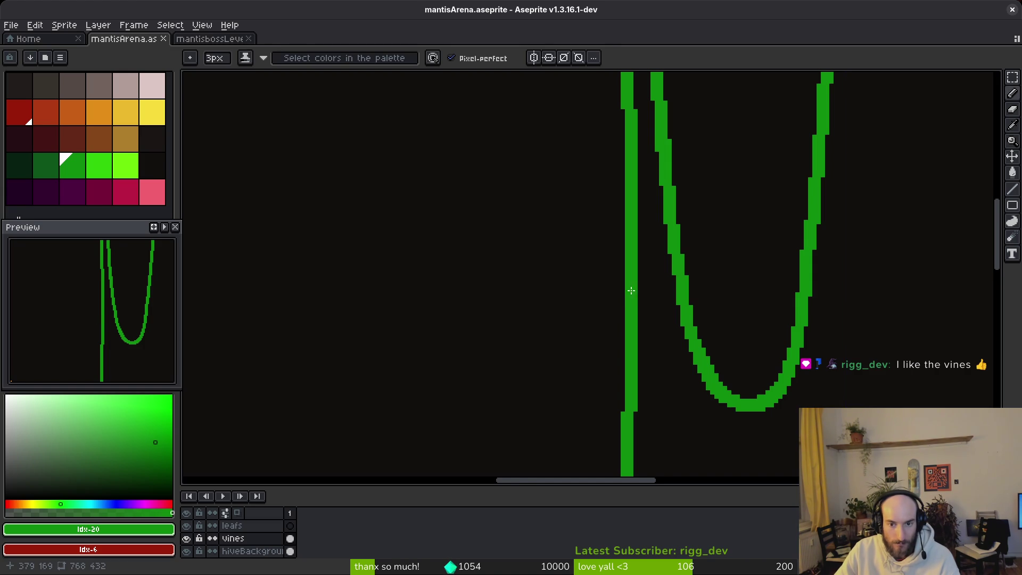
pyautogui.hotkey('ctrl', 'z')
# Step: Paint a short branch off the vine to the left
pyautogui.moveTo(627, 323); pyautogui.dragTo(601, 283)
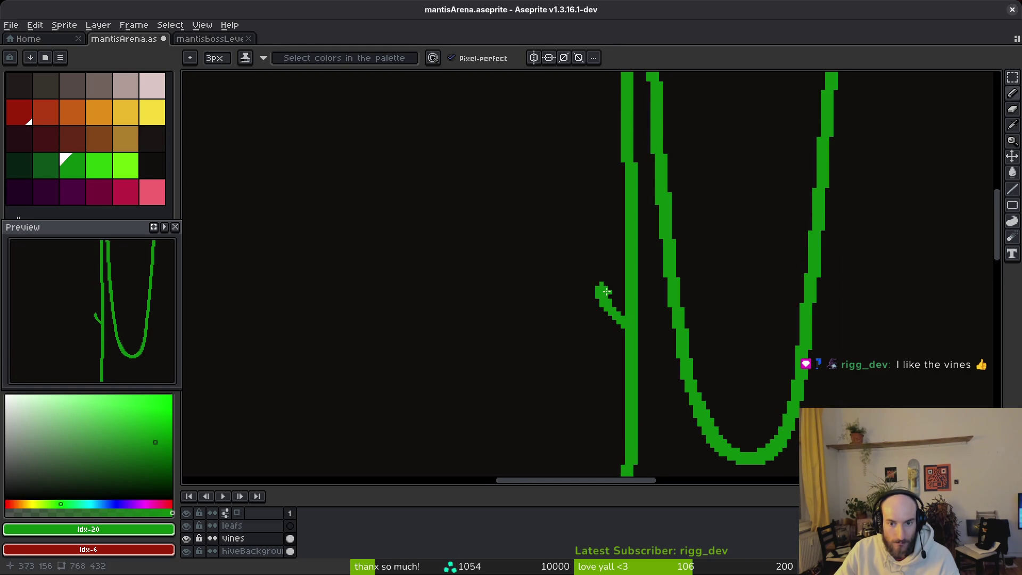
pyautogui.scroll(-5, 599, 285)
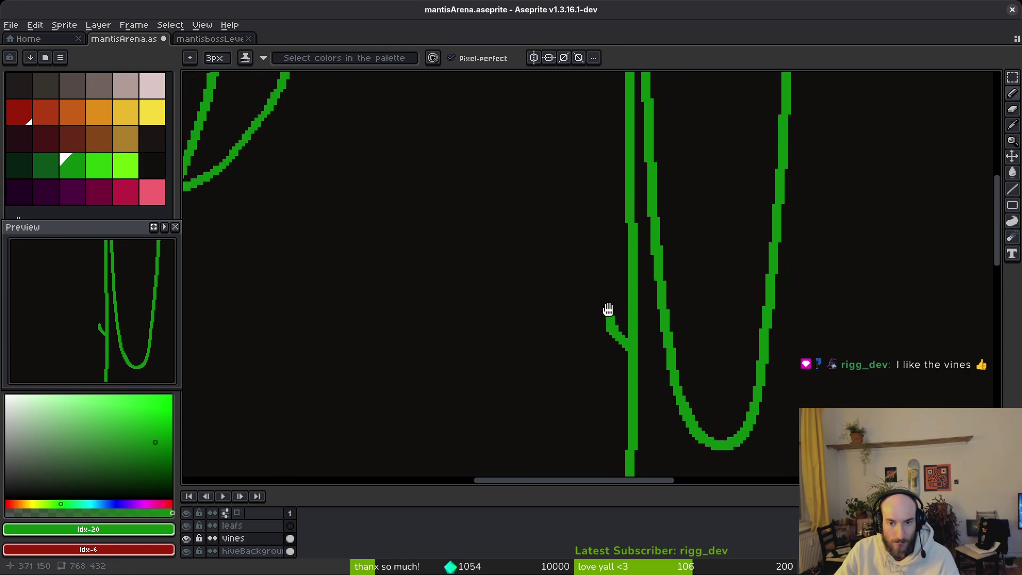
pyautogui.scroll(3, 593, 201)
# Step: Draw a new vine from the leaf canopy, sloping down toward the branch stub
pyautogui.moveTo(574, 170)
pyautogui.mouseDown()
pyautogui.moveTo(592, 322)
pyautogui.moveTo(623, 431)
pyautogui.mouseUp()
pyautogui.scroll(1, 607, 226)
pyautogui.hotkey('ctrl', 'z')
pyautogui.scroll(-1, 550, 126)
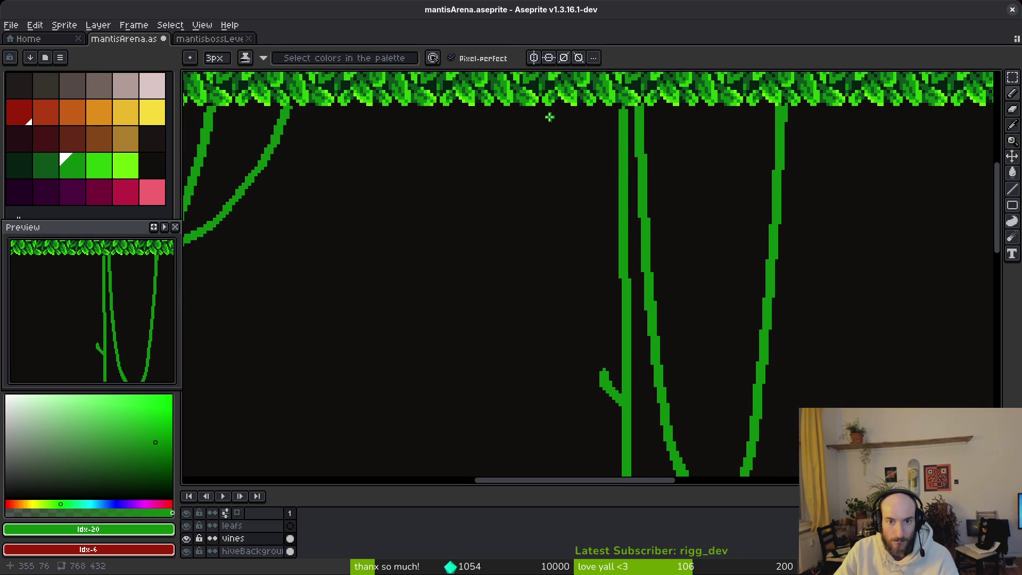
pyautogui.moveTo(550, 109); pyautogui.dragTo(543, 155)
pyautogui.hotkey('ctrl', 'z')
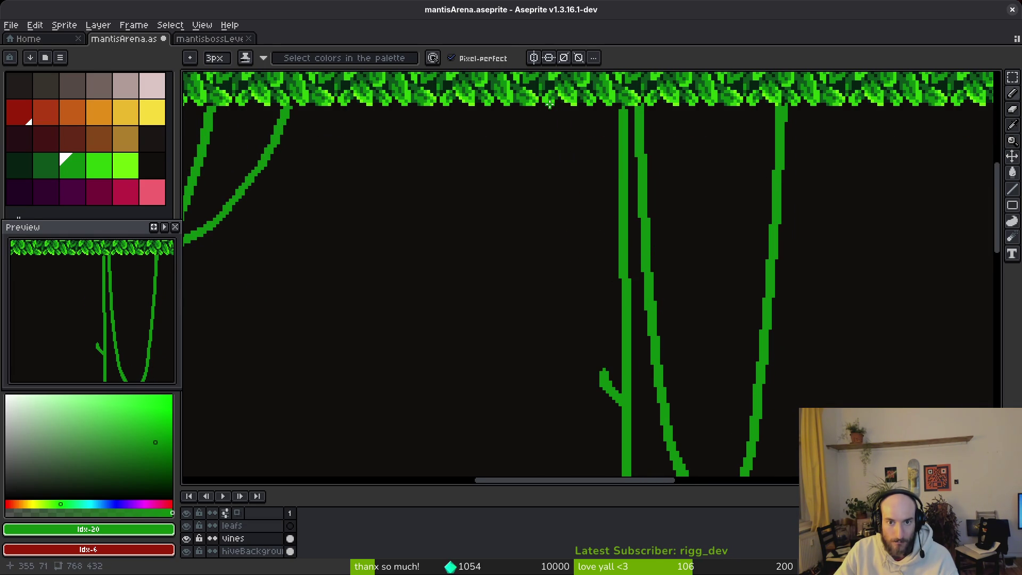
pyautogui.hotkey('ctrl', 'z')
pyautogui.moveTo(548, 129); pyautogui.dragTo(552, 274)
pyautogui.hotkey('ctrl', 'z')
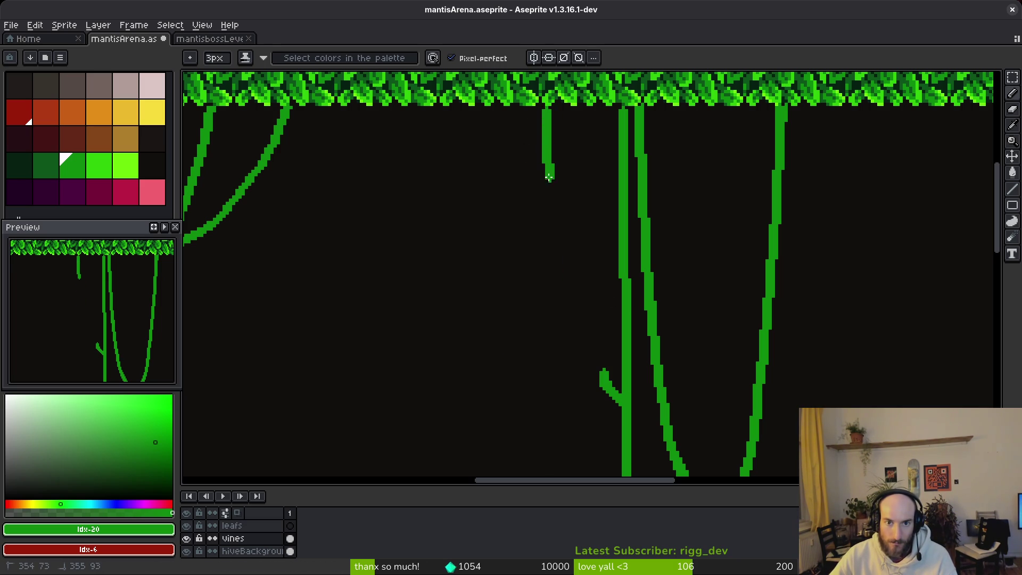
pyautogui.moveTo(550, 215)
pyautogui.mouseDown()
pyautogui.moveTo(569, 322)
pyautogui.moveTo(591, 362)
pyautogui.mouseUp()
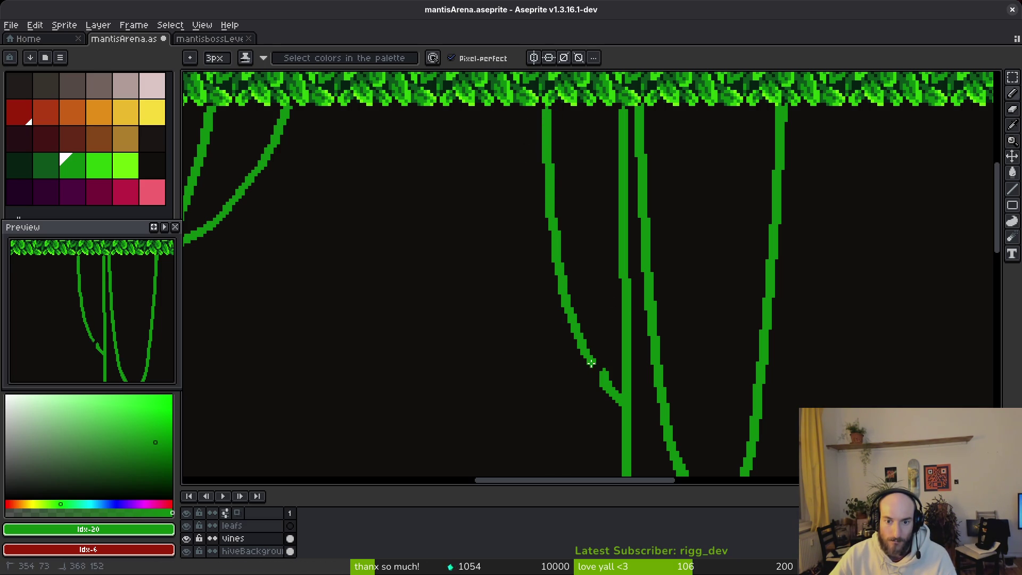
# Step: Erase the stray branch at the vine junction and save mantisArena.aseprite
pyautogui.moveTo(611, 397); pyautogui.dragTo(605, 365)
pyautogui.hotkey('ctrl', 'z')
pyautogui.click(611, 415)
pyautogui.moveTo(611, 414)
pyautogui.mouseDown()
pyautogui.moveTo(605, 368)
pyautogui.moveTo(590, 372)
pyautogui.moveTo(611, 393)
pyautogui.mouseUp()
pyautogui.press('f')
pyautogui.hotkey('ctrl', 's')
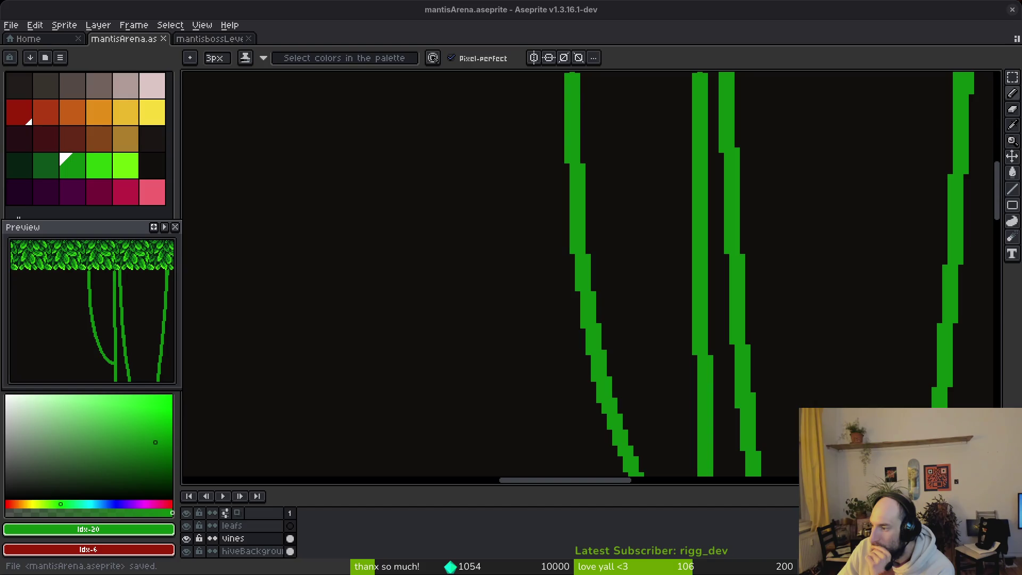
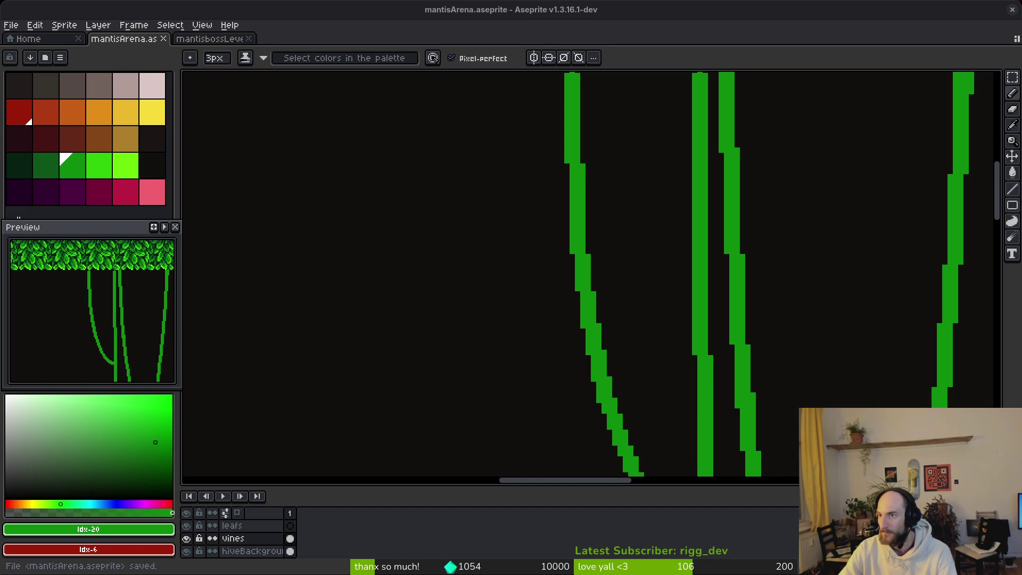
# Step: Draw connecting branch strokes between the hanging vines and fill pixels below the junction
pyautogui.scroll(-3, 689, 210)
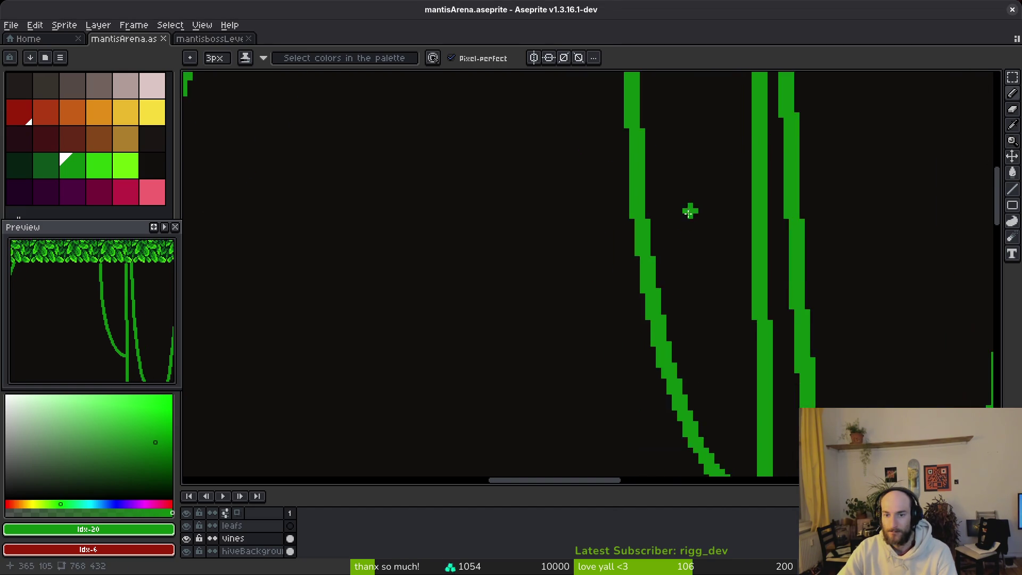
pyautogui.scroll(3, 725, 313)
pyautogui.scroll(-2, 725, 314)
pyautogui.scroll(2, 700, 277)
pyautogui.scroll(-2, 701, 276)
pyautogui.scroll(2, 737, 281)
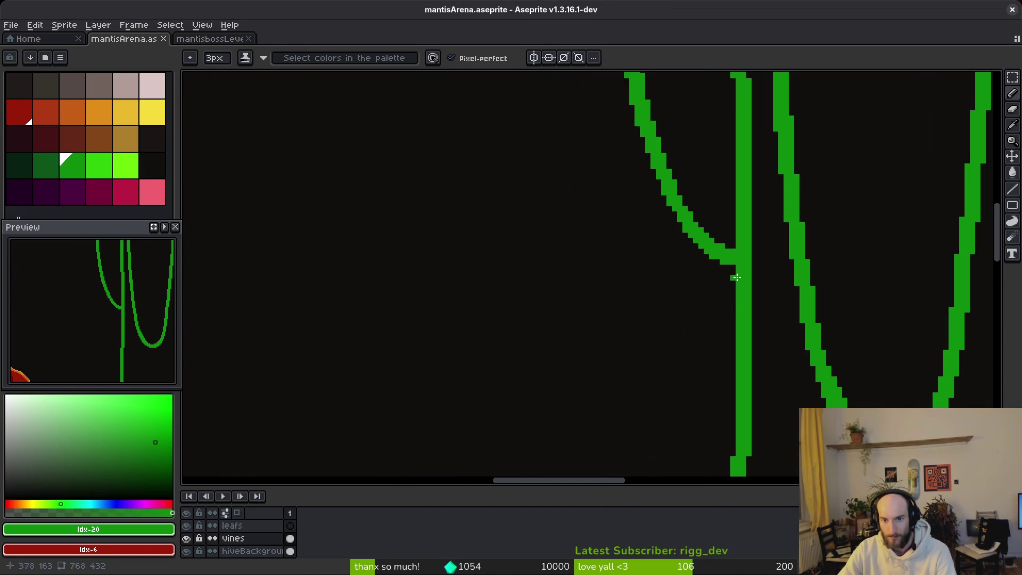
pyautogui.moveTo(731, 265)
pyautogui.mouseDown()
pyautogui.moveTo(683, 217)
pyautogui.moveTo(706, 220)
pyautogui.moveTo(723, 301)
pyautogui.moveTo(719, 253)
pyautogui.mouseUp()
pyautogui.scroll(-2, 724, 275)
pyautogui.moveTo(699, 203)
pyautogui.mouseDown()
pyautogui.moveTo(707, 242)
pyautogui.moveTo(743, 268)
pyautogui.mouseUp()
pyautogui.scroll(2, 722, 248)
pyautogui.moveTo(695, 220); pyautogui.dragTo(709, 258)
pyautogui.click(730, 276)
pyautogui.scroll(2, 698, 238)
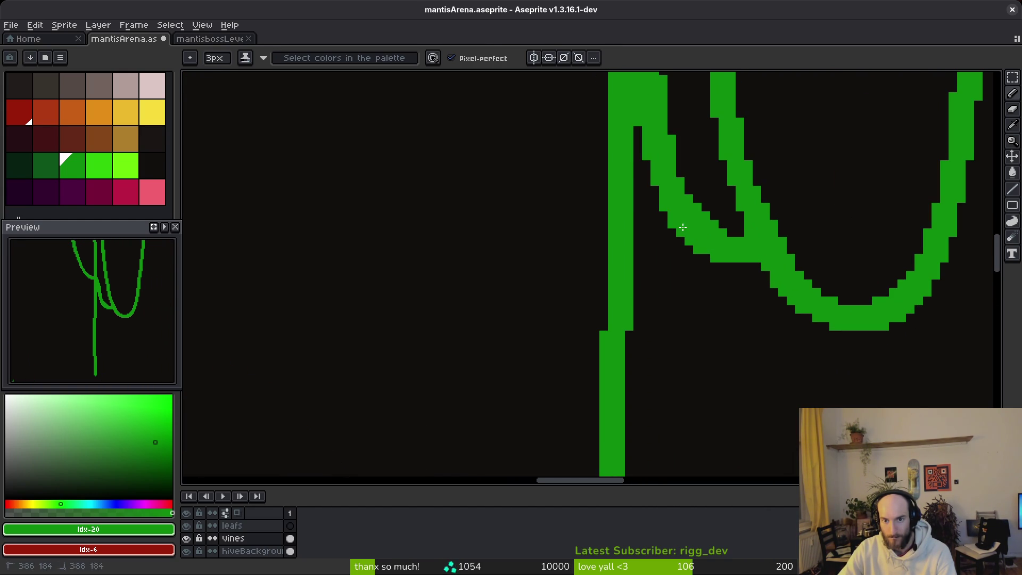
# Step: Trim stray green pixels beside the vine with the eraser, then save the arena
pyautogui.press('e')
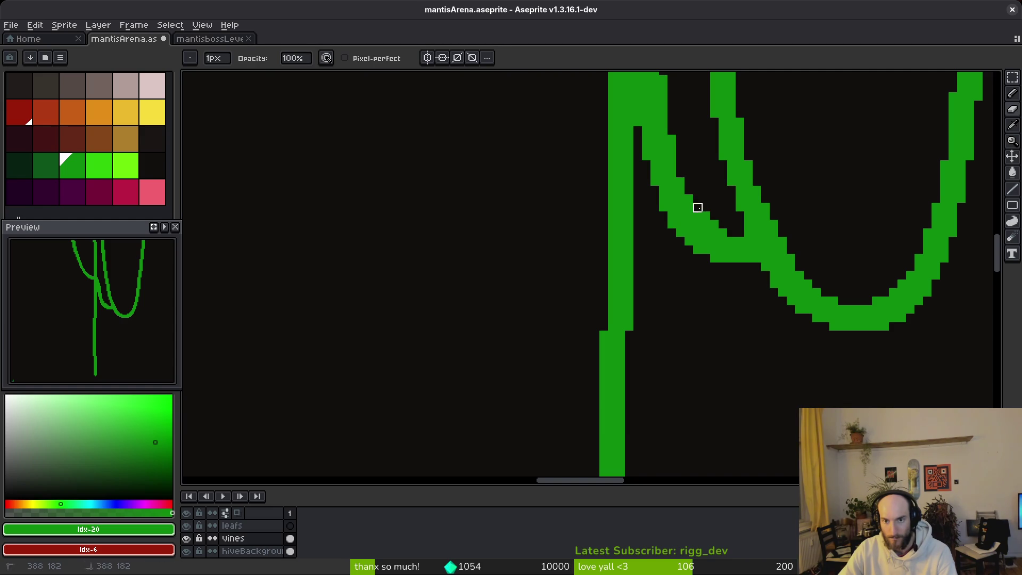
pyautogui.scroll(-2, 715, 224)
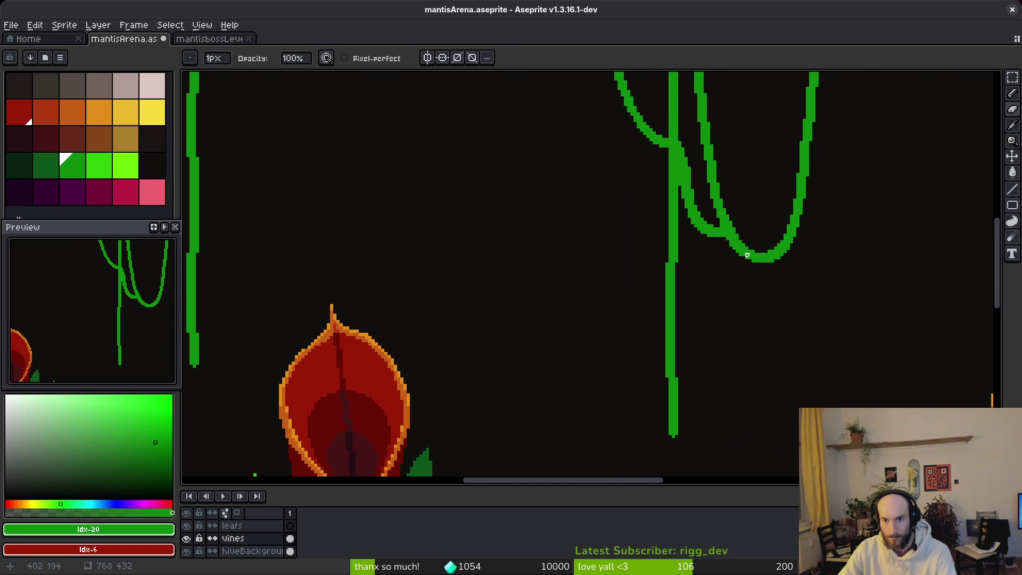
pyautogui.press('b')
pyautogui.scroll(2, 675, 160)
pyautogui.click(674, 161)
pyautogui.press('e')
pyautogui.click(675, 161)
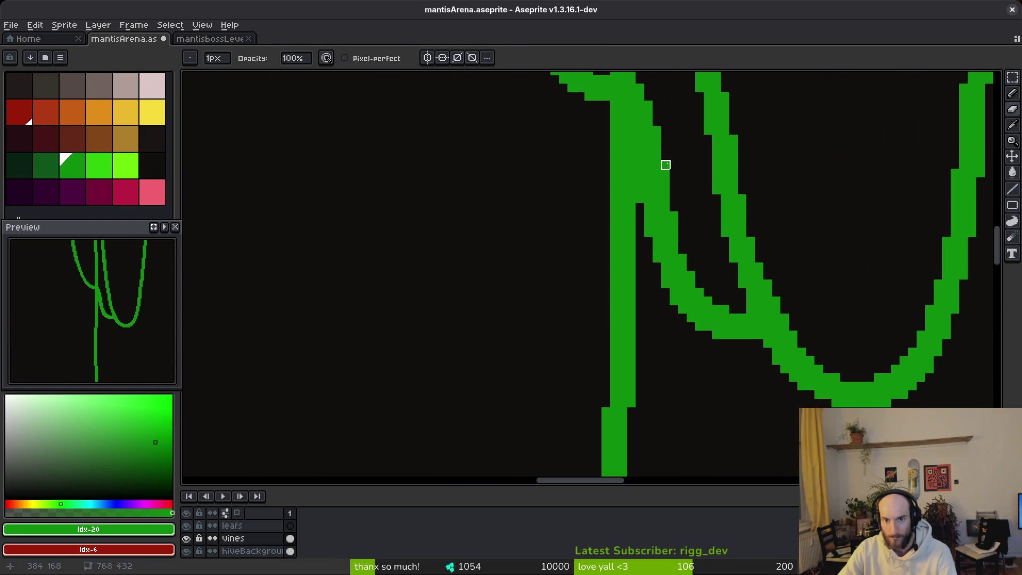
pyautogui.scroll(-2, 680, 158)
pyautogui.scroll(2, 685, 184)
pyautogui.press('b')
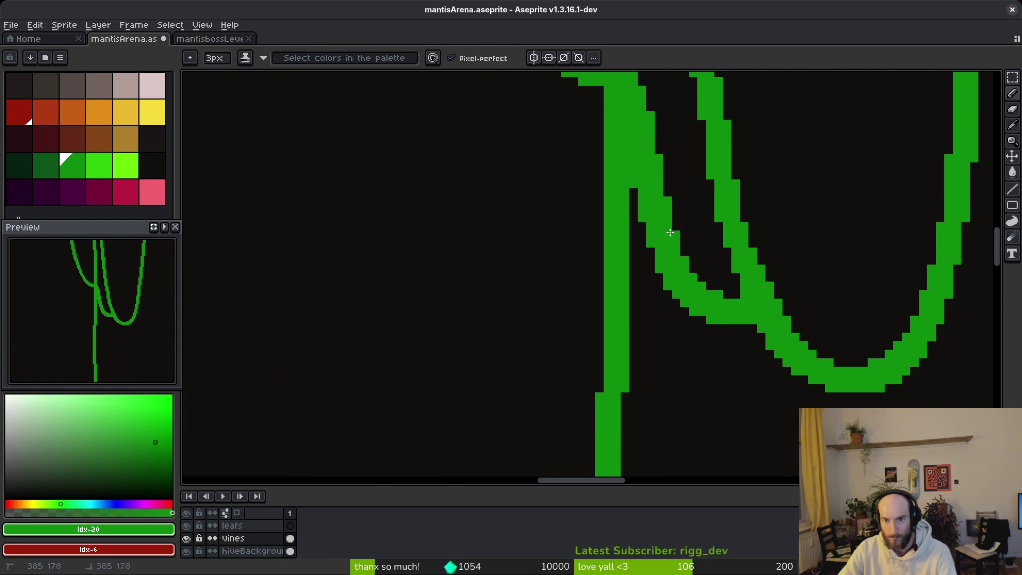
pyautogui.scroll(-2, 682, 229)
pyautogui.hotkey('ctrl', 's')
# Step: Draw a long vine hanging down from the arch's curve
pyautogui.scroll(-2, 669, 214)
pyautogui.scroll(2, 658, 205)
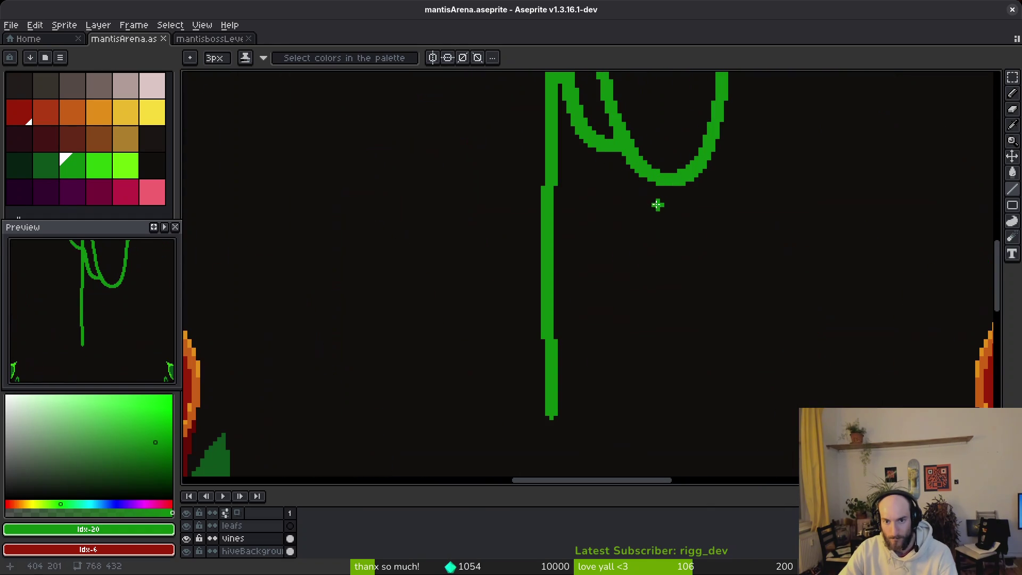
pyautogui.moveTo(627, 150)
pyautogui.mouseDown()
pyautogui.moveTo(622, 368)
pyautogui.moveTo(645, 292)
pyautogui.moveTo(616, 392)
pyautogui.moveTo(628, 272)
pyautogui.moveTo(595, 353)
pyautogui.moveTo(594, 393)
pyautogui.mouseUp()
pyautogui.scroll(-5, 594, 392)
# Step: Copy the left vines onto the right arch and flip the copy horizontally
pyautogui.hotkey('ctrl', 's')
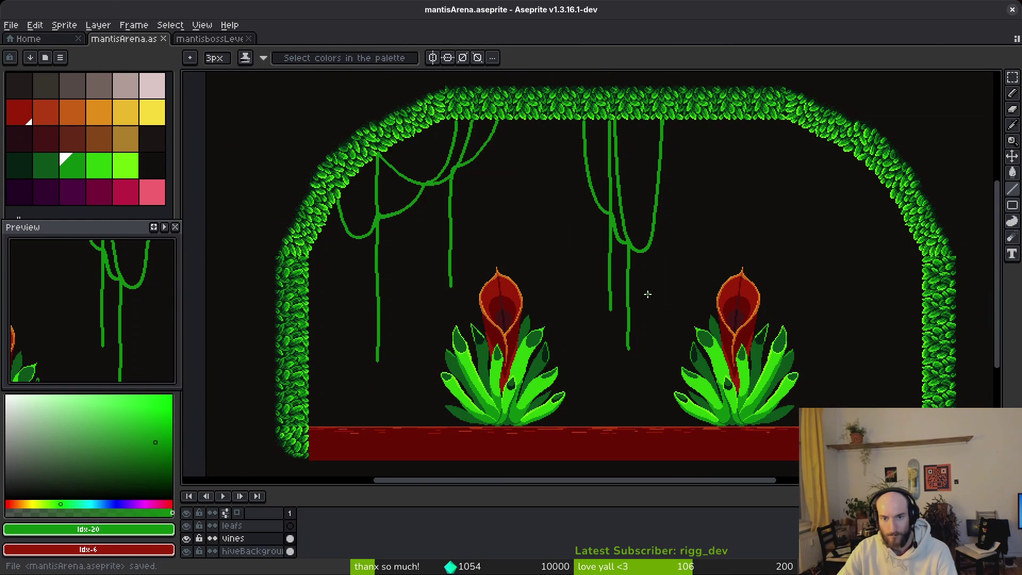
pyautogui.scroll(-3, 644, 274)
pyautogui.scroll(3, 534, 212)
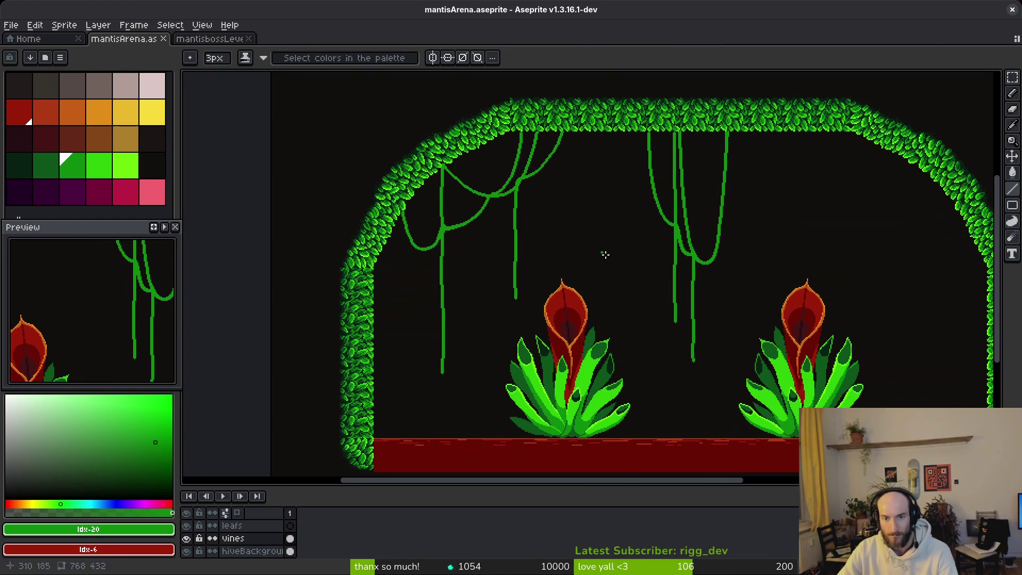
pyautogui.hscroll(3, 615, 261)
pyautogui.press('m')
pyautogui.moveTo(535, 129); pyautogui.dragTo(323, 409)
pyautogui.moveTo(420, 223)
pyautogui.mouseDown()
pyautogui.moveTo(829, 251)
pyautogui.moveTo(792, 248)
pyautogui.moveTo(840, 233)
pyautogui.moveTo(834, 227)
pyautogui.mouseUp()
pyautogui.hotkey('shift', 'h')
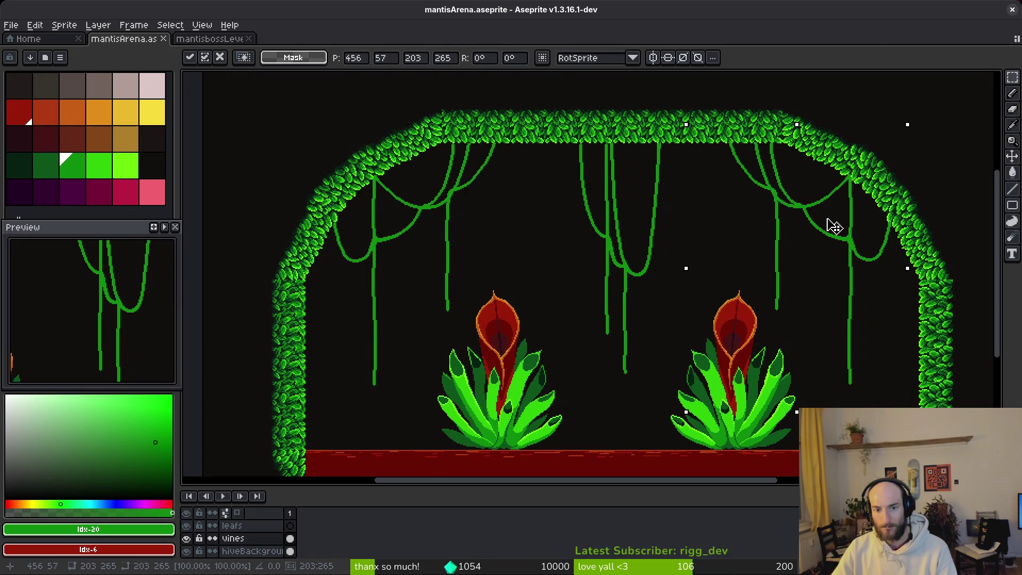
pyautogui.press('Return')
# Step: Save mantisArena.aseprite with the mirrored vines
pyautogui.scroll(-1, 809, 239)
pyautogui.hotkey('ctrl', 's')
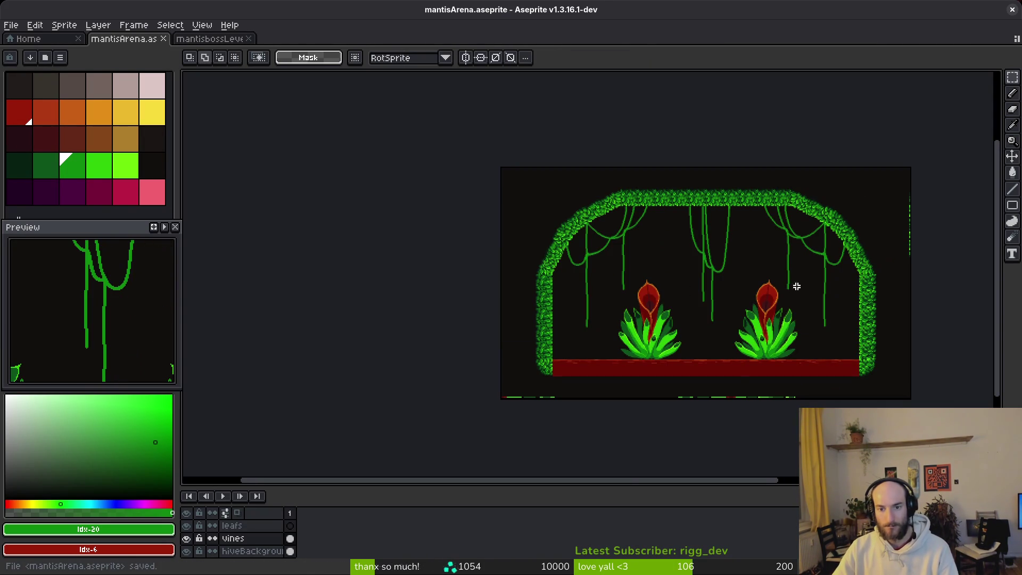
pyautogui.scroll(1, 746, 284)
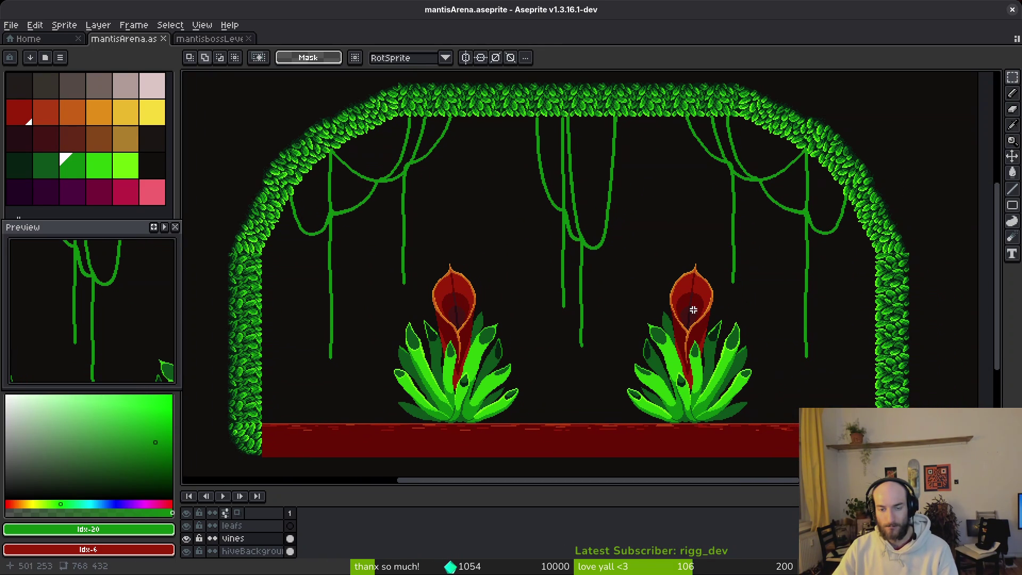
pyautogui.hotkey('ctrl', 's')
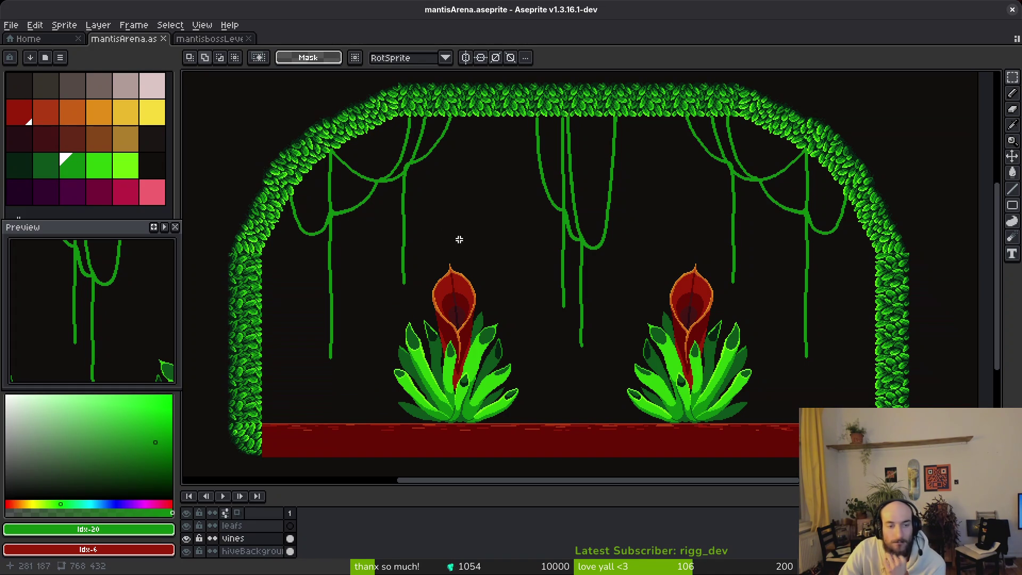
pyautogui.scroll(4, 575, 226)
pyautogui.scroll(-6, 577, 210)
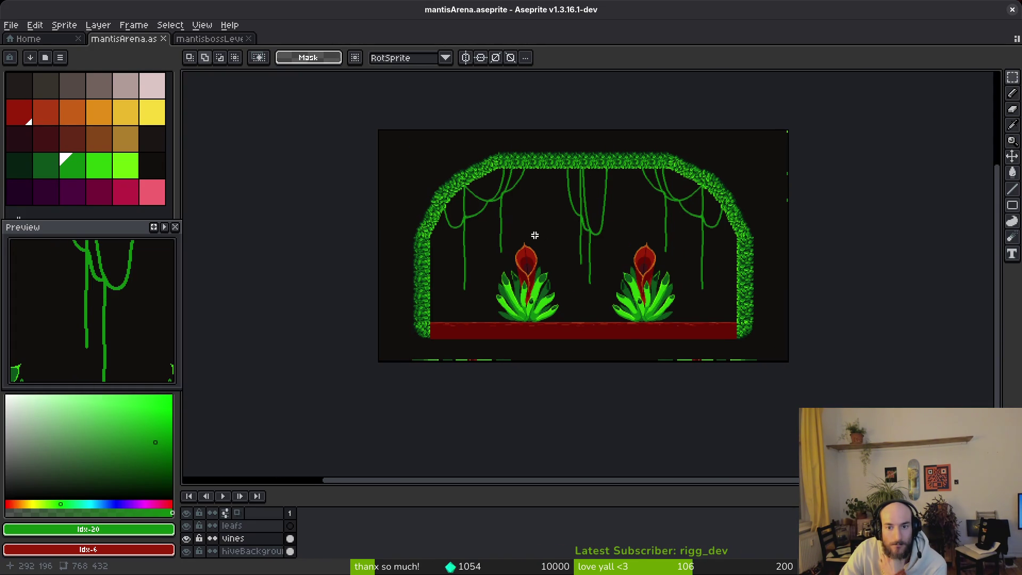
pyautogui.scroll(3, 483, 211)
pyautogui.scroll(-3, 483, 207)
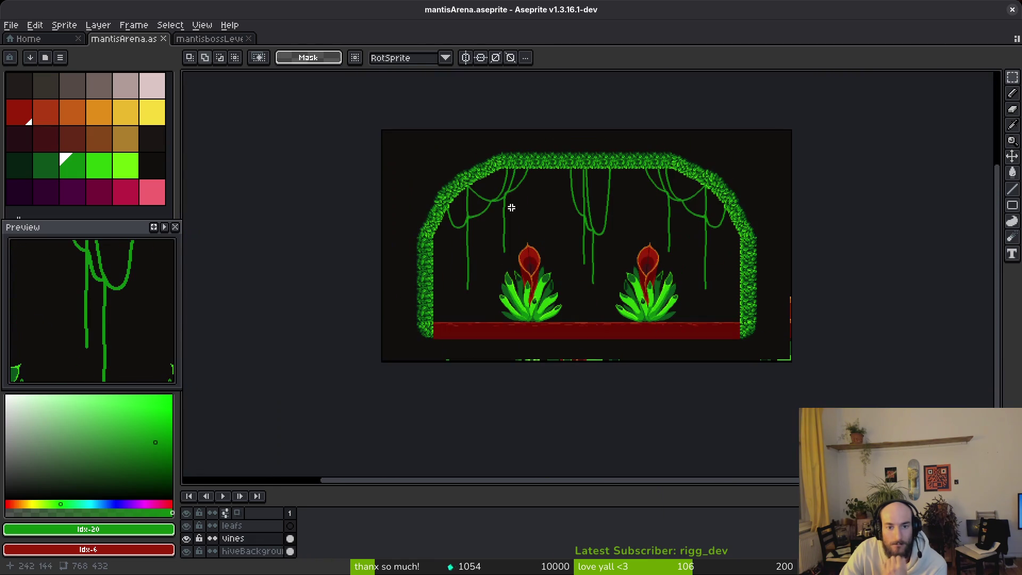
pyautogui.scroll(4, 532, 213)
# Step: Lasso the upper-left vines, move them down about 40 px and one pixel left
pyautogui.press('q')
pyautogui.scroll(-2, 604, 219)
pyautogui.moveTo(630, 220)
pyautogui.mouseDown()
pyautogui.moveTo(605, 152)
pyautogui.moveTo(427, 388)
pyautogui.moveTo(584, 290)
pyautogui.moveTo(630, 221)
pyautogui.moveTo(376, 338)
pyautogui.moveTo(559, 410)
pyautogui.moveTo(630, 224)
pyautogui.mouseUp()
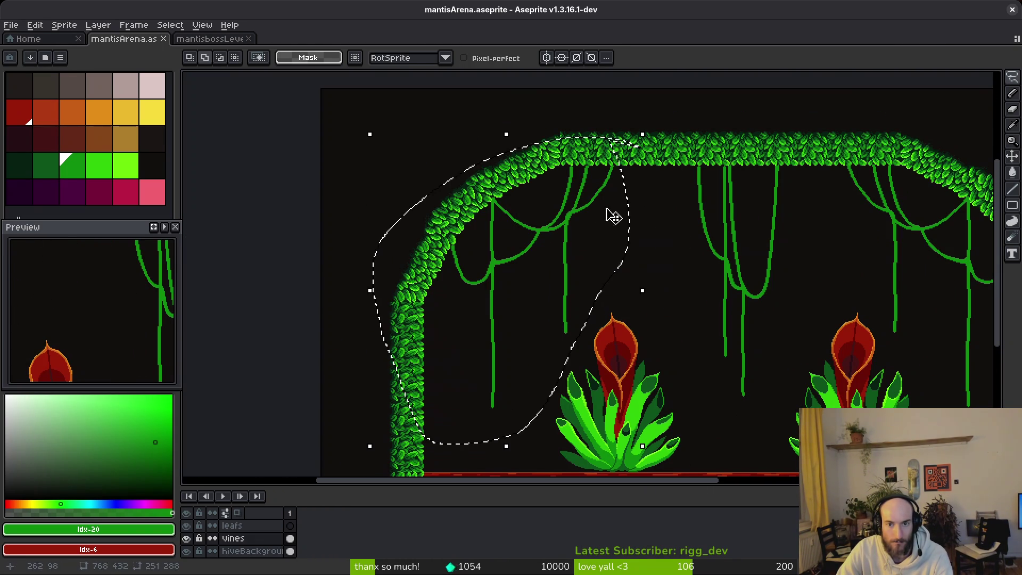
pyautogui.moveTo(564, 229)
pyautogui.mouseDown()
pyautogui.moveTo(551, 242)
pyautogui.moveTo(567, 257)
pyautogui.mouseUp()
pyautogui.press('Left')
pyautogui.press('Return')
pyautogui.scroll(3, 575, 257)
# Step: Move the thin diagonal vine piece up and to the left
pyautogui.moveTo(402, 201)
pyautogui.mouseDown()
pyautogui.moveTo(517, 380)
pyautogui.moveTo(408, 207)
pyautogui.moveTo(490, 273)
pyautogui.moveTo(598, 410)
pyautogui.mouseUp()
pyautogui.press('m')
pyautogui.scroll(5, 598, 410)
pyautogui.moveTo(541, 377); pyautogui.dragTo(539, 322)
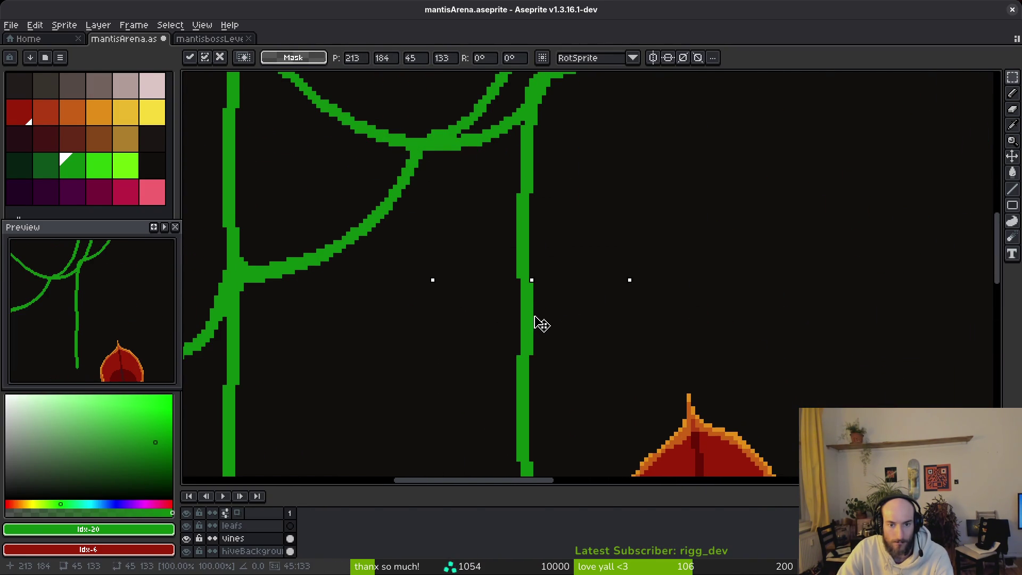
pyautogui.hotkey('ctrl', 'd')
pyautogui.scroll(-3, 539, 260)
pyautogui.scroll(-3, 531, 283)
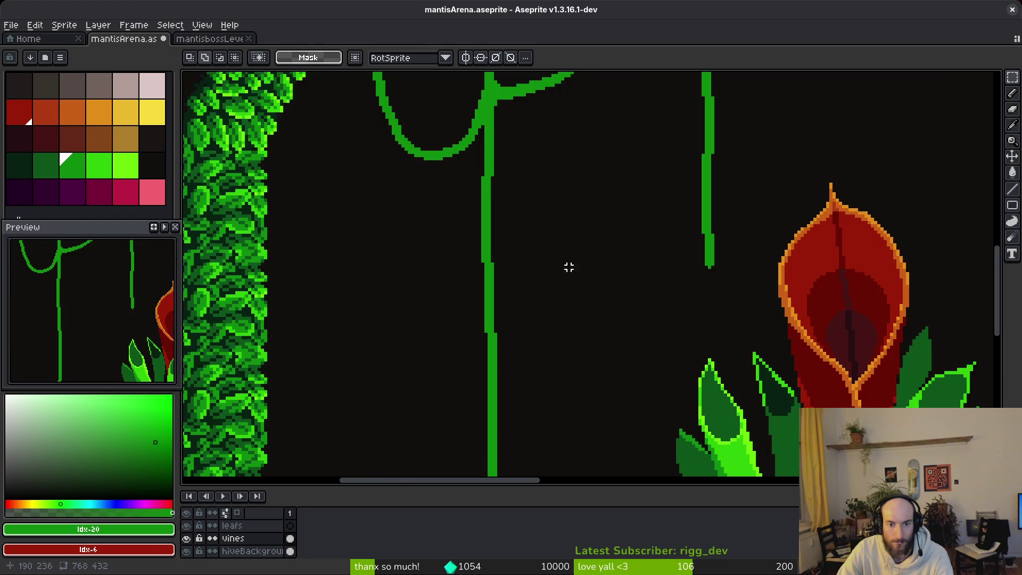
pyautogui.scroll(3, 561, 288)
pyautogui.scroll(-3, 483, 358)
# Step: Raise the vine above the flower about 35 px and save the arena
pyautogui.moveTo(430, 247); pyautogui.dragTo(564, 463)
pyautogui.moveTo(506, 341); pyautogui.dragTo(506, 321)
pyautogui.hotkey('ctrl', 'd')
pyautogui.hotkey('ctrl', 's')
pyautogui.scroll(-3, 597, 250)
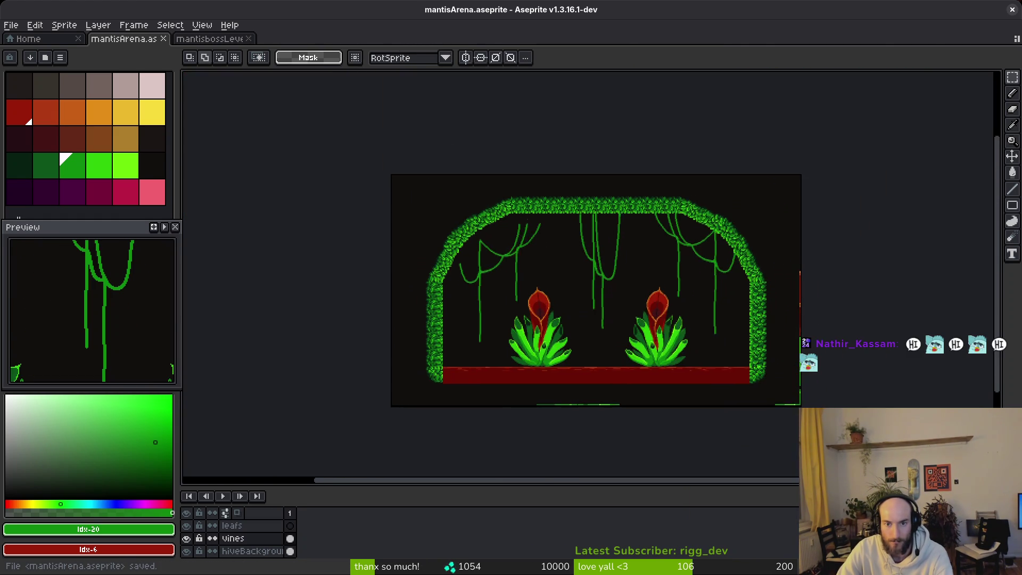
pyautogui.scroll(4, 525, 229)
pyautogui.scroll(2, 596, 298)
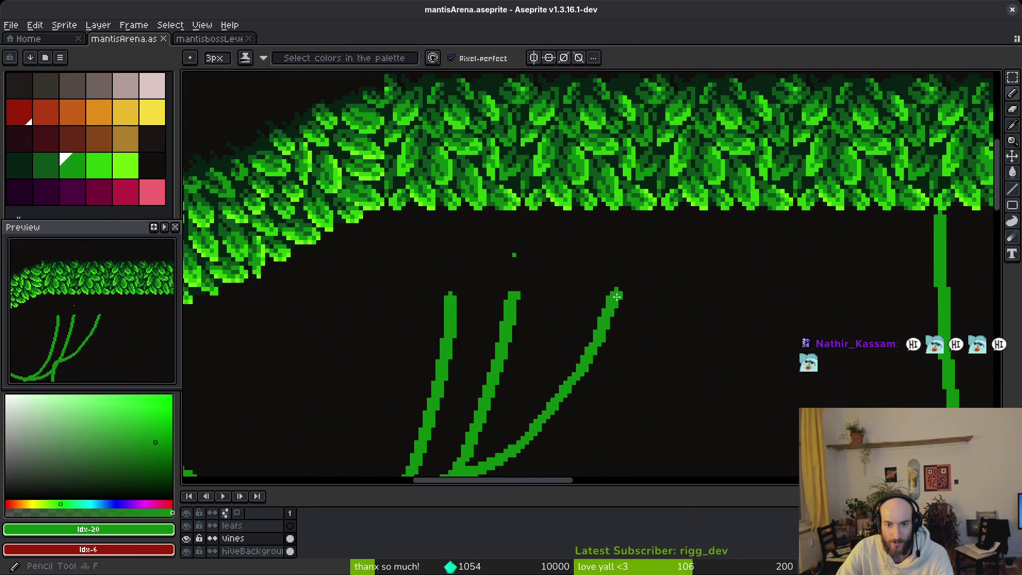
pyautogui.keyDown('alt'); pyautogui.click(619, 292); pyautogui.keyUp('alt')
pyautogui.scroll(3, 619, 292)
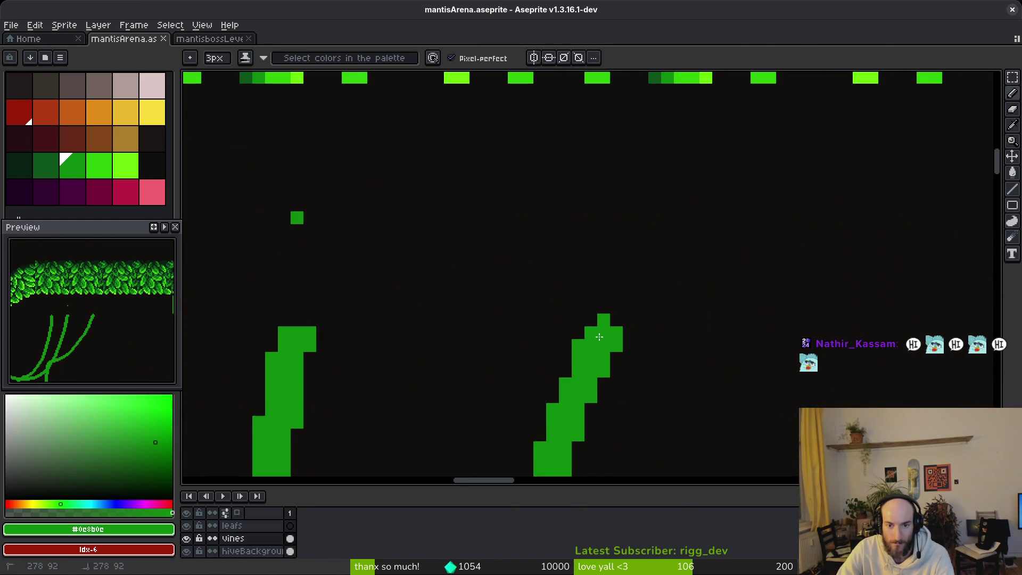
pyautogui.scroll(-2, 623, 167)
pyautogui.moveTo(614, 262)
pyautogui.mouseDown()
pyautogui.moveTo(634, 126)
pyautogui.moveTo(610, 261)
pyautogui.mouseUp()
pyautogui.hotkey('ctrl', 'z')
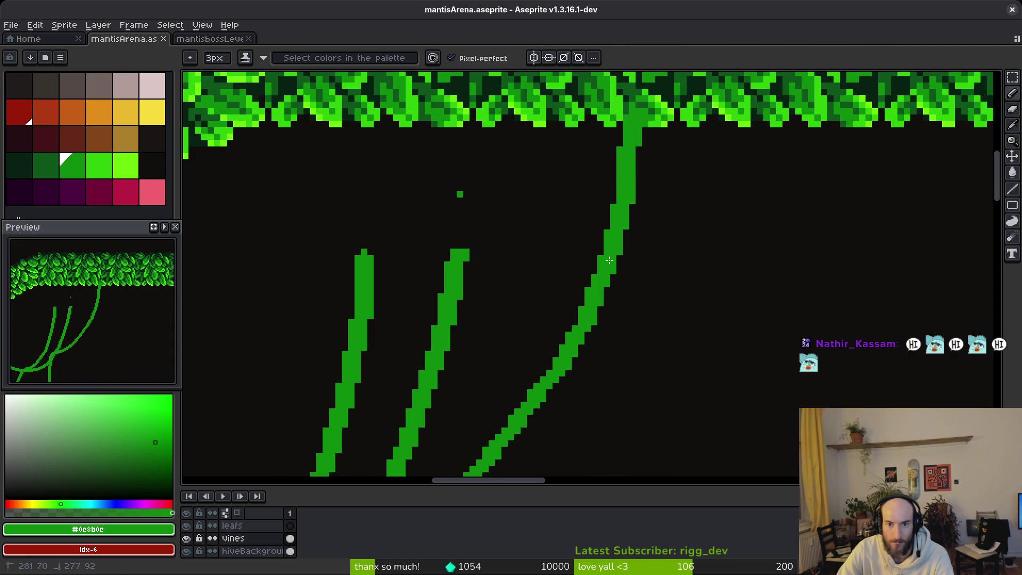
pyautogui.moveTo(478, 188); pyautogui.dragTo(605, 215)
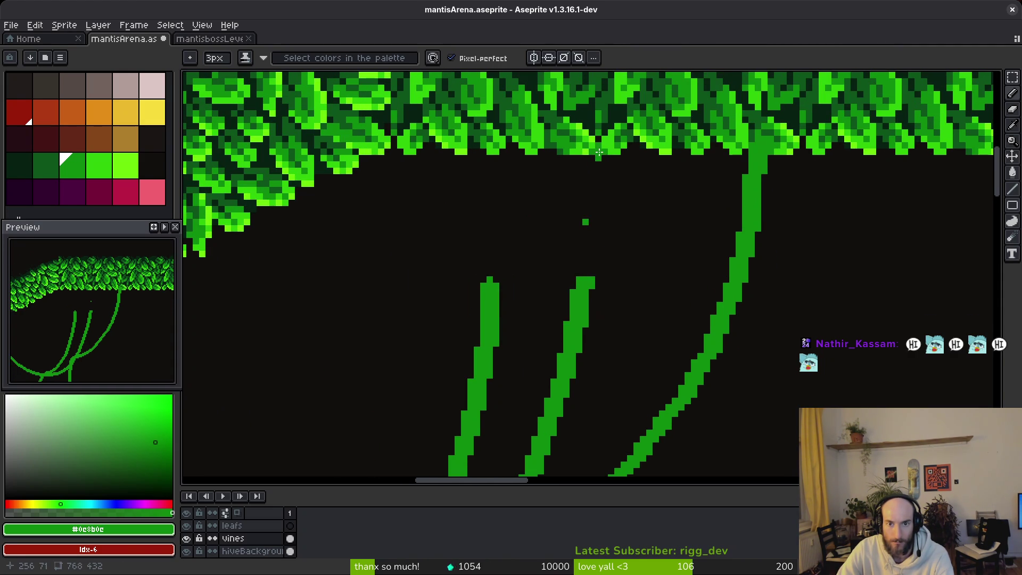
pyautogui.moveTo(602, 156)
pyautogui.mouseDown()
pyautogui.moveTo(583, 280)
pyautogui.moveTo(634, 288)
pyautogui.mouseUp()
pyautogui.moveTo(570, 187); pyautogui.dragTo(568, 317)
pyautogui.scroll(-5, 588, 273)
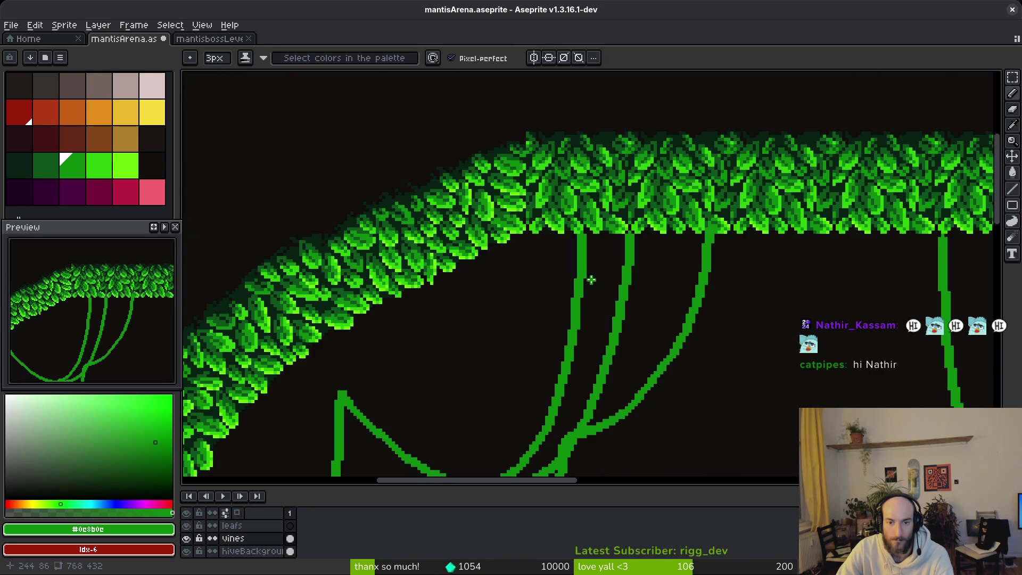
pyautogui.scroll(1, 567, 288)
pyautogui.scroll(2, 568, 288)
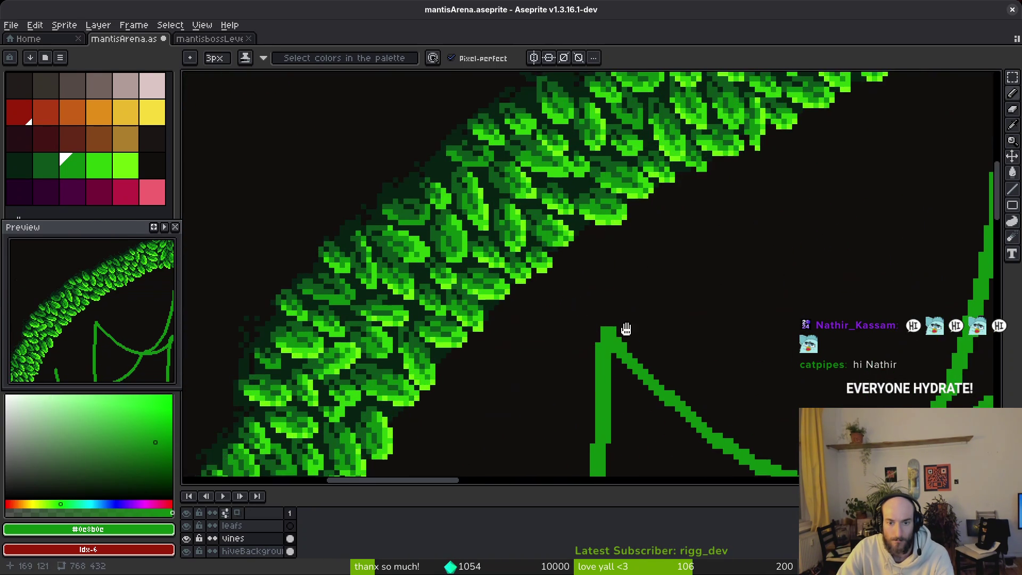
pyautogui.scroll(1, 666, 416)
pyautogui.moveTo(652, 397)
pyautogui.mouseDown()
pyautogui.moveTo(613, 288)
pyautogui.moveTo(623, 367)
pyautogui.moveTo(618, 360)
pyautogui.mouseUp()
pyautogui.click(619, 295)
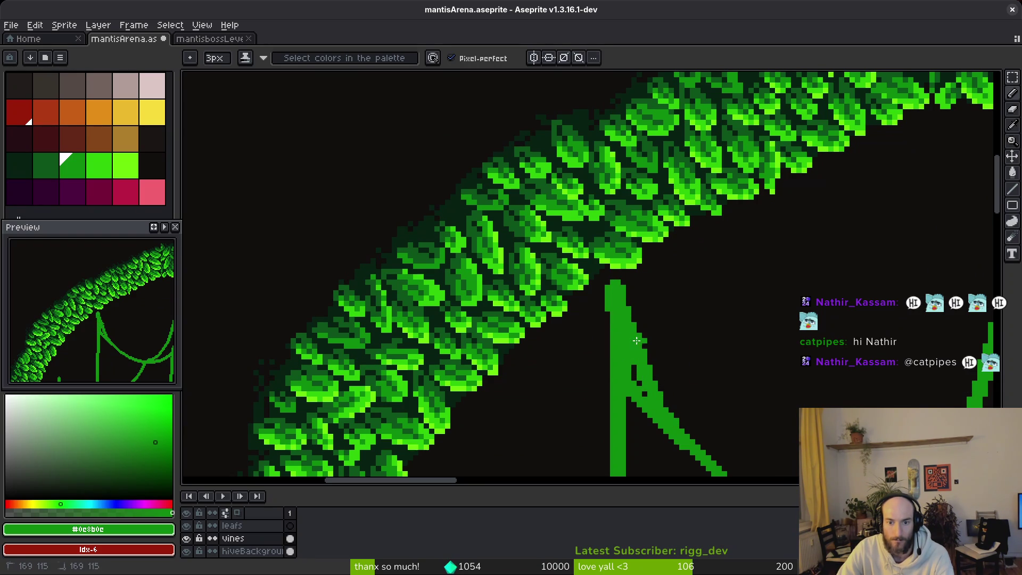
pyautogui.scroll(-3, 614, 322)
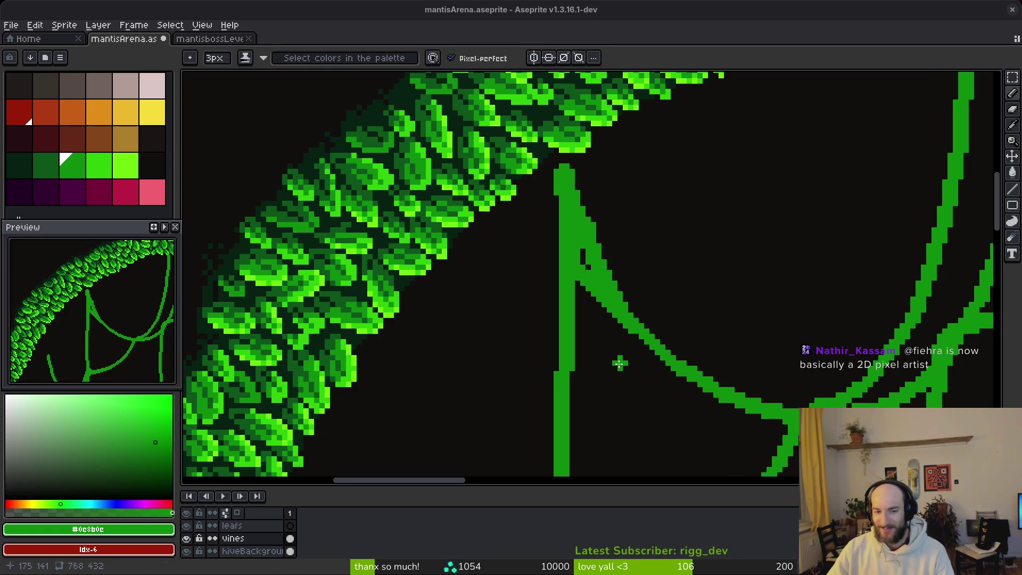
pyautogui.press('b')
pyautogui.scroll(3, 548, 222)
pyautogui.moveTo(540, 192)
pyautogui.mouseDown()
pyautogui.moveTo(570, 278)
pyautogui.moveTo(583, 286)
pyautogui.mouseUp()
pyautogui.moveTo(524, 176); pyautogui.dragTo(506, 260)
pyautogui.moveTo(506, 209)
pyautogui.mouseDown()
pyautogui.moveTo(540, 278)
pyautogui.moveTo(539, 243)
pyautogui.mouseUp()
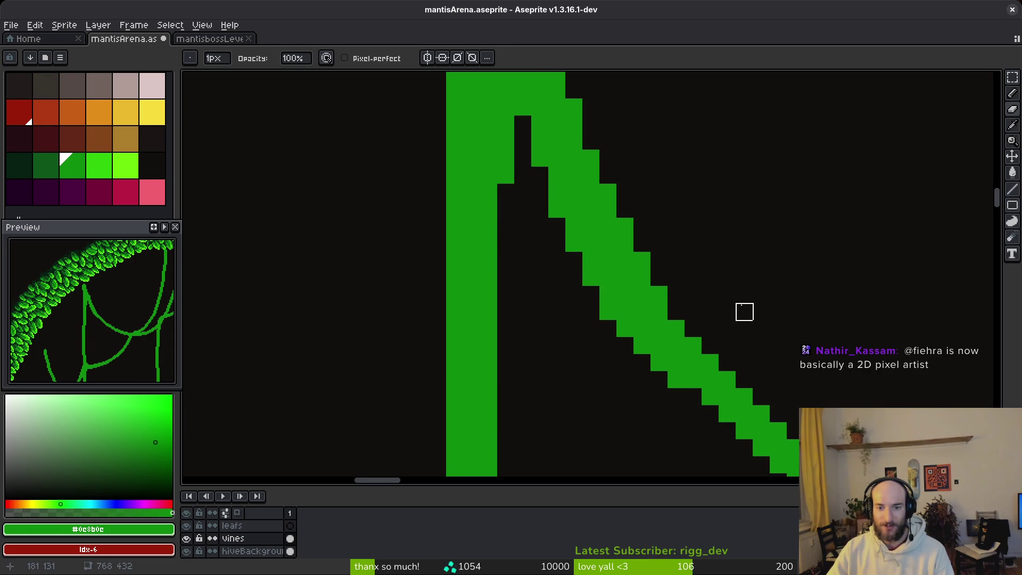
pyautogui.press('b')
pyautogui.hscroll(3, 745, 312)
pyautogui.scroll(-3, 566, 290)
pyautogui.moveTo(612, 318); pyautogui.dragTo(662, 367)
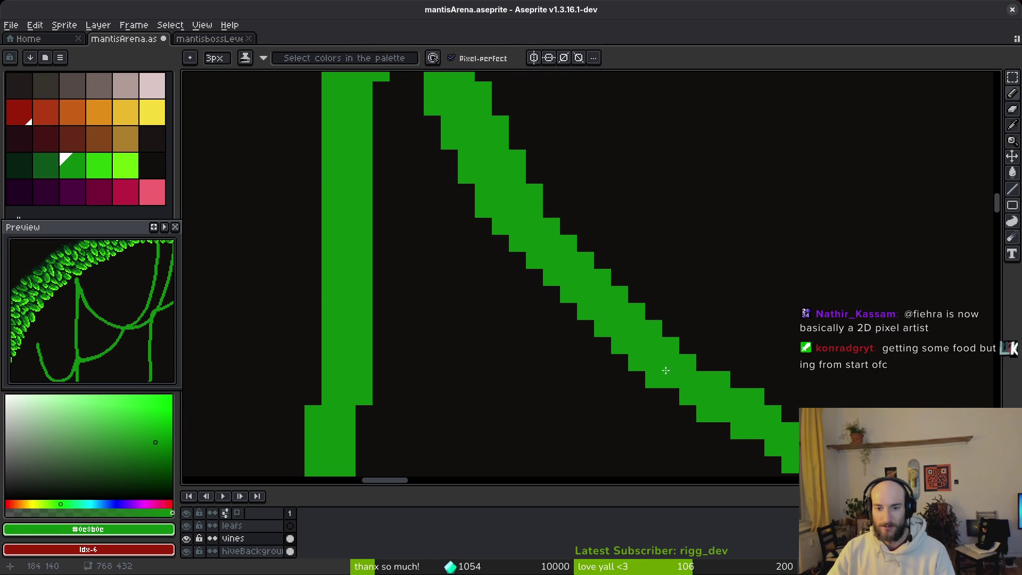
pyautogui.scroll(-4, 714, 314)
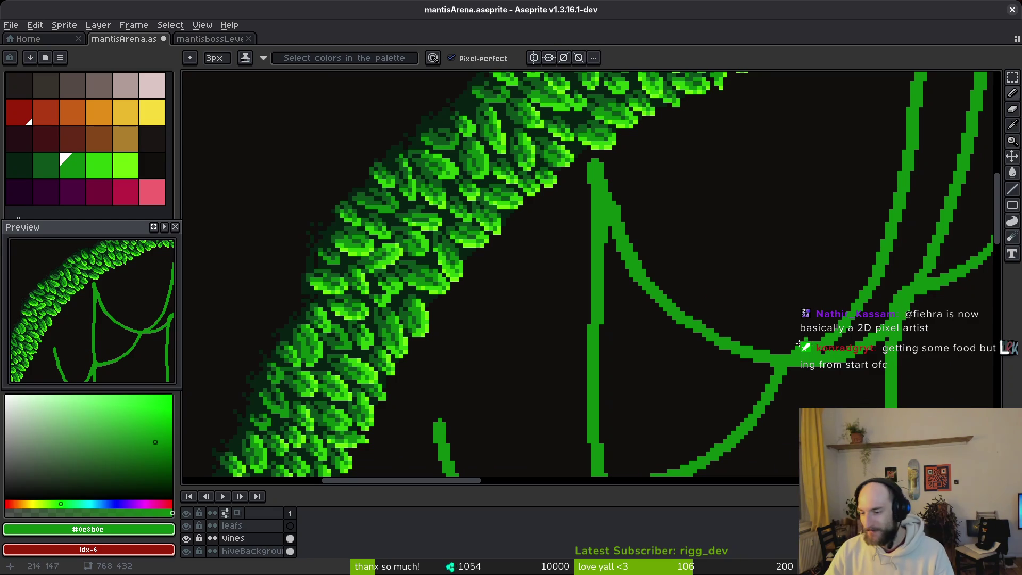
pyautogui.hscroll(3, 720, 294)
pyautogui.scroll(-2, 721, 294)
pyautogui.press('-')
pyautogui.press('-')
pyautogui.scroll(1, 650, 301)
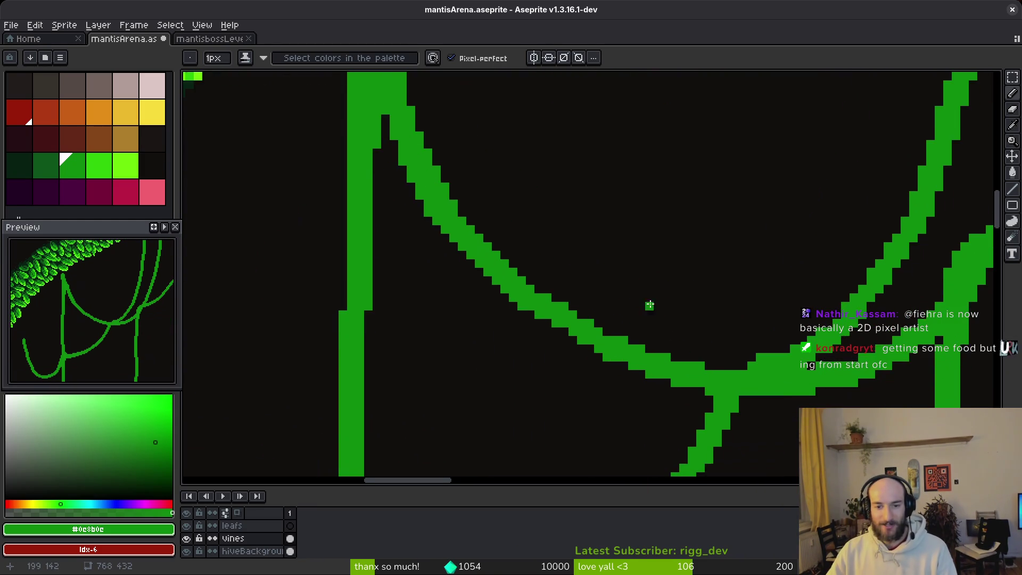
pyautogui.scroll(1, 554, 320)
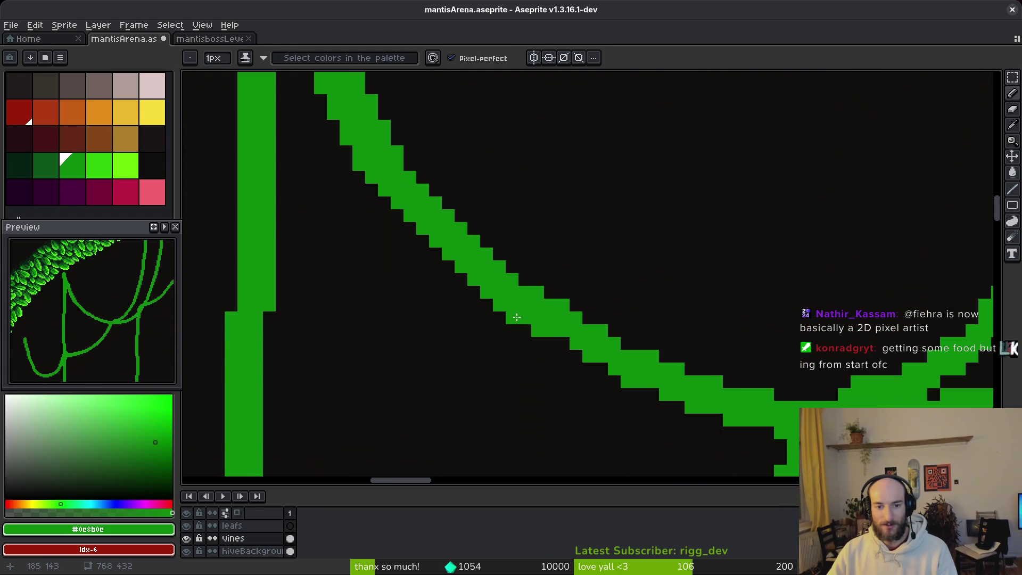
pyautogui.scroll(-2, 731, 374)
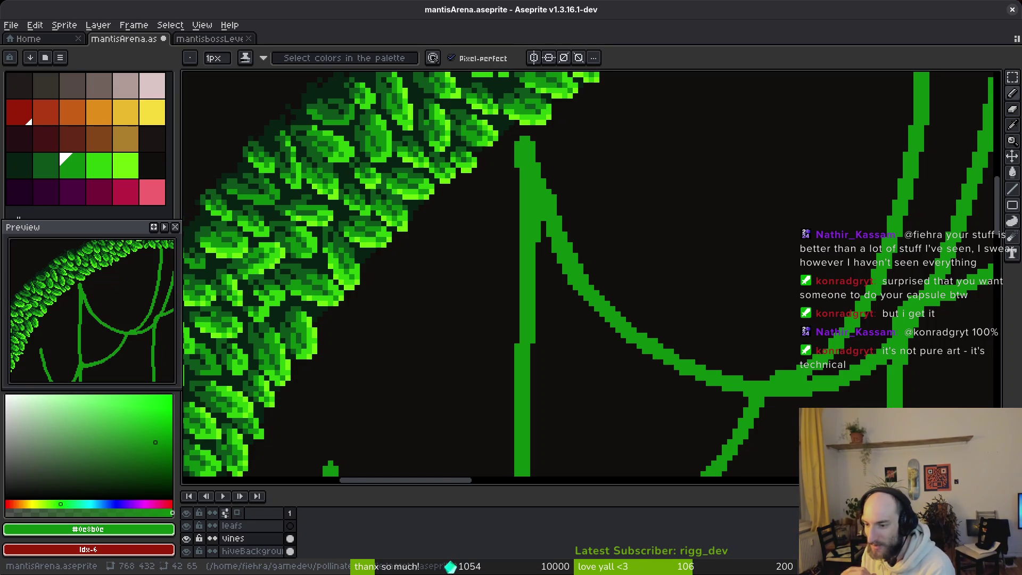
pyautogui.press('super')
pyautogui.press('super')
pyautogui.hotkey('alt', 'Tab')
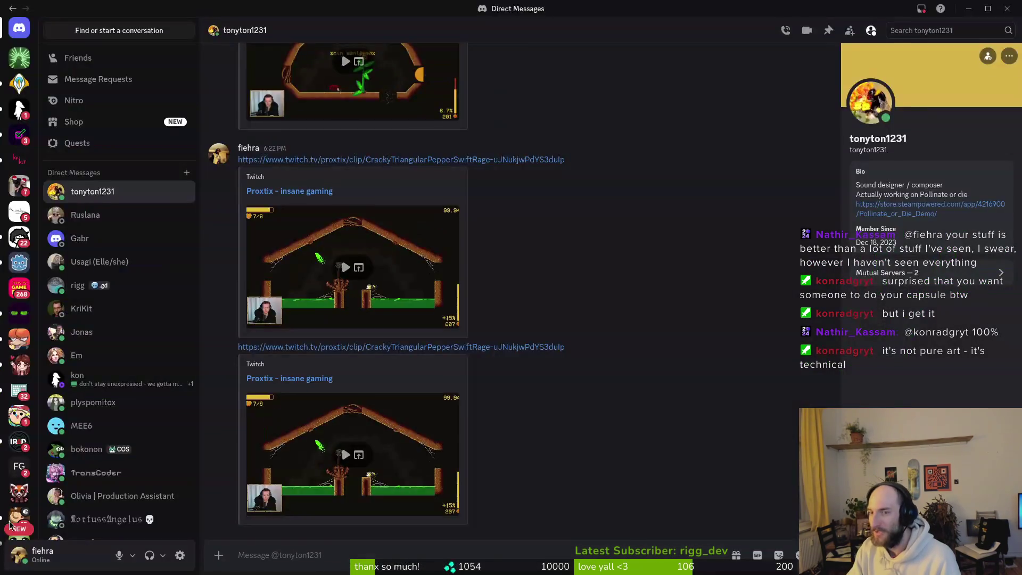
pyautogui.press('super')
pyautogui.press('super')
pyautogui.hotkey('alt', 'Tab')
pyautogui.press('super')
pyautogui.press('super')
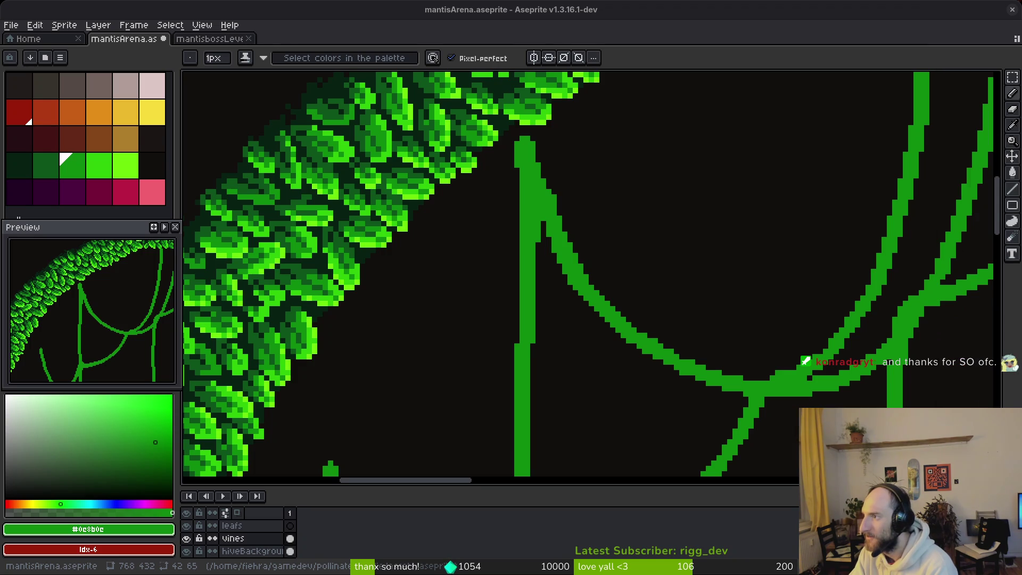
# Step: Move Discord aside and bring the image.png capsule art viewer forward over Aseprite
pyautogui.moveTo(979, 147); pyautogui.dragTo(979, 368)
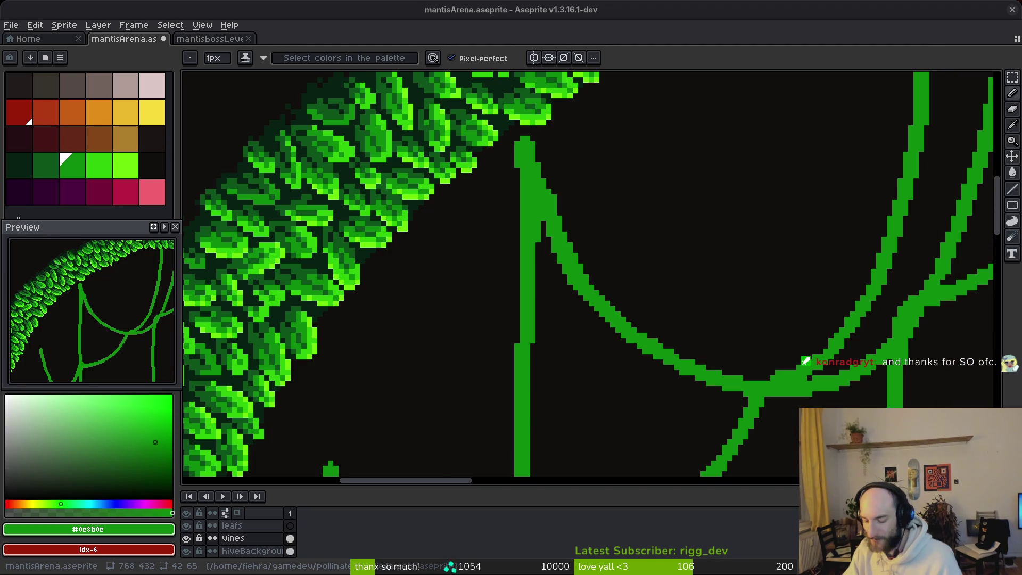
pyautogui.press('super')
pyautogui.press('super')
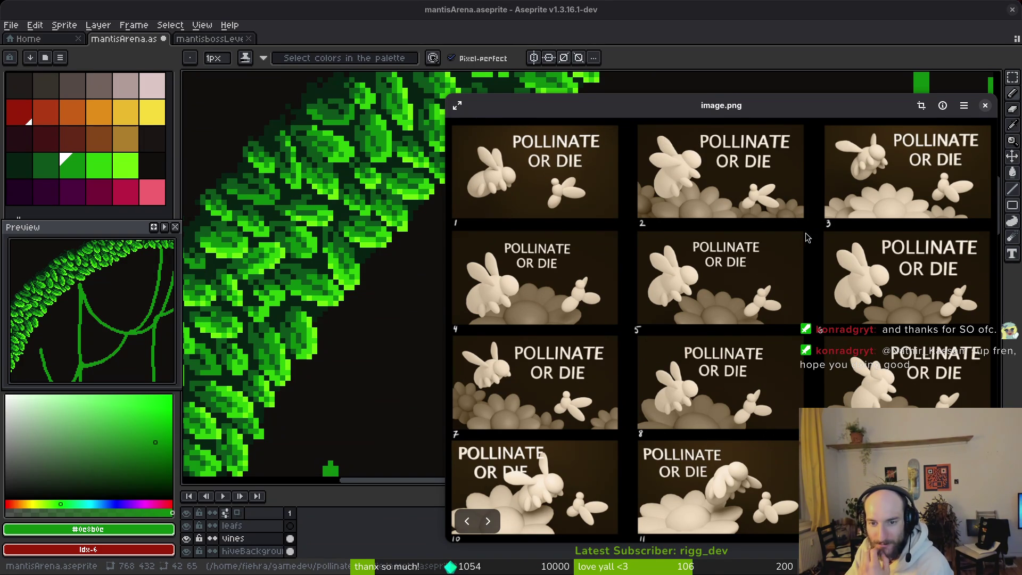
pyautogui.moveTo(810, 283); pyautogui.dragTo(803, 263)
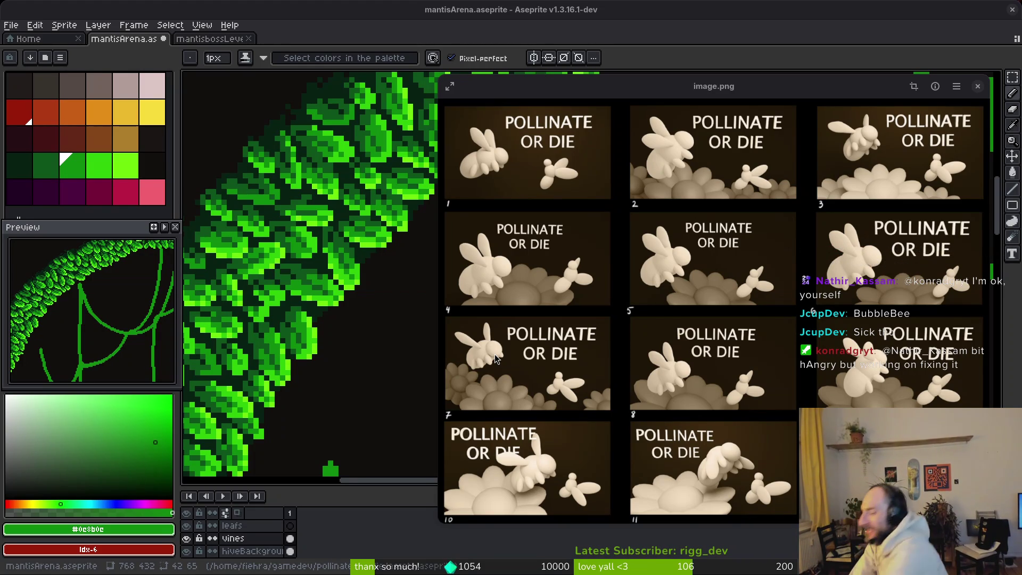
pyautogui.click(977, 85)
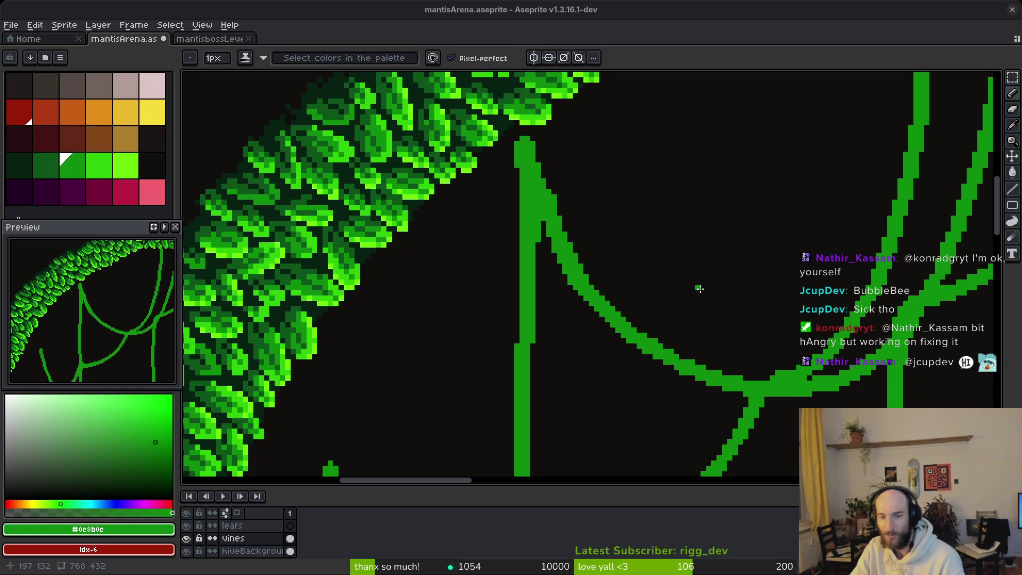
# Step: Save the arena, then try an extra pencil stroke on the vine's lower-left edge and undo it
pyautogui.scroll(3, 615, 303)
pyautogui.press('b')
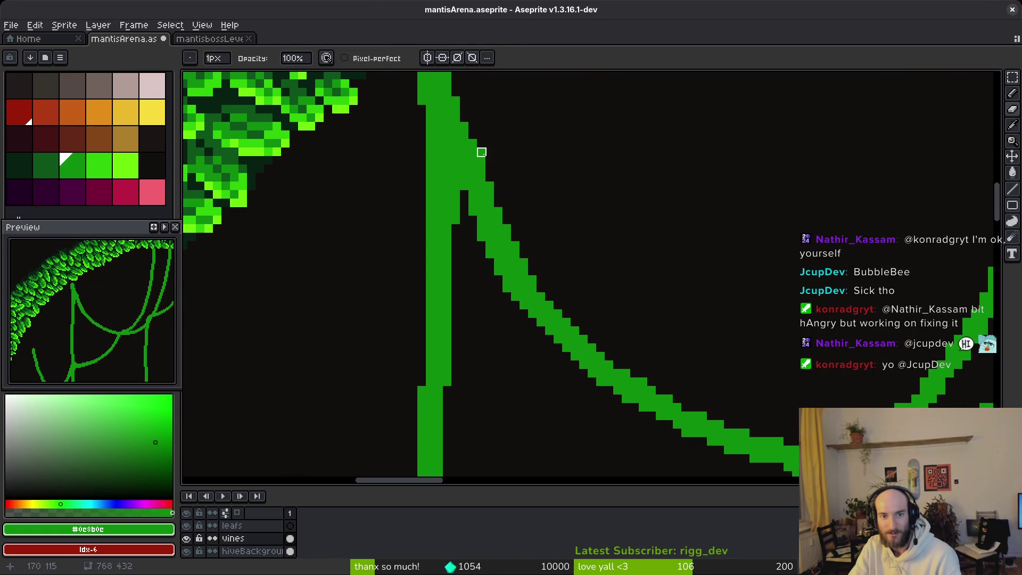
pyautogui.hotkey('ctrl', 's')
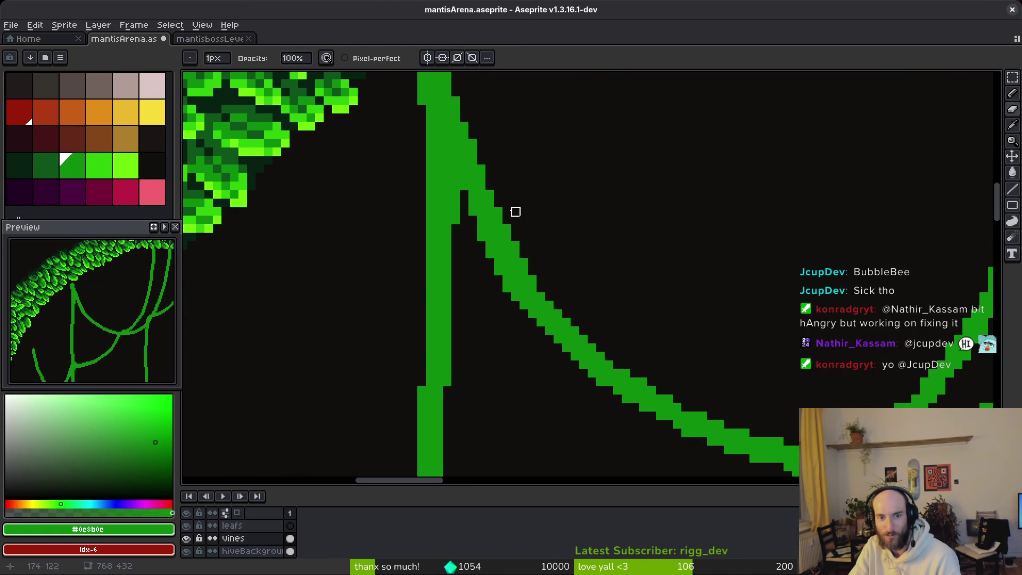
pyautogui.hotkey('ctrl', 'z')
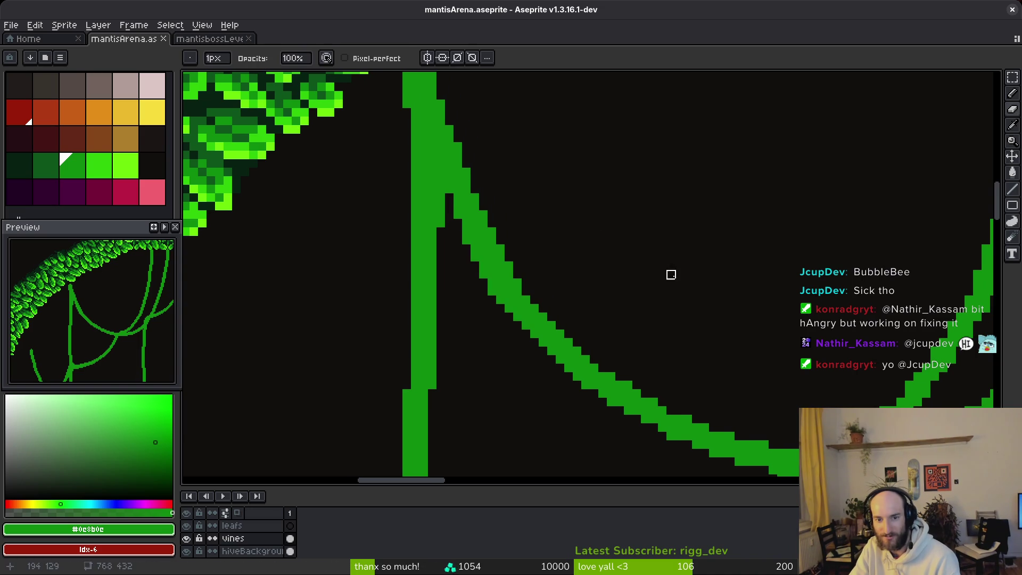
pyautogui.press('b')
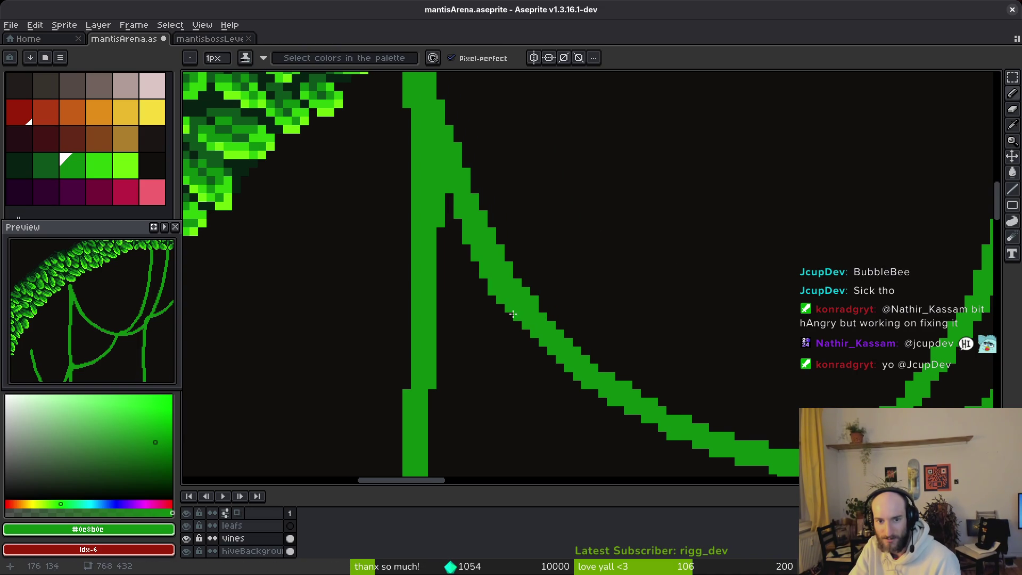
pyautogui.moveTo(525, 322); pyautogui.dragTo(553, 356)
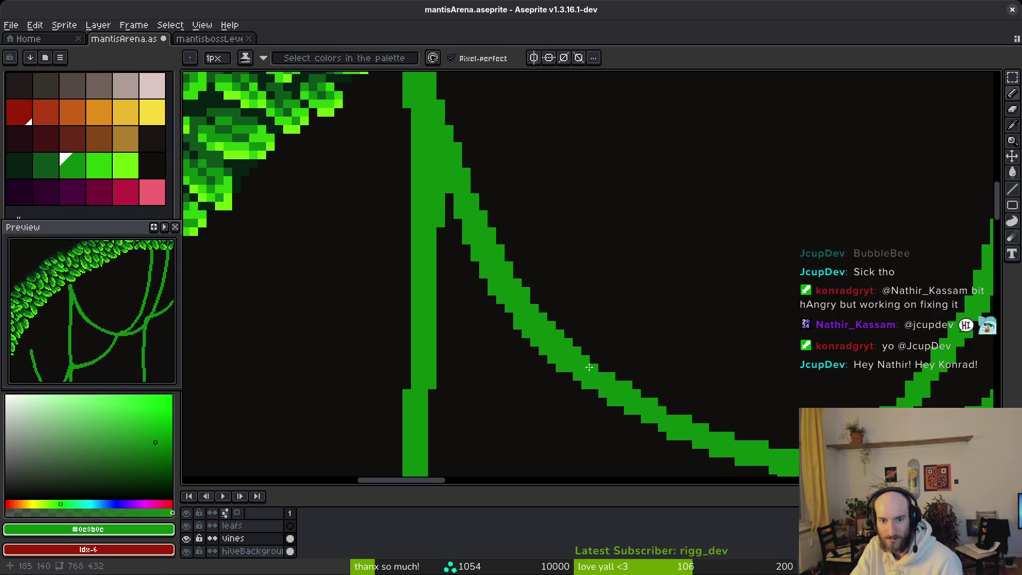
pyautogui.hotkey('ctrl', 'z')
# Step: Review the vine and save mantisArena.aseprite again
pyautogui.scroll(1, 586, 327)
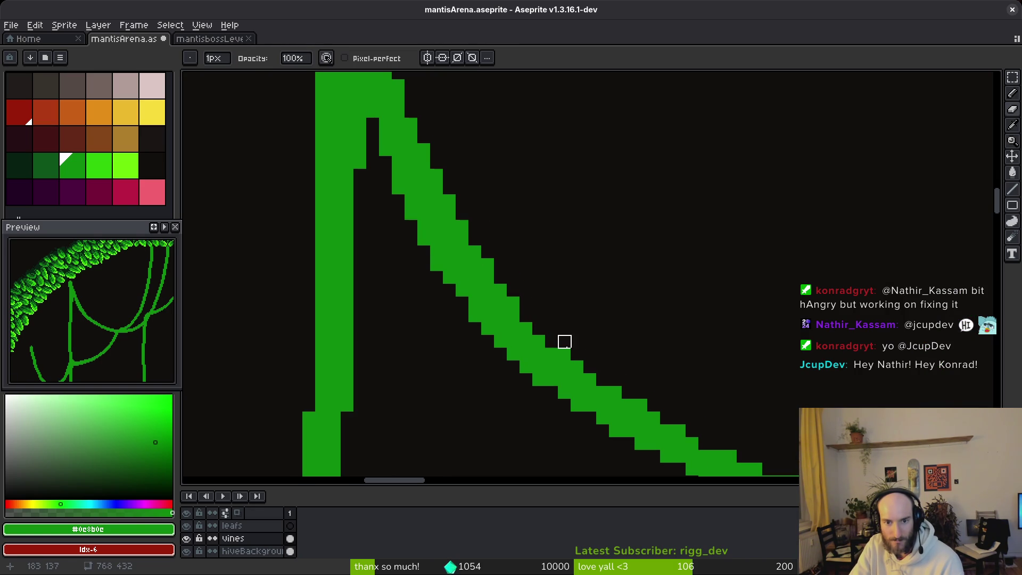
pyautogui.scroll(-3, 692, 356)
pyautogui.scroll(2, 630, 359)
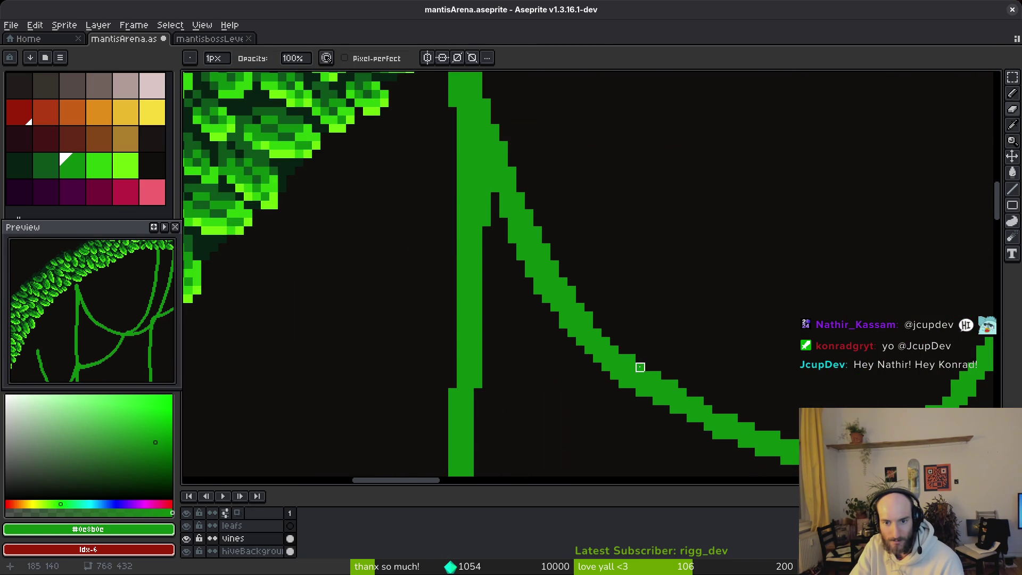
pyautogui.scroll(-1, 674, 349)
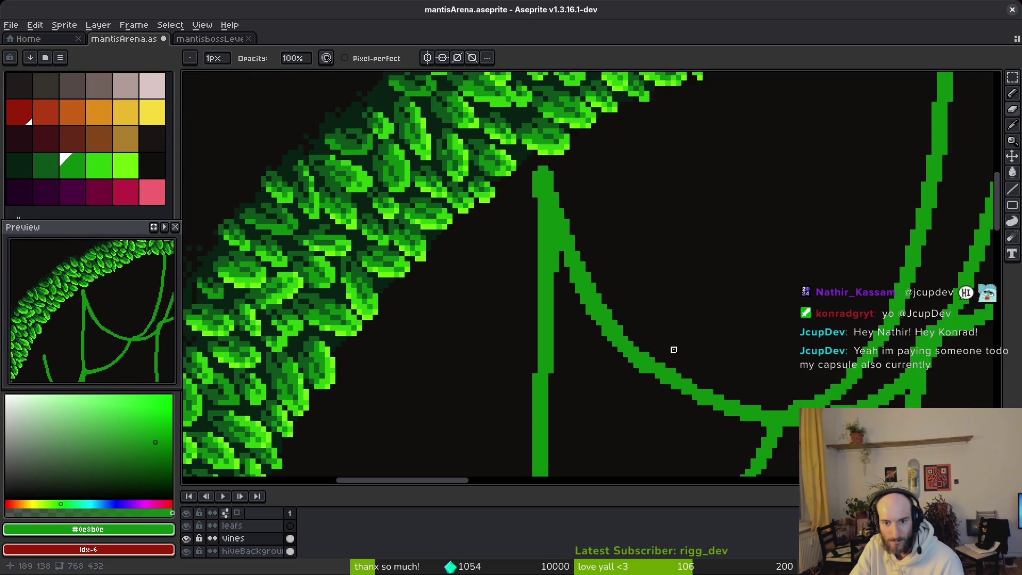
pyautogui.scroll(-2, 674, 350)
pyautogui.hotkey('ctrl', 's')
pyautogui.scroll(1, 713, 324)
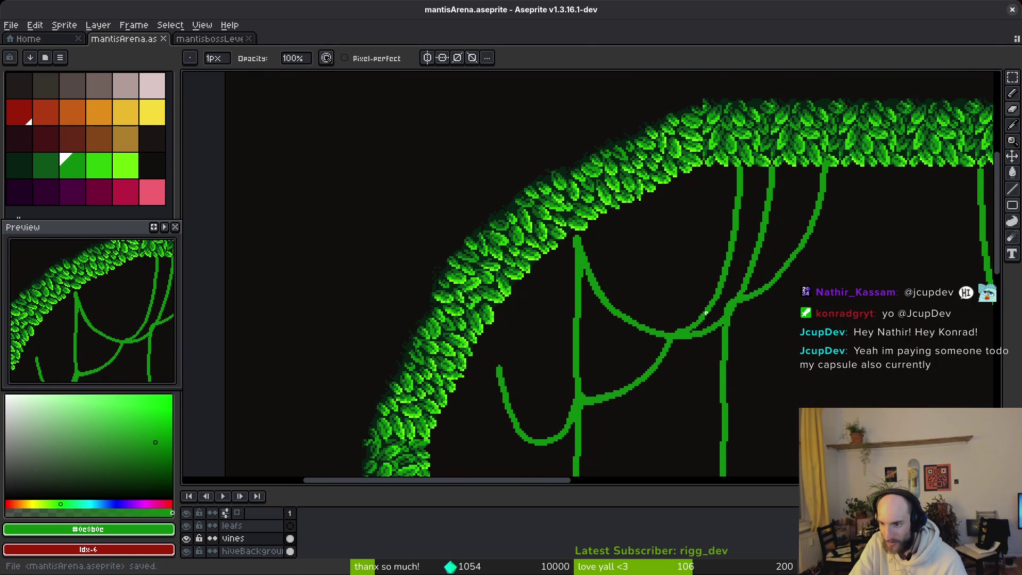
pyautogui.scroll(4, 687, 323)
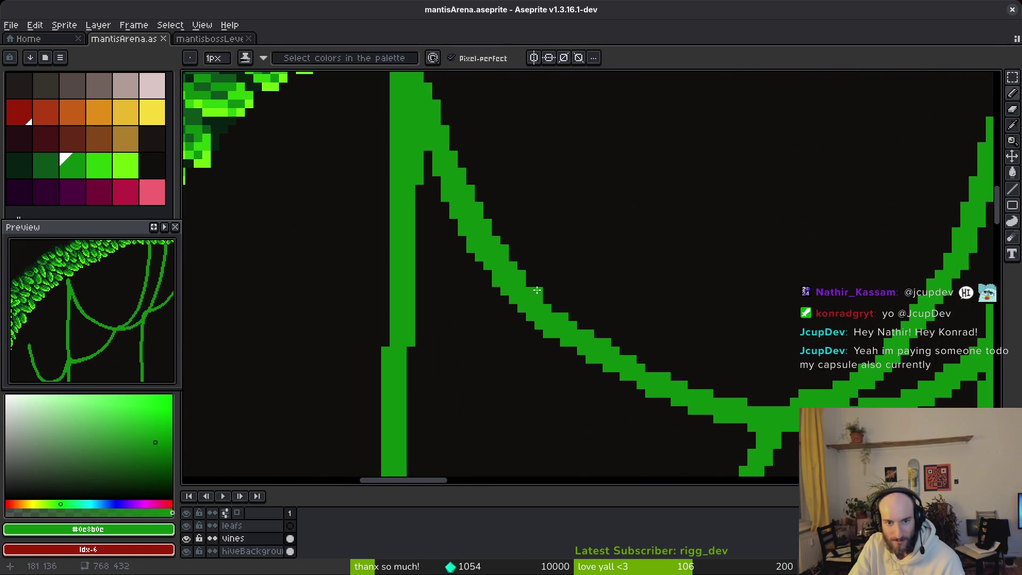
# Step: Erase pixels along the diagonal vine's upper edge, save, and show all open windows
pyautogui.press('e')
pyautogui.click(497, 283)
pyautogui.moveTo(496, 283); pyautogui.dragTo(555, 343)
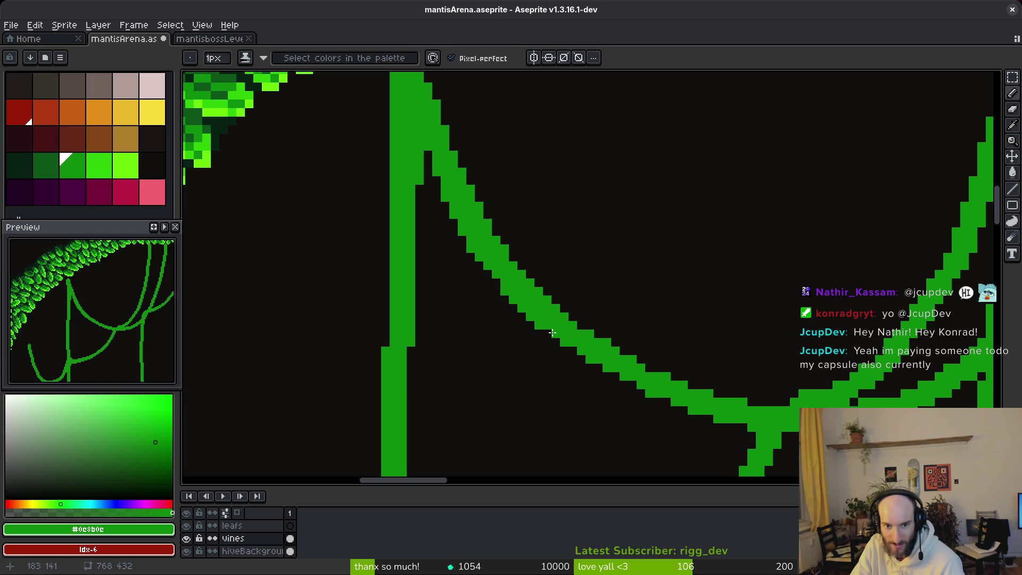
pyautogui.scroll(-1, 575, 309)
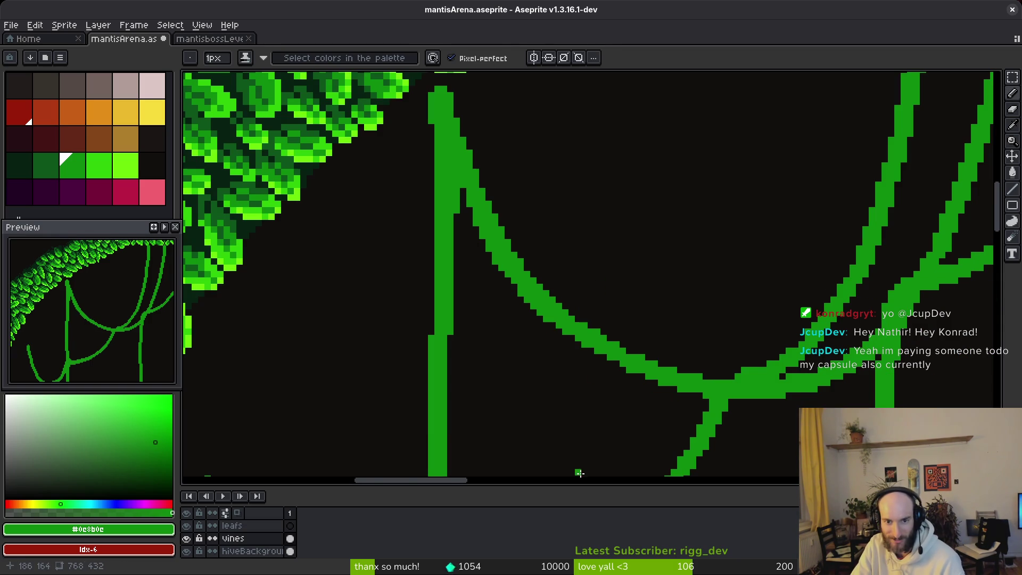
pyautogui.hotkey('ctrl', 's')
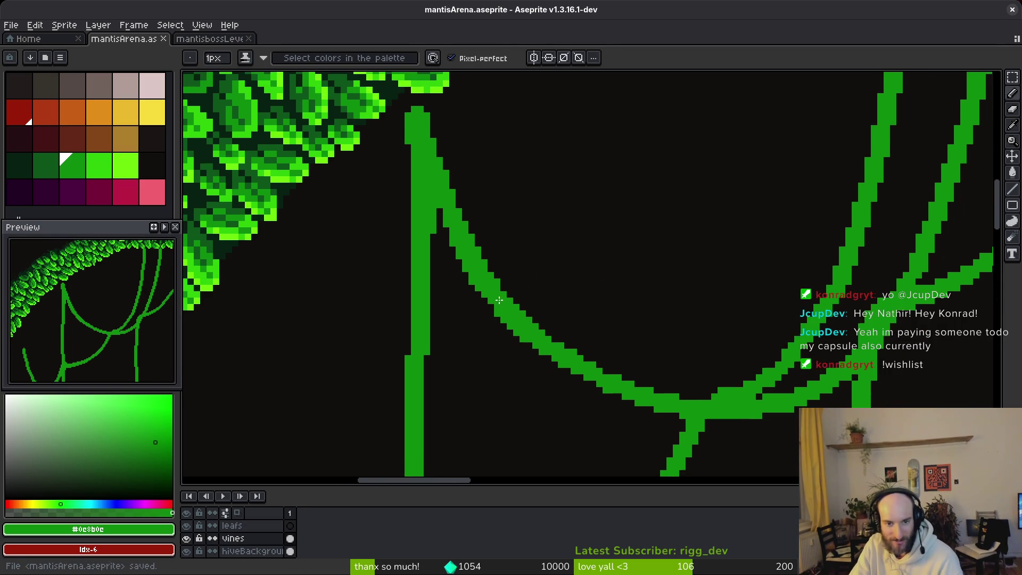
pyautogui.scroll(1, 499, 300)
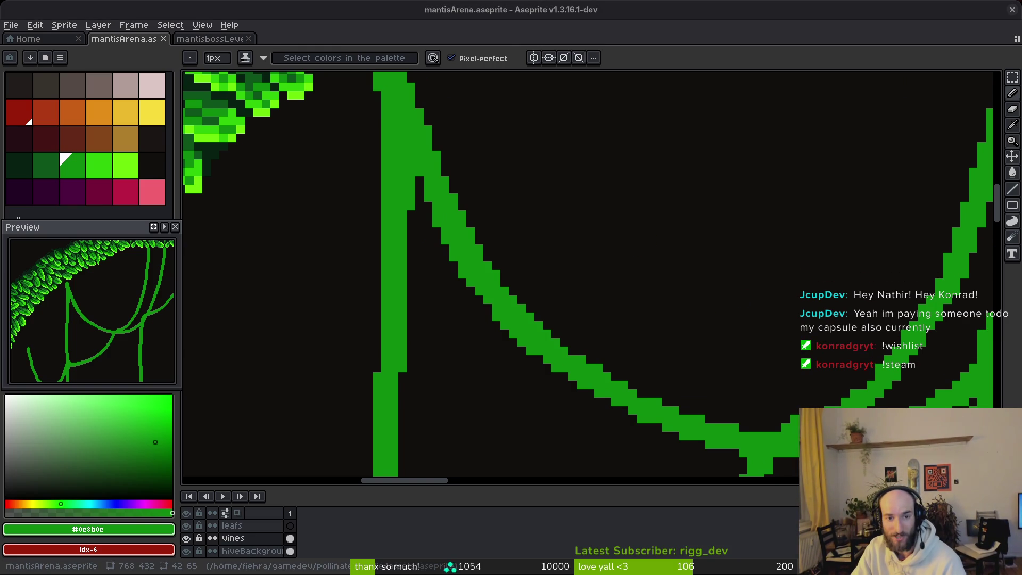
pyautogui.scroll(1, 540, 240)
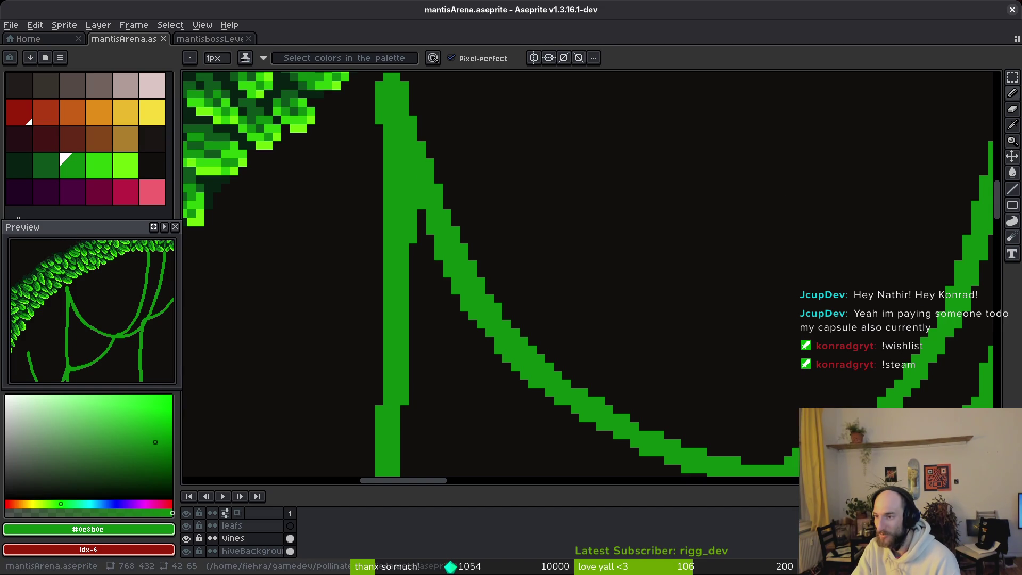
pyautogui.press('super')
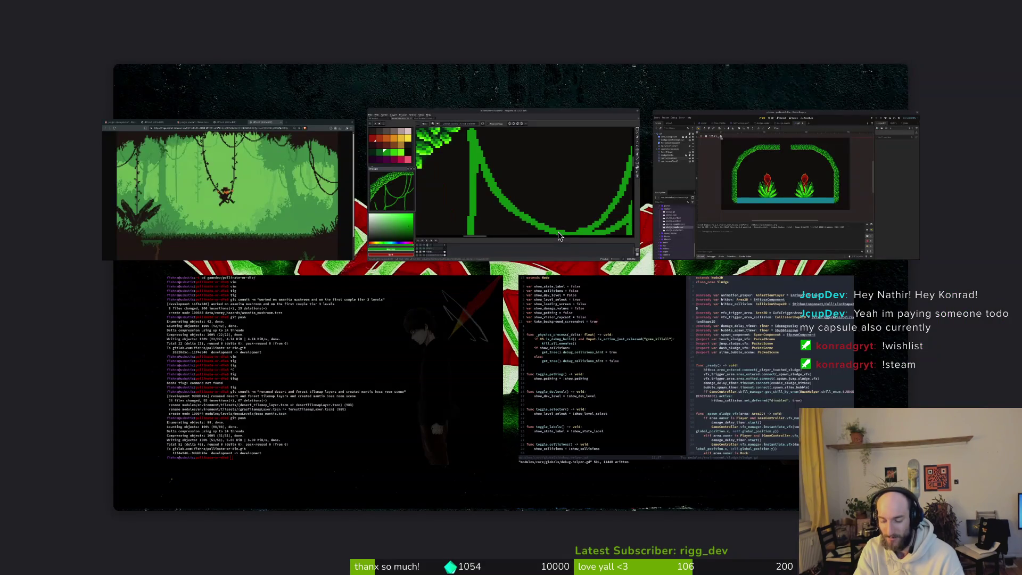
# Step: From Aseprite's Ctrl+O browser, navigate to the pollinate-or-die project's assets/inspiration folder
pyautogui.click(558, 236)
pyautogui.hotkey('ctrl', 'o')
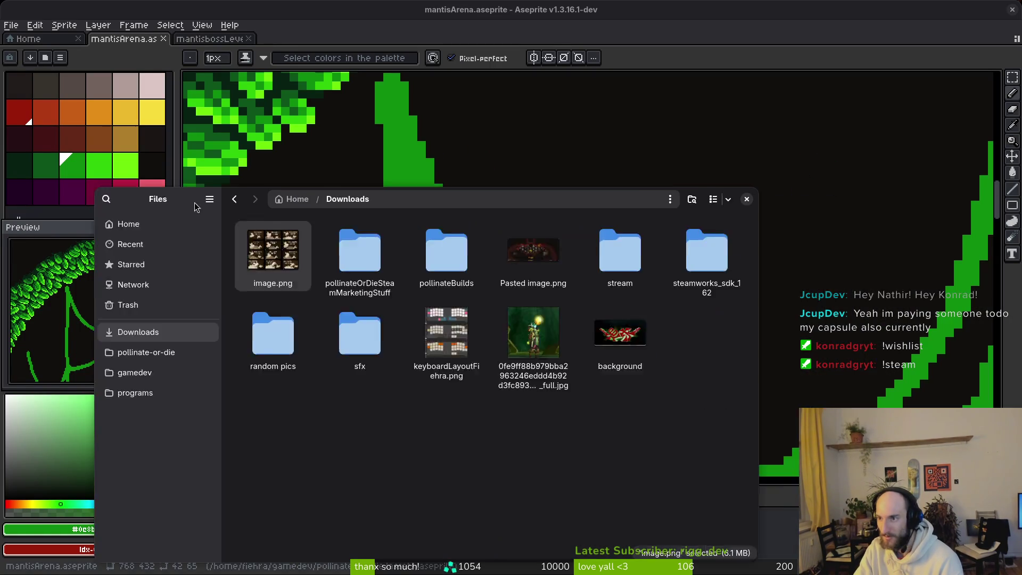
pyautogui.click(215, 301)
pyautogui.doubleClick(421, 203)
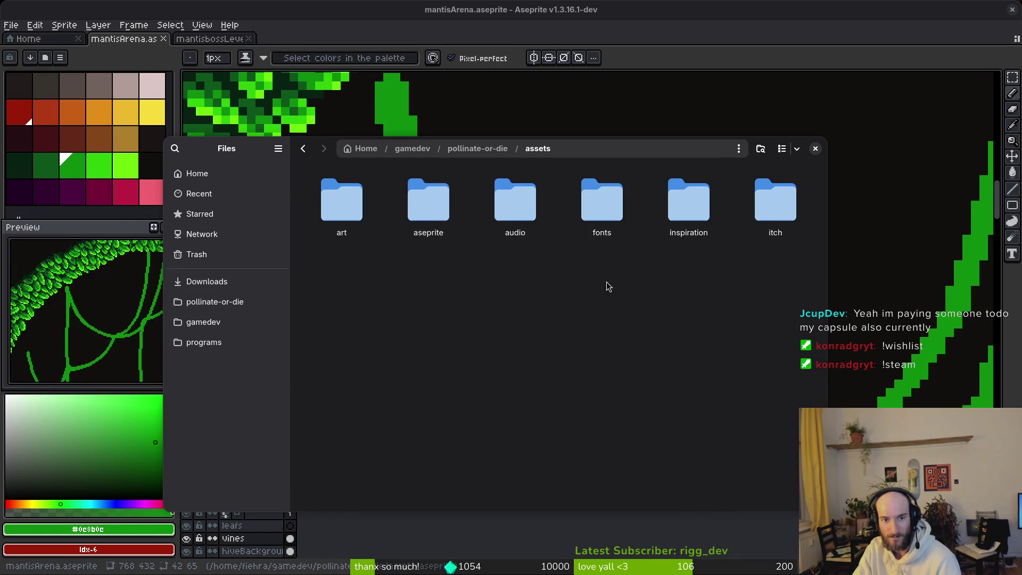
pyautogui.doubleClick(695, 202)
# Step: View the 21-02-05, 21-02-11, 21-02-19 and 21-02-30 inspiration screenshots full size, closing each
pyautogui.scroll(-10, 703, 351)
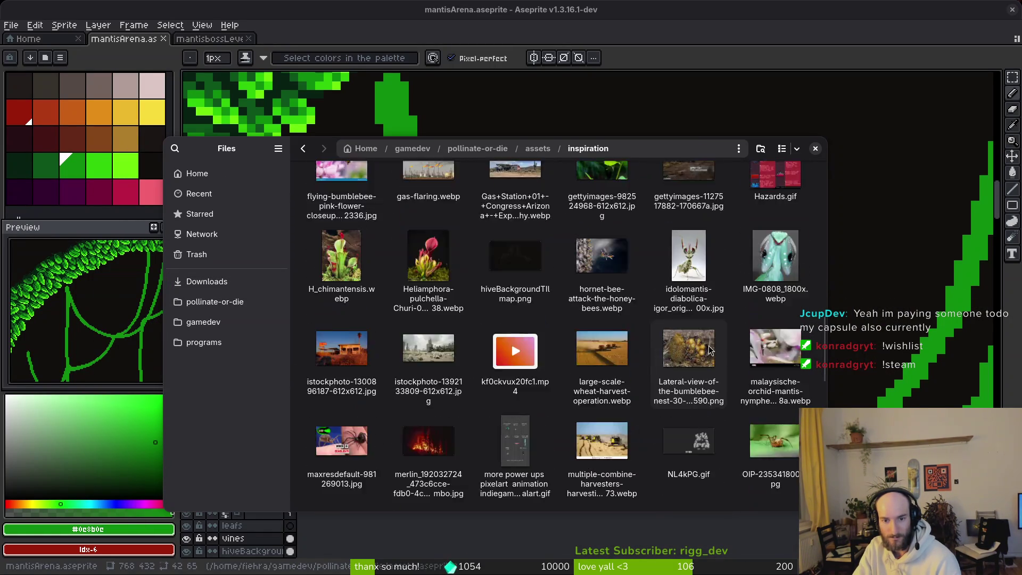
pyautogui.scroll(-5, 703, 352)
pyautogui.click(519, 343)
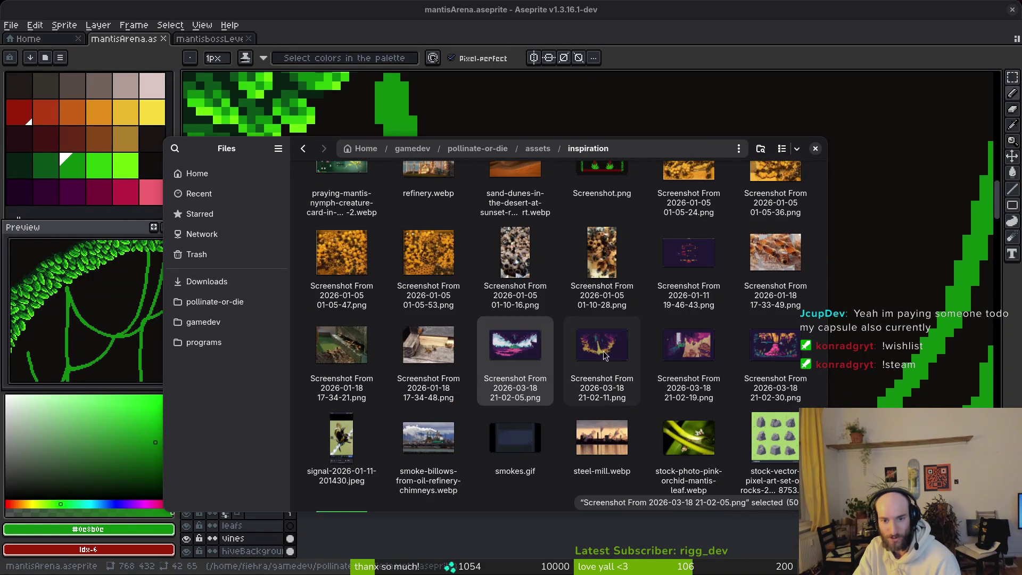
pyautogui.doubleClick(534, 365)
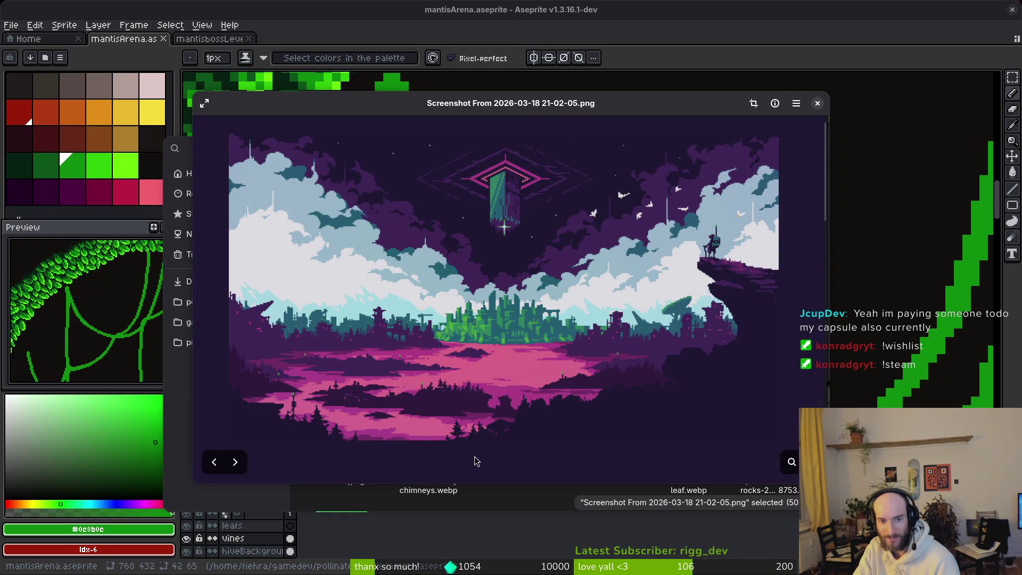
pyautogui.click(818, 103)
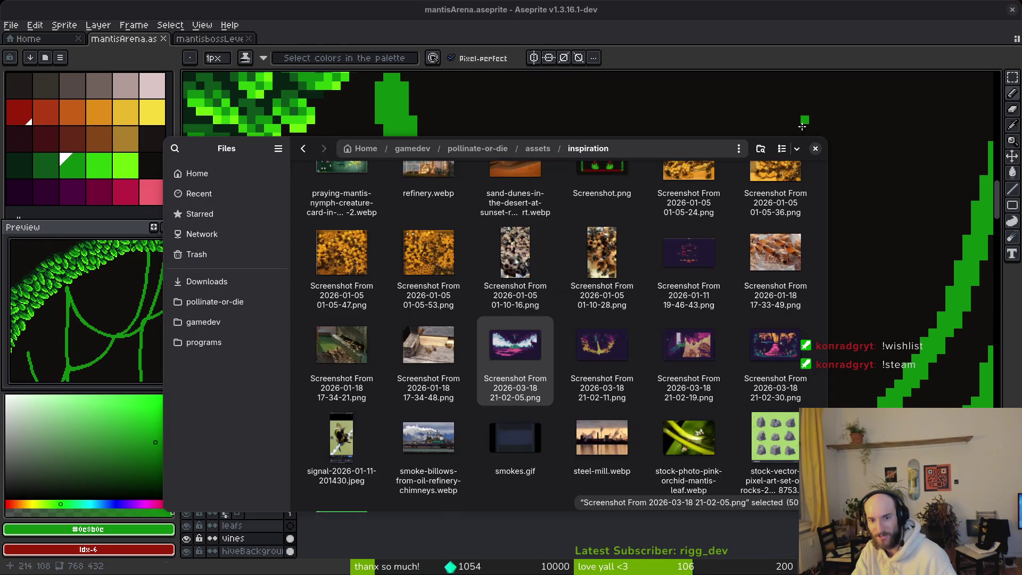
pyautogui.doubleClick(598, 338)
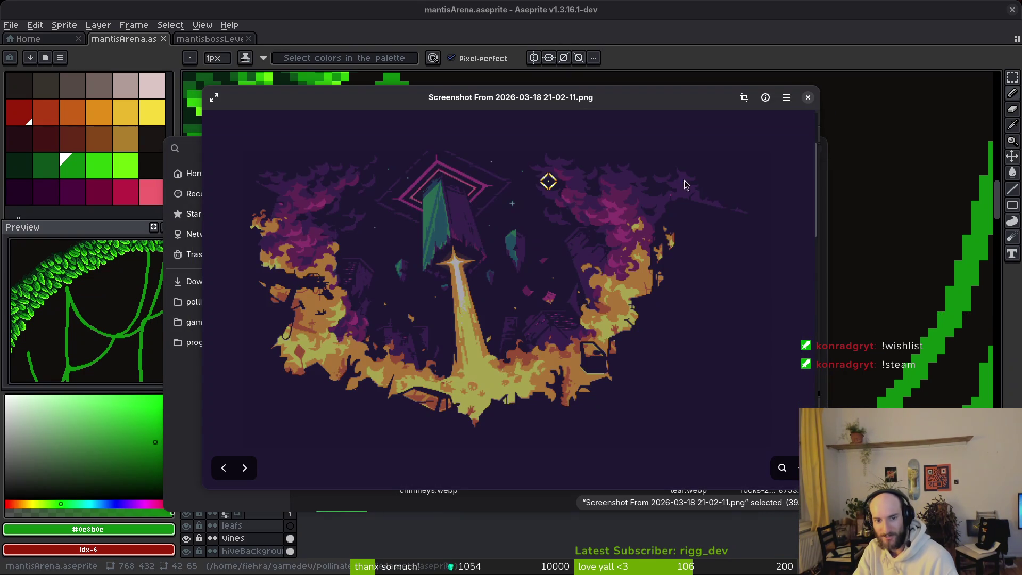
pyautogui.click(808, 97)
pyautogui.doubleClick(697, 362)
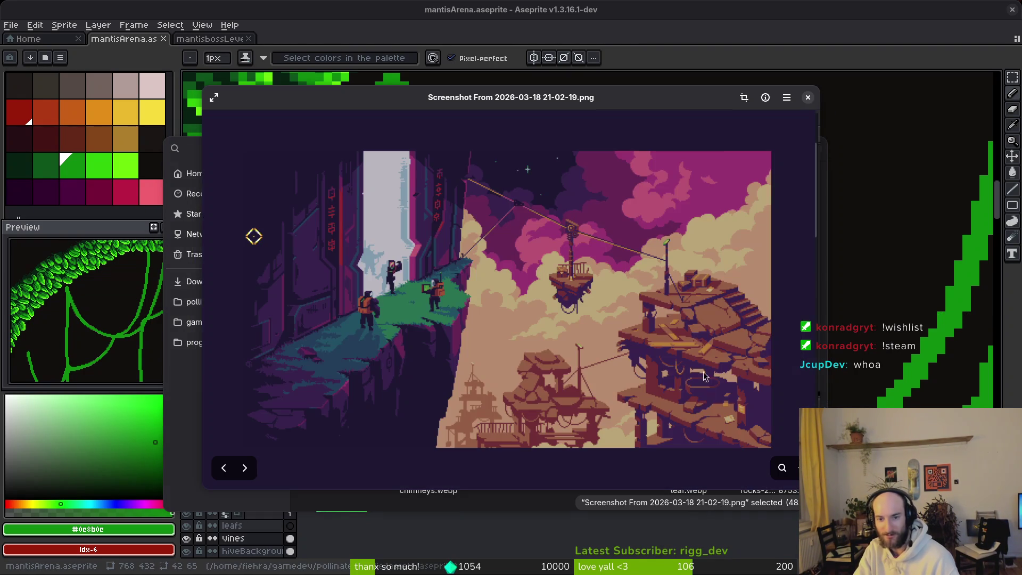
pyautogui.click(809, 97)
pyautogui.doubleClick(755, 359)
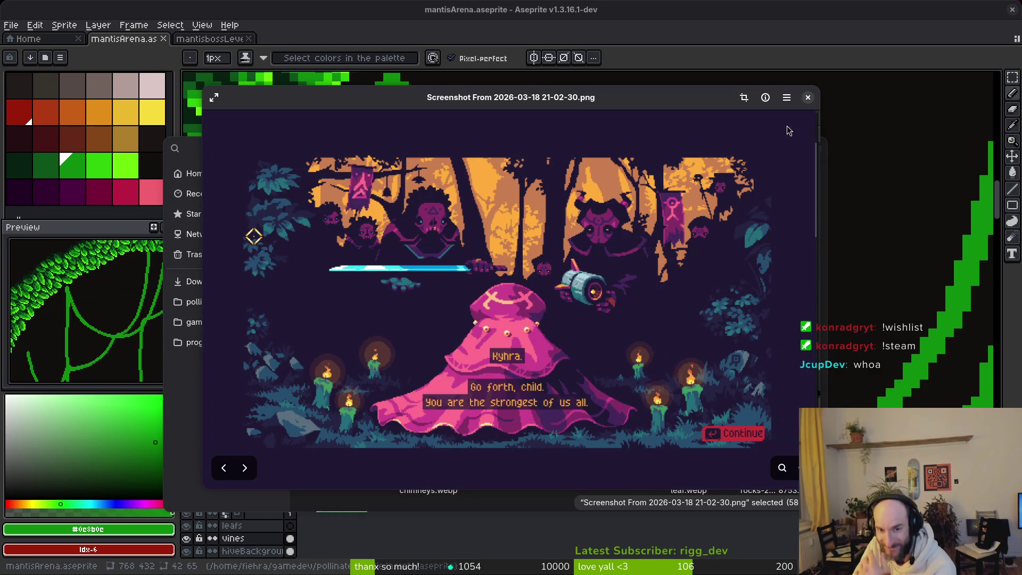
pyautogui.click(809, 97)
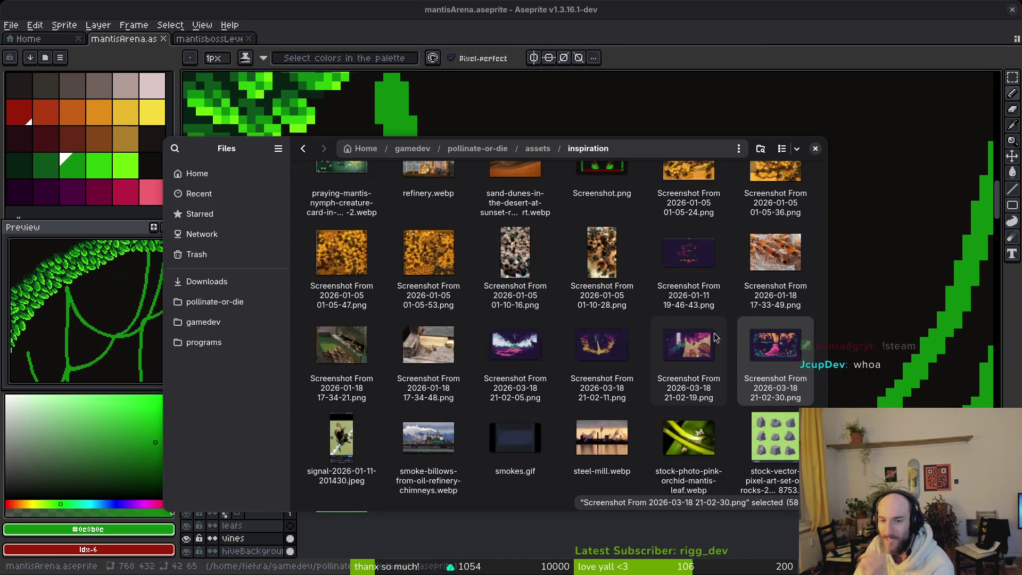
# Step: Go back to assets, enter the aseprite folder and open cineFarming.aseprite
pyautogui.hotkey('alt', 'Left')
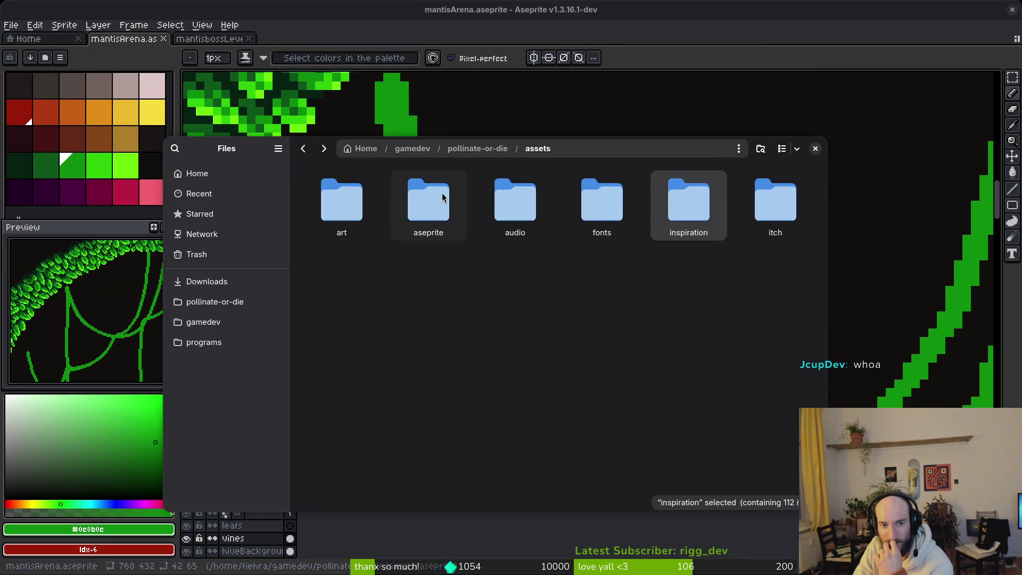
pyautogui.doubleClick(437, 203)
pyautogui.hotkey('alt', 'Left')
pyautogui.doubleClick(435, 209)
pyautogui.scroll(-5, 665, 373)
pyautogui.scroll(-1, 533, 474)
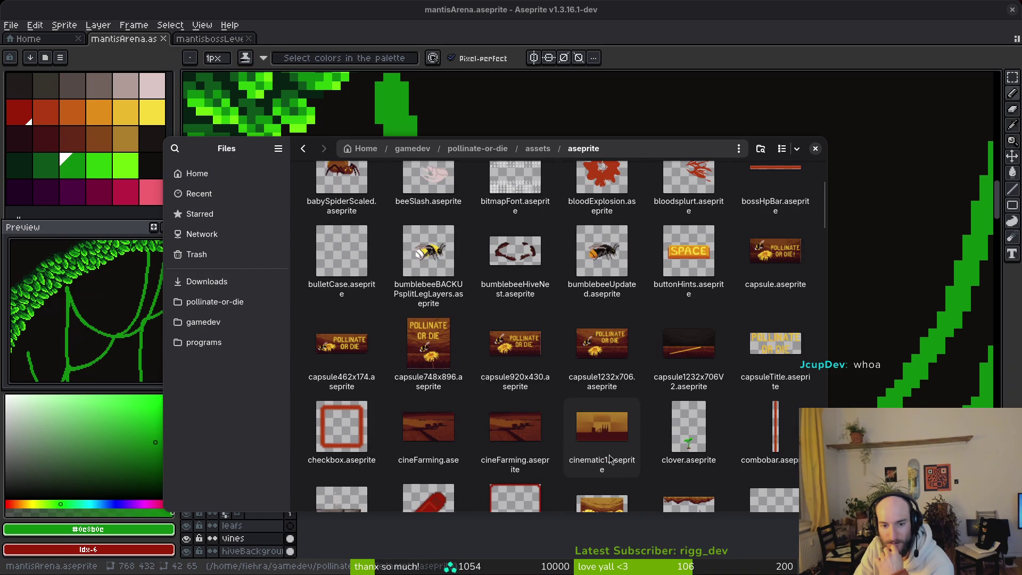
pyautogui.doubleClick(522, 435)
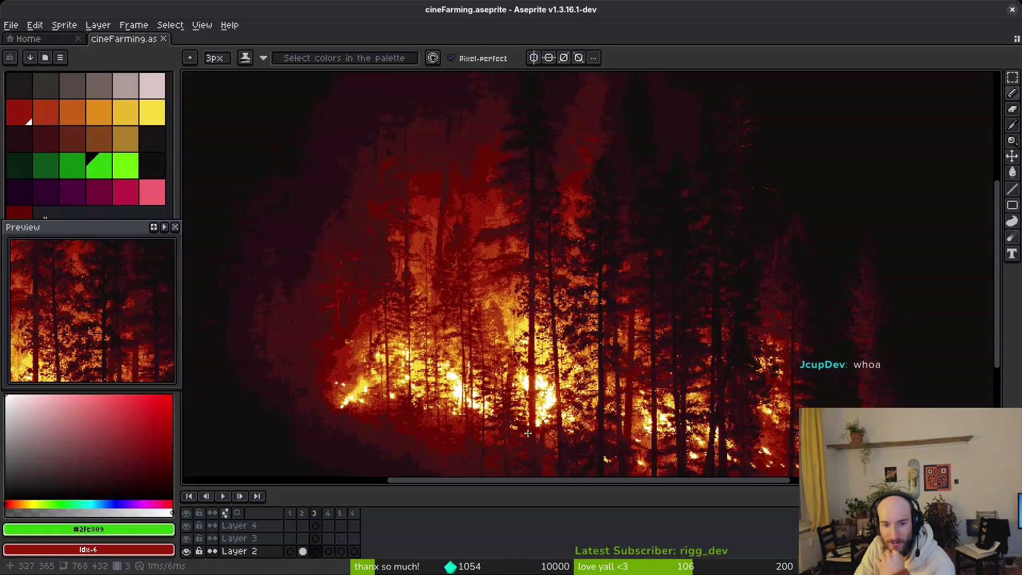
# Step: Step back from the forest-fire frame to the harvester frame 1
pyautogui.scroll(-1, 639, 320)
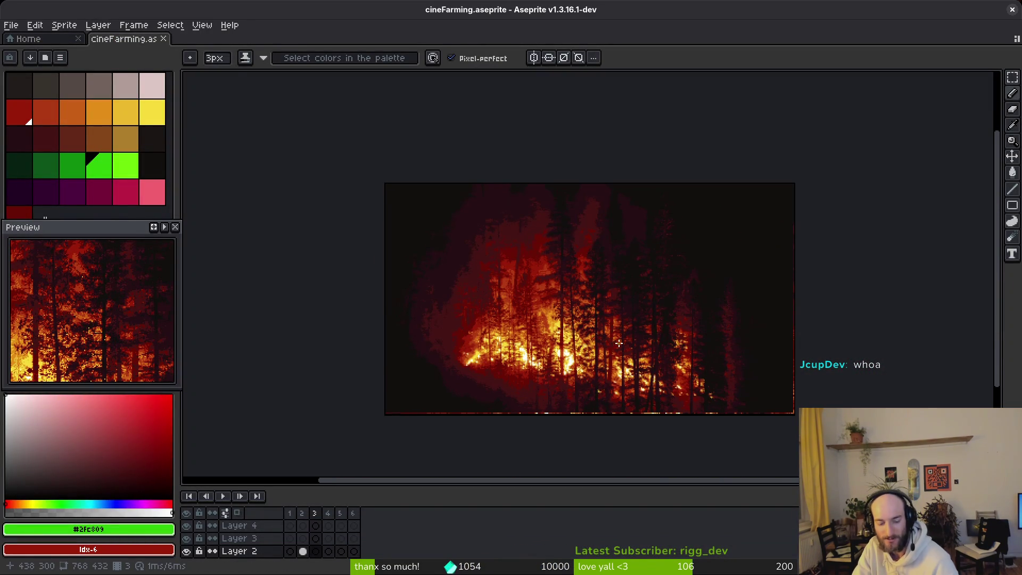
pyautogui.press('Left')
pyautogui.press('Left')
pyautogui.scroll(2, 598, 354)
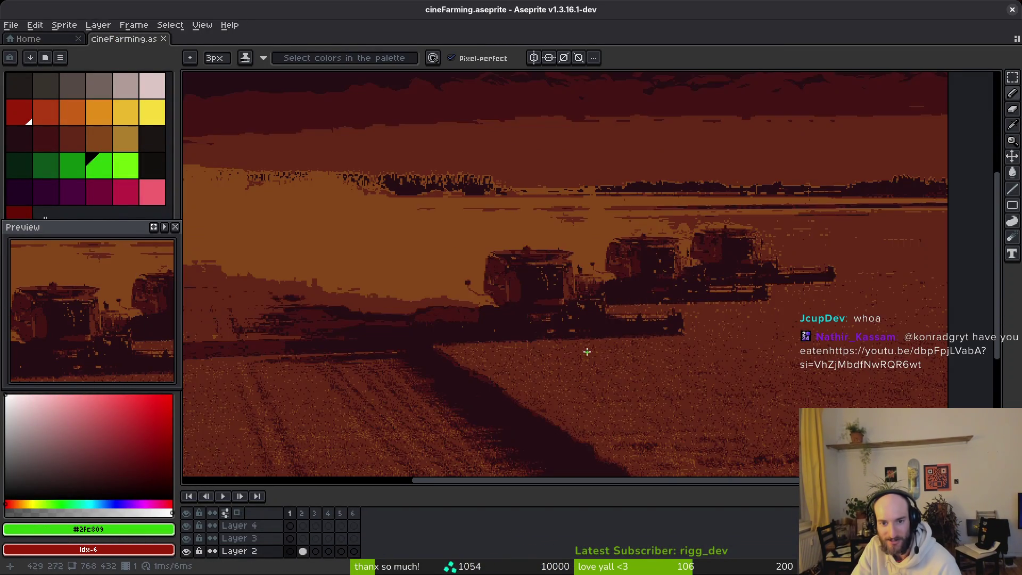
pyautogui.scroll(-2, 639, 298)
pyautogui.scroll(2, 614, 291)
pyautogui.scroll(-1, 600, 292)
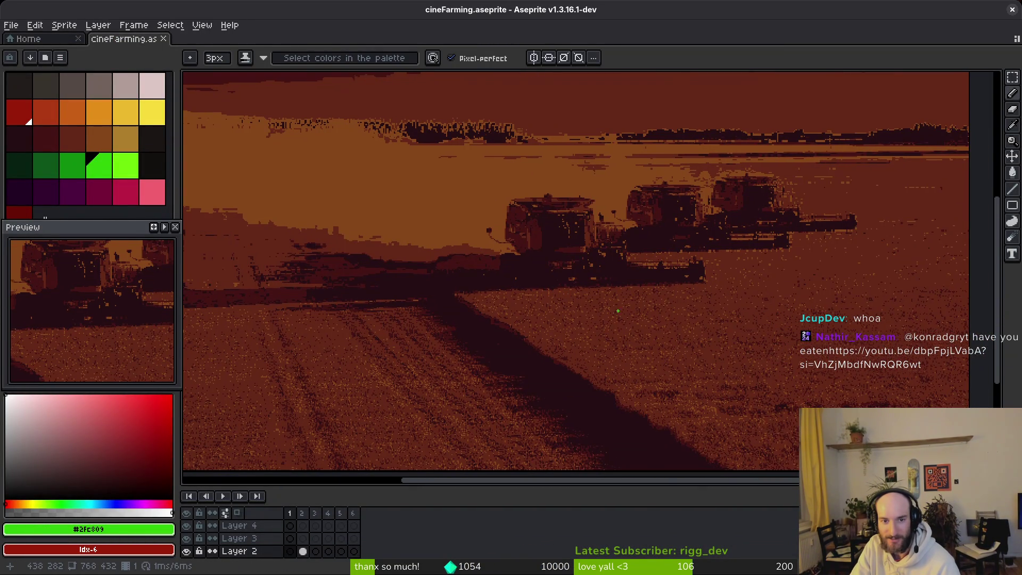
pyautogui.scroll(-2, 671, 287)
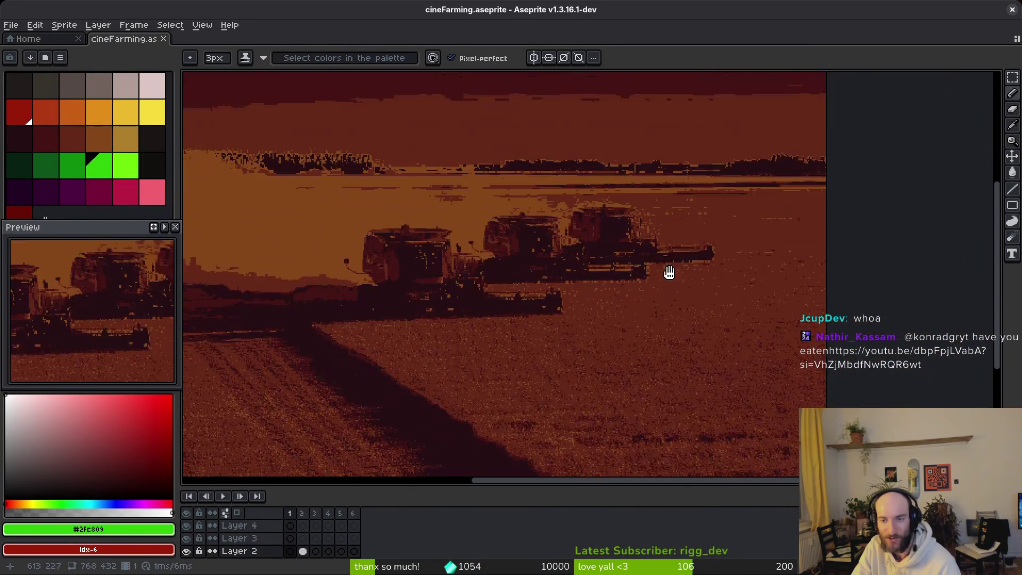
pyautogui.scroll(3, 703, 205)
pyautogui.scroll(-4, 603, 250)
pyautogui.scroll(4, 603, 250)
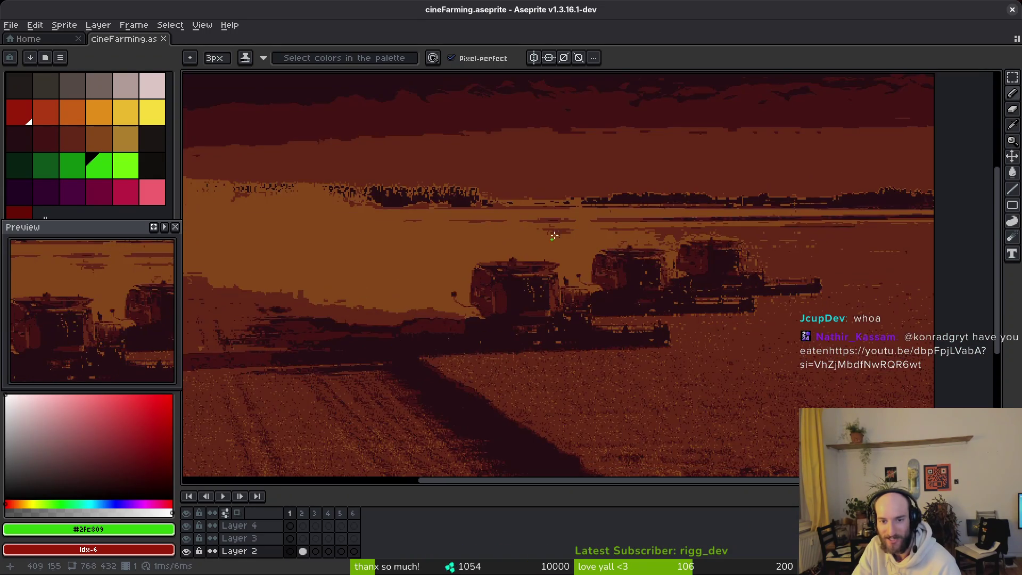
# Step: Zoom in close on the harvesters and sample a colour from the canvas
pyautogui.hscroll(5, 687, 320)
pyautogui.scroll(-1, 731, 300)
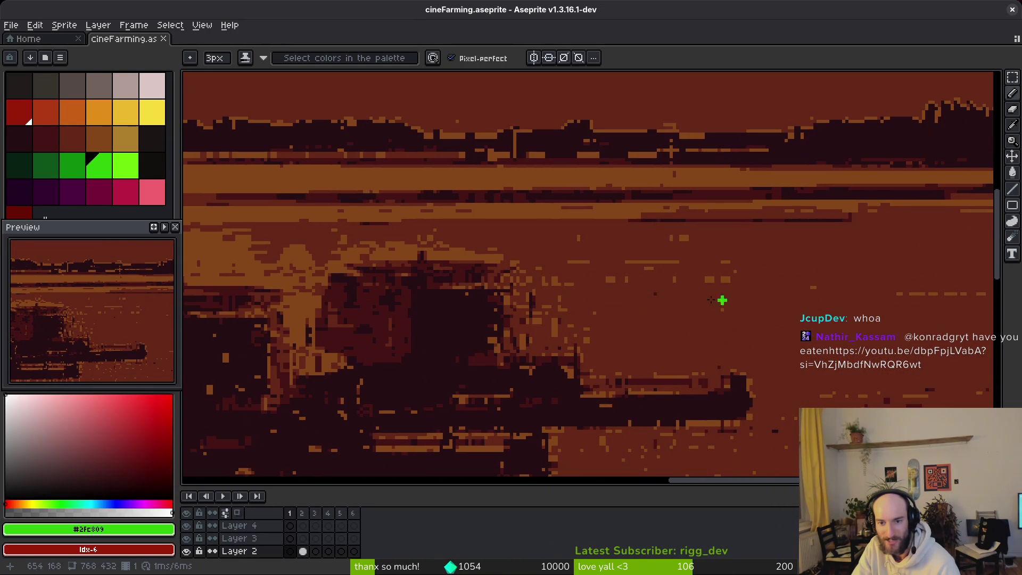
pyautogui.scroll(2, 537, 326)
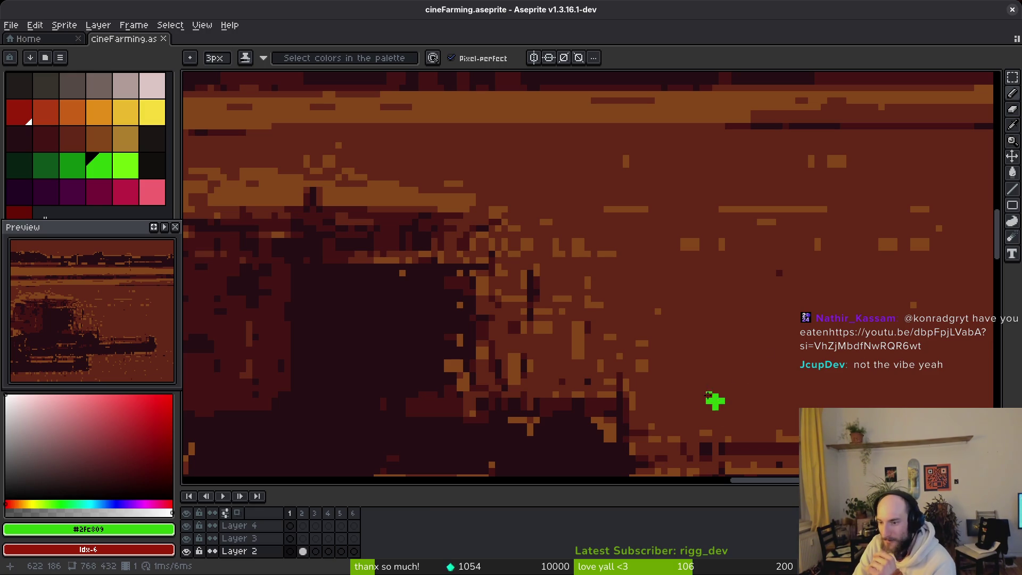
pyautogui.scroll(-3, 600, 349)
pyautogui.scroll(3, 638, 360)
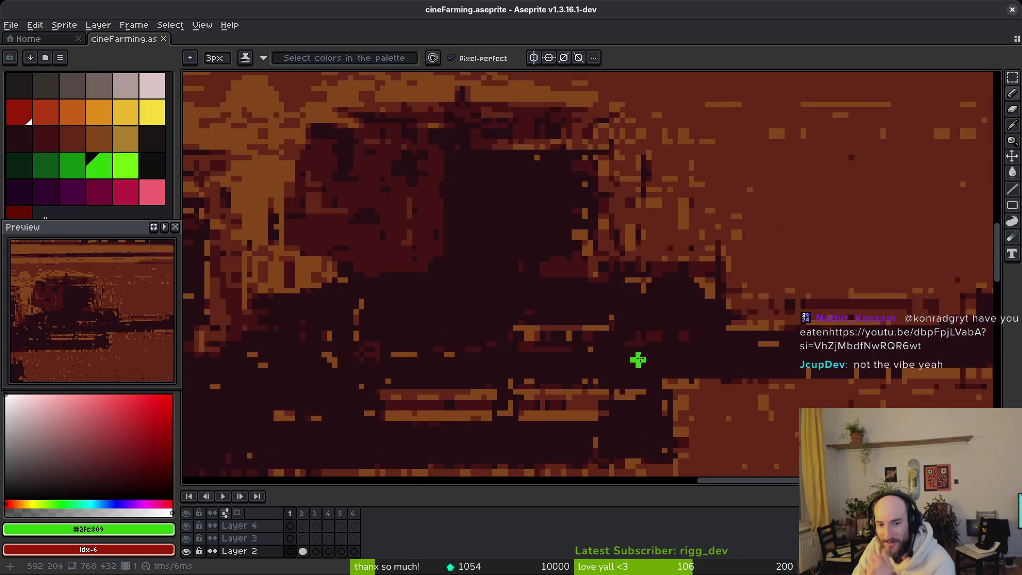
pyautogui.scroll(-2, 638, 359)
pyautogui.scroll(2, 536, 384)
pyautogui.scroll(-2, 529, 382)
pyautogui.scroll(2, 628, 296)
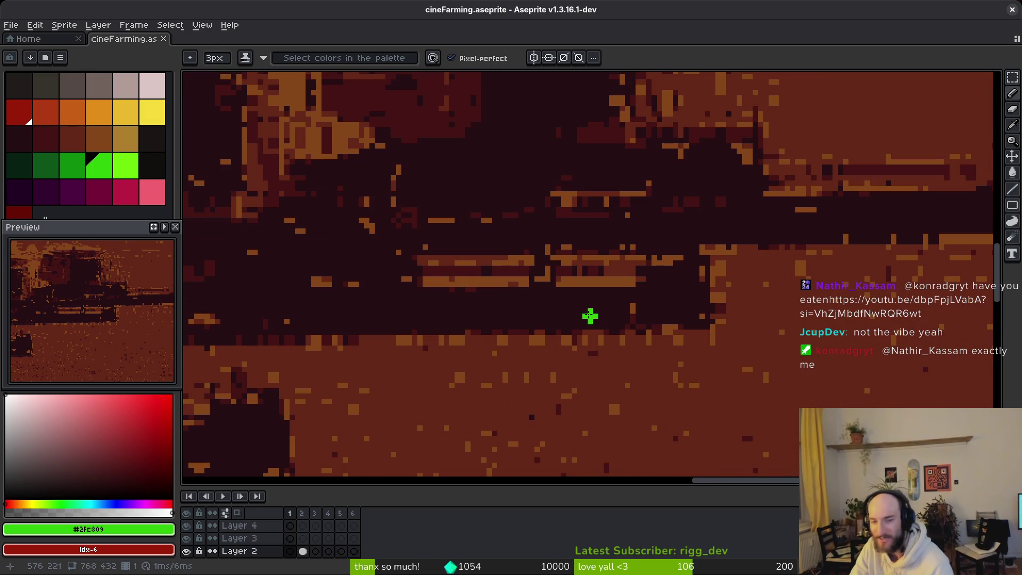
pyautogui.scroll(-4, 590, 316)
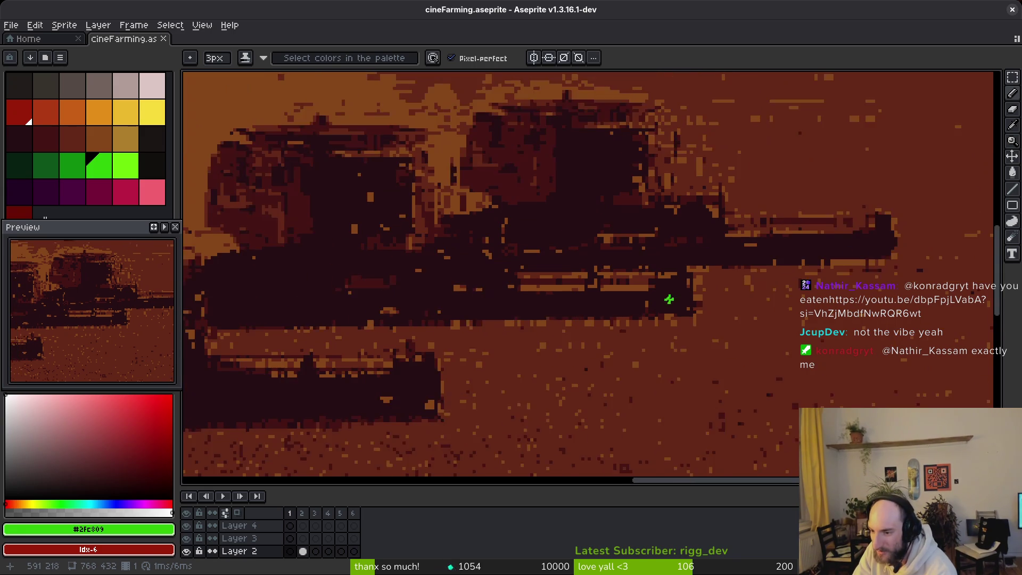
pyautogui.scroll(5, 698, 289)
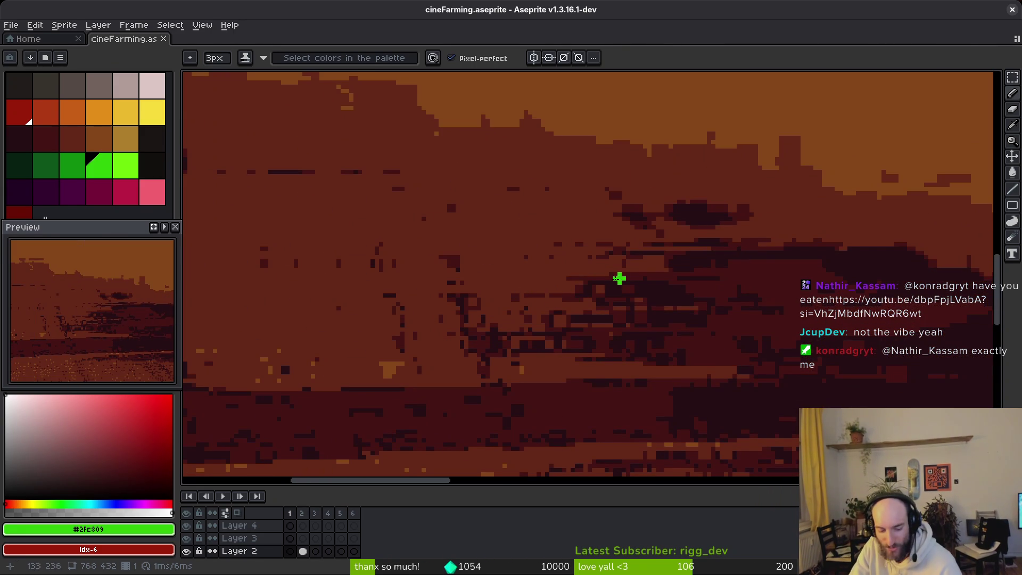
pyautogui.scroll(2, 559, 299)
pyautogui.keyDown('alt'); pyautogui.click(565, 312); pyautogui.keyUp('alt')
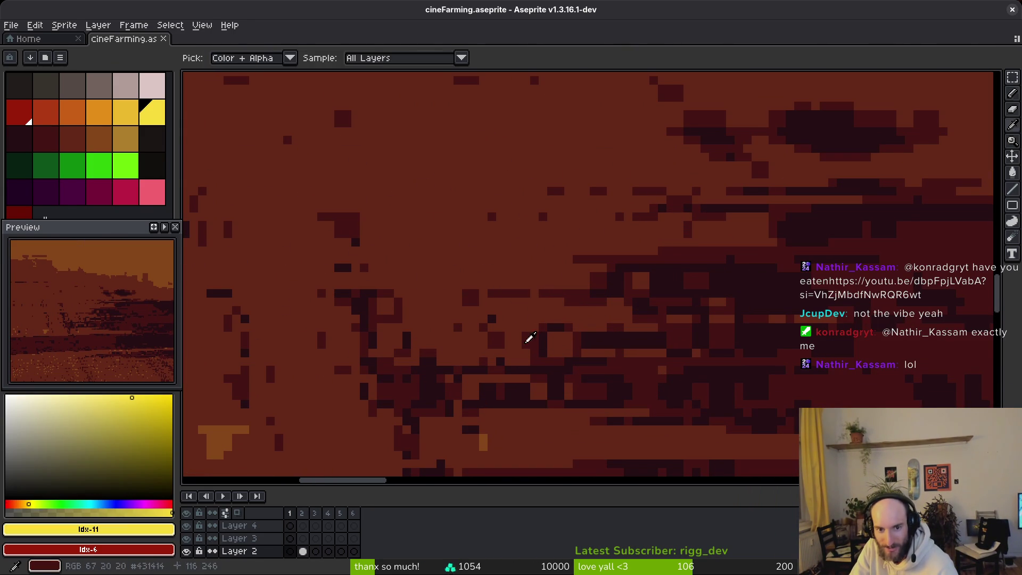
# Step: Choose yellow as the drawing colour, shrink the brush to 1px, and toggle Advanced Mode off and back
pyautogui.click(598, 327)
pyautogui.press('-')
pyautogui.hotkey('ctrl', 'f')
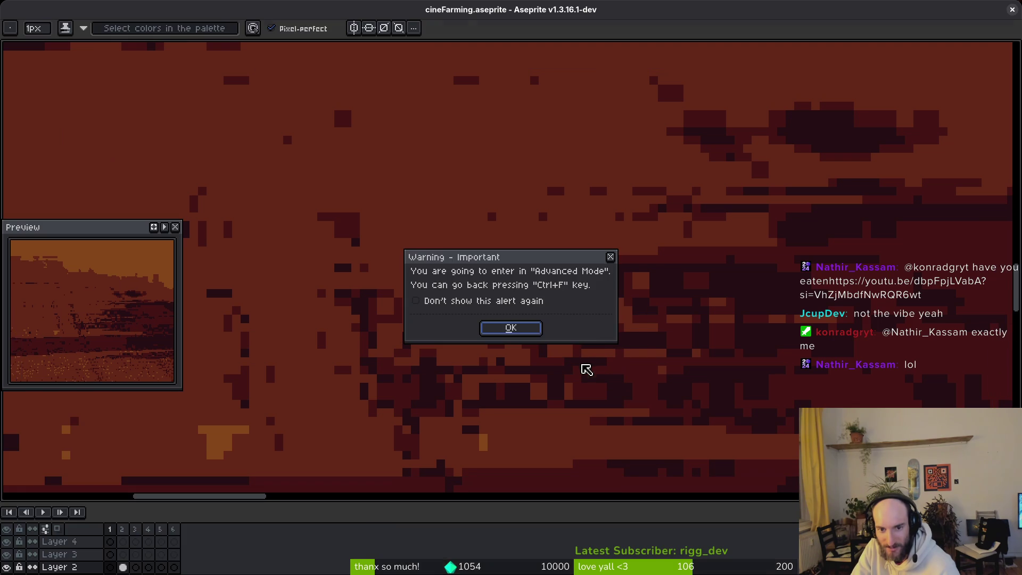
pyautogui.click(523, 331)
pyautogui.press('Tab')
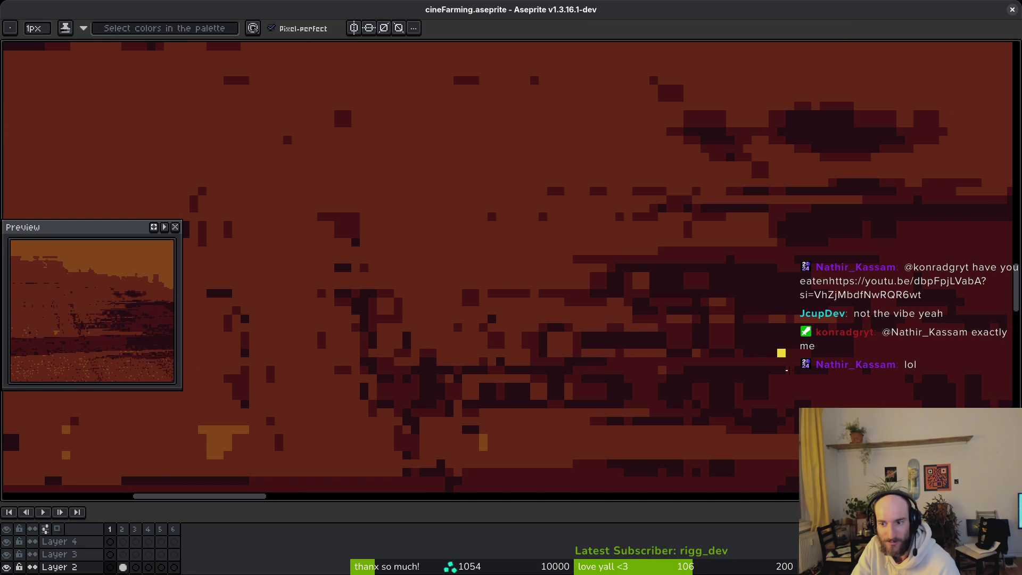
# Step: Unlink Layer 2's frame 1 cel
pyautogui.rightClick(162, 10)
pyautogui.rightClick(421, 507)
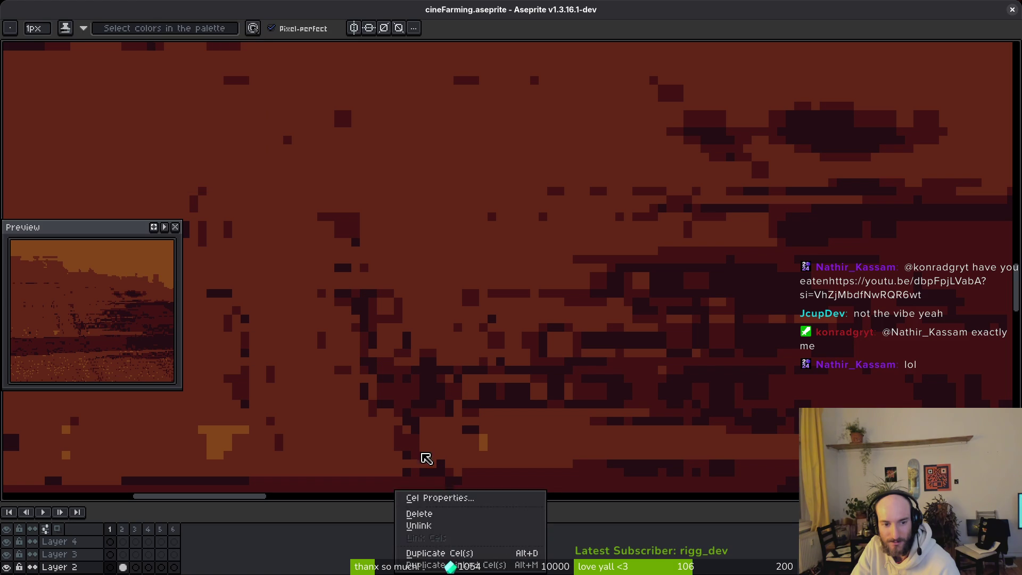
pyautogui.click(426, 526)
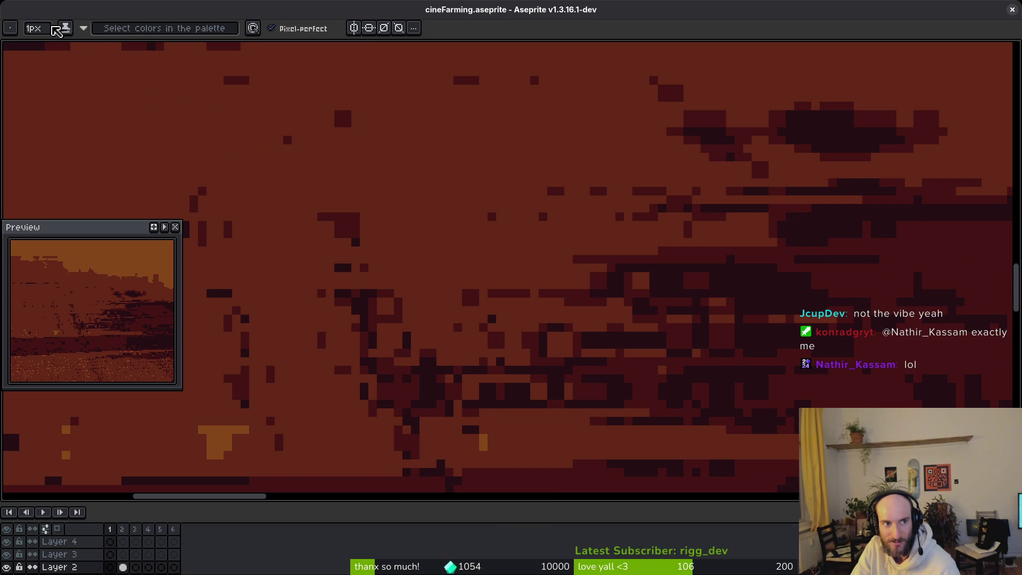
# Step: Close the cineFarming window and reopen cineFarming.ase from the Home page's recent files
pyautogui.click(416, 30)
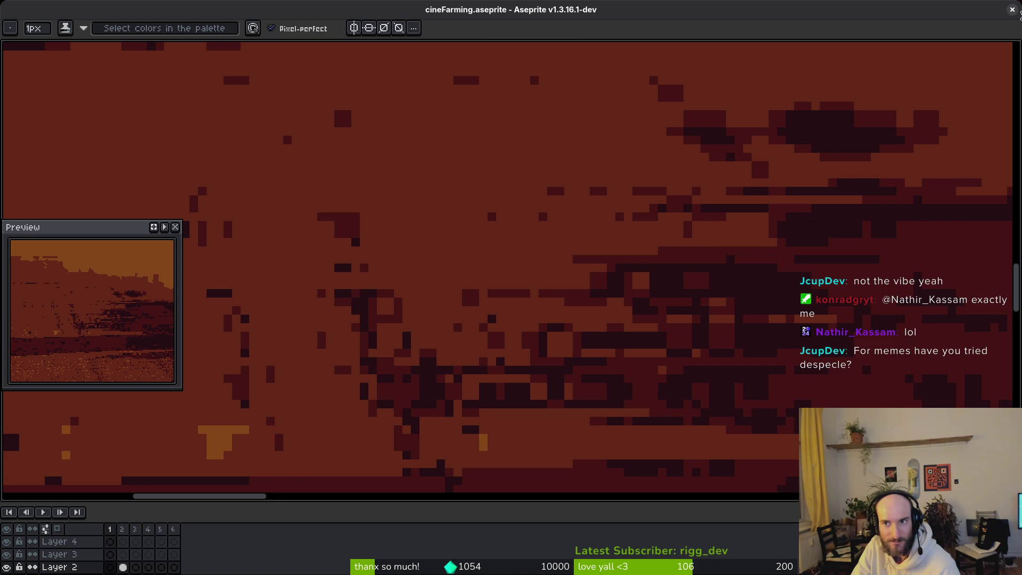
pyautogui.click(1013, 9)
pyautogui.press('super')
pyautogui.press('super')
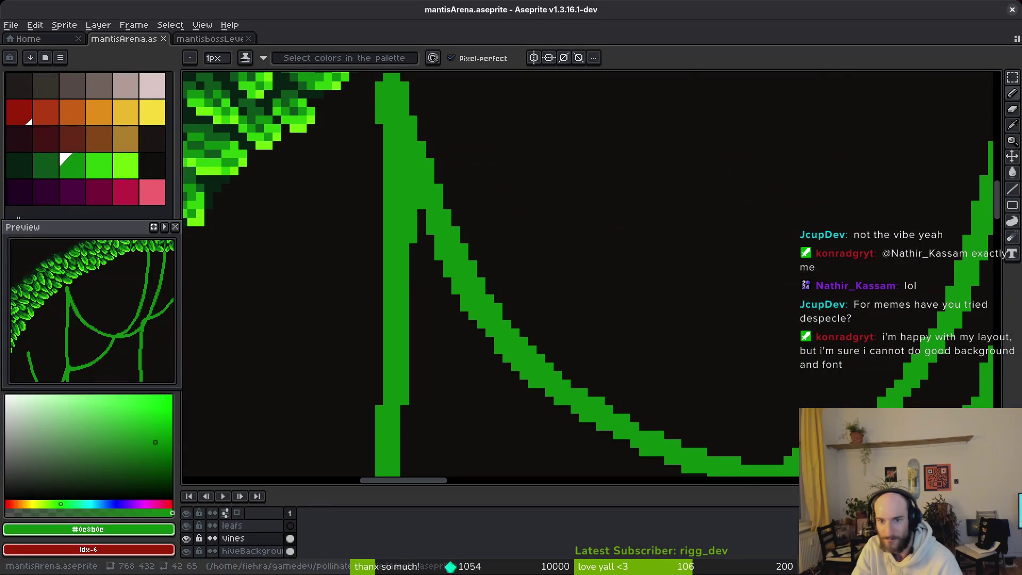
pyautogui.click(42, 39)
pyautogui.click(63, 266)
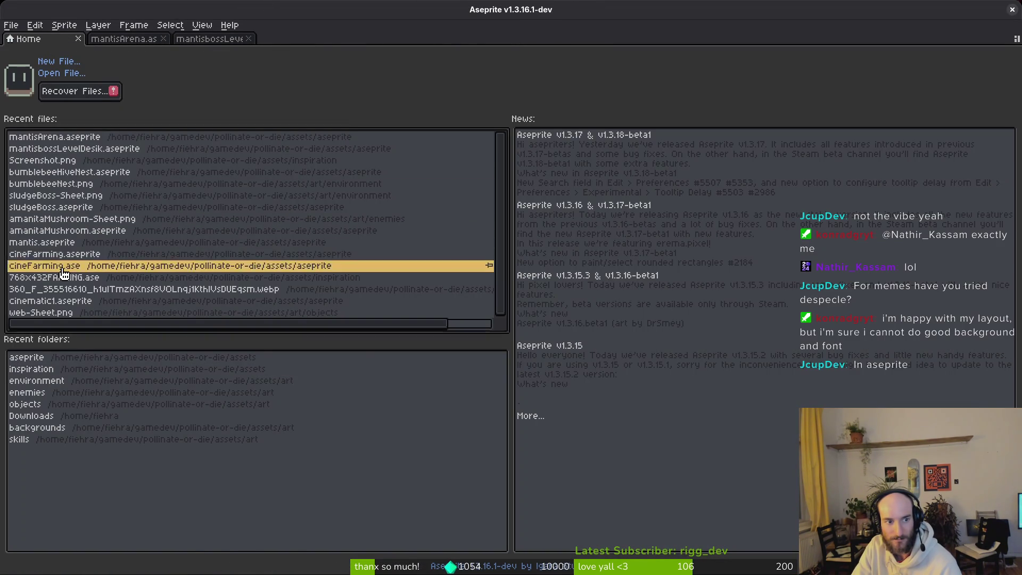
# Step: Jump to the first farm frame and sample its dark canvas colour
pyautogui.scroll(-2, 472, 317)
pyautogui.press('Home')
pyautogui.scroll(5, 527, 298)
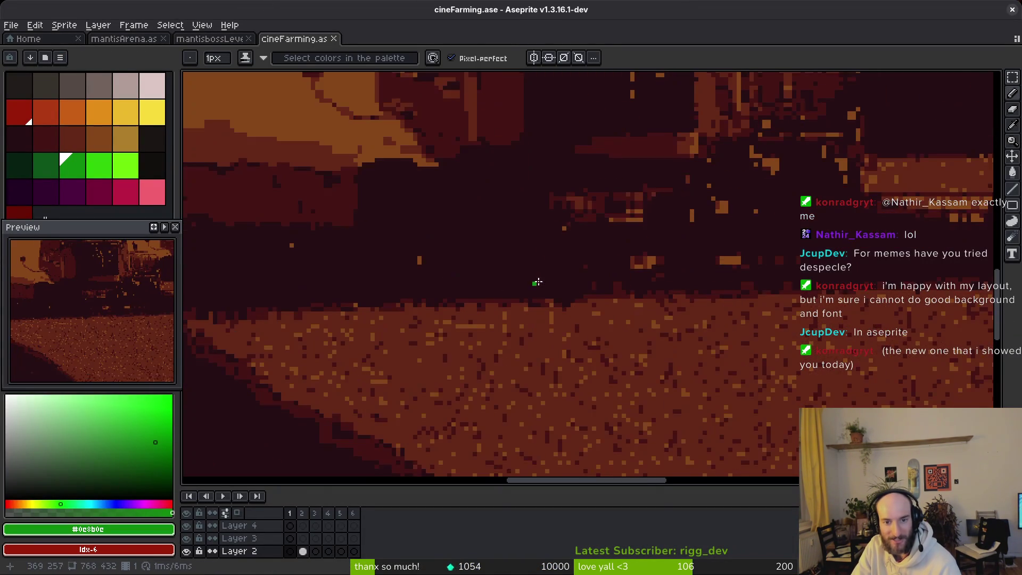
pyautogui.scroll(1, 495, 298)
pyautogui.keyDown('alt'); pyautogui.click(489, 301); pyautogui.keyUp('alt')
pyautogui.scroll(2, 477, 277)
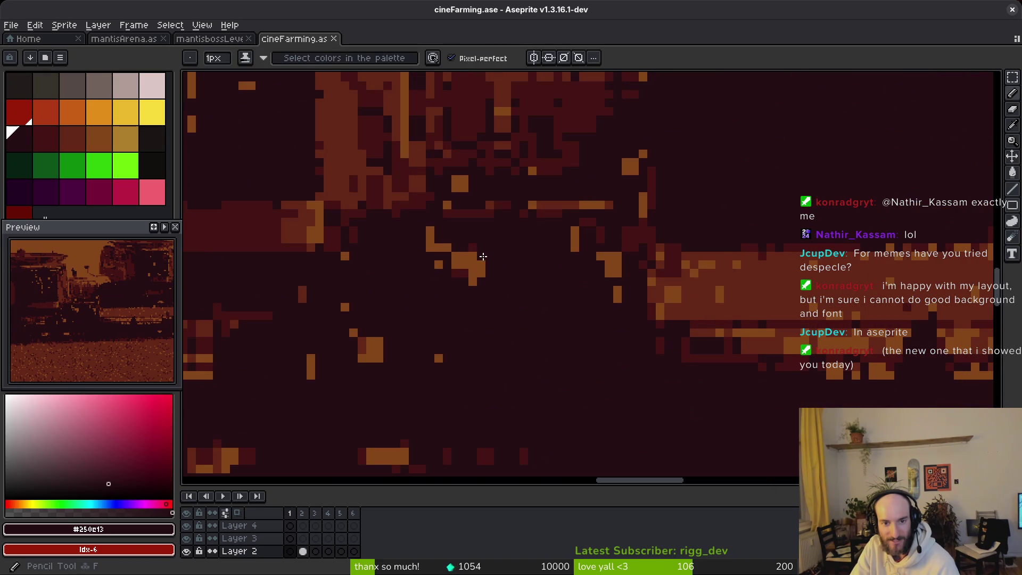
pyautogui.scroll(-3, 451, 321)
pyautogui.scroll(4, 427, 313)
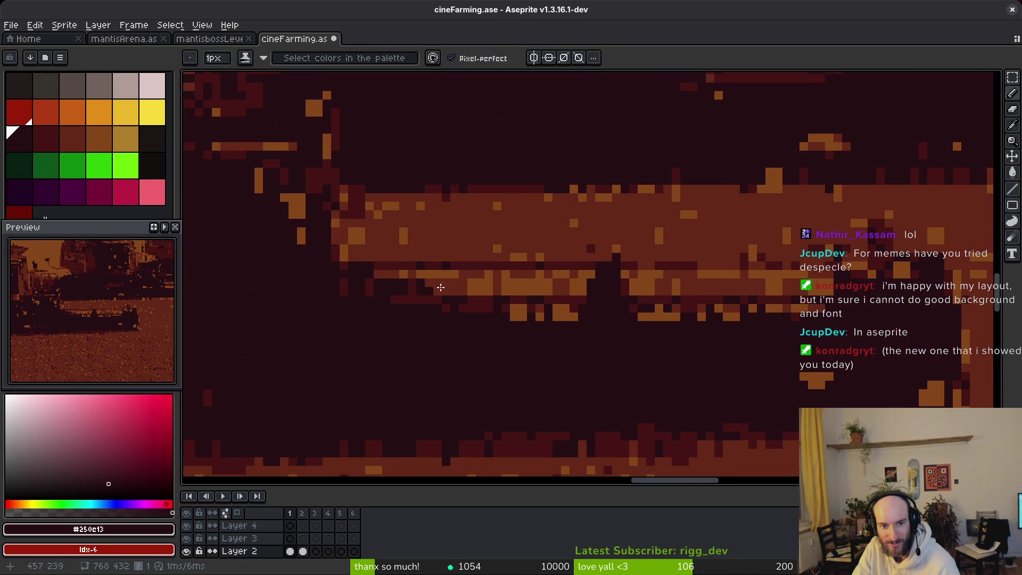
# Step: Paint sampled brown and dark red pixels over the harvester area
pyautogui.keyDown('alt'); pyautogui.click(367, 261); pyautogui.keyUp('alt')
pyautogui.scroll(2, 354, 265)
pyautogui.moveTo(354, 265)
pyautogui.mouseDown()
pyautogui.moveTo(331, 257)
pyautogui.moveTo(511, 305)
pyautogui.moveTo(530, 316)
pyautogui.moveTo(514, 333)
pyautogui.moveTo(672, 359)
pyautogui.mouseUp()
pyautogui.keyDown('alt'); pyautogui.click(548, 353); pyautogui.keyUp('alt')
pyautogui.moveTo(554, 354); pyautogui.dragTo(673, 359)
# Step: Save cineFarming.ase and open the aseprite assets folder in Files
pyautogui.scroll(-3, 690, 375)
pyautogui.hotkey('ctrl', 's')
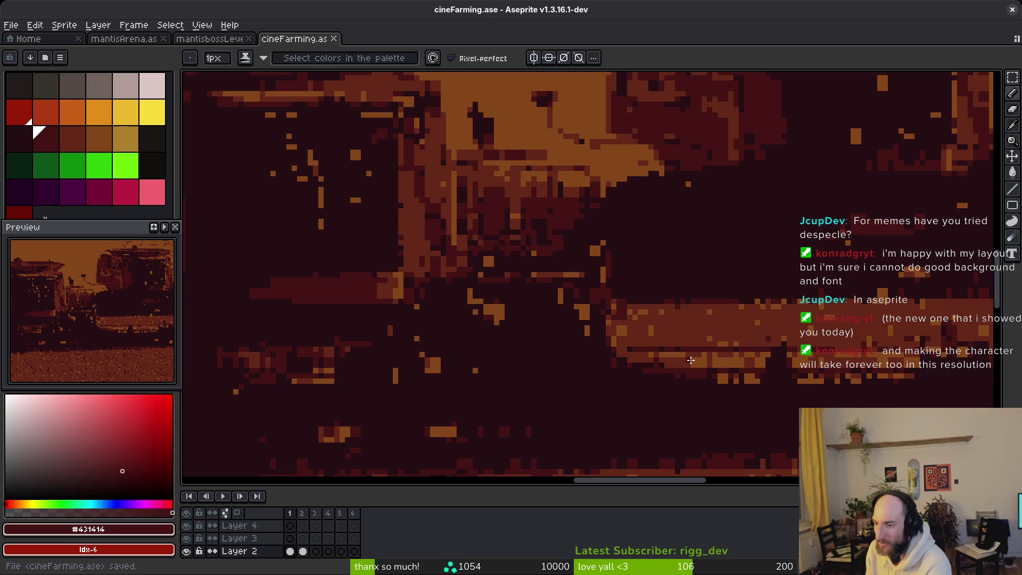
pyautogui.press('alt')
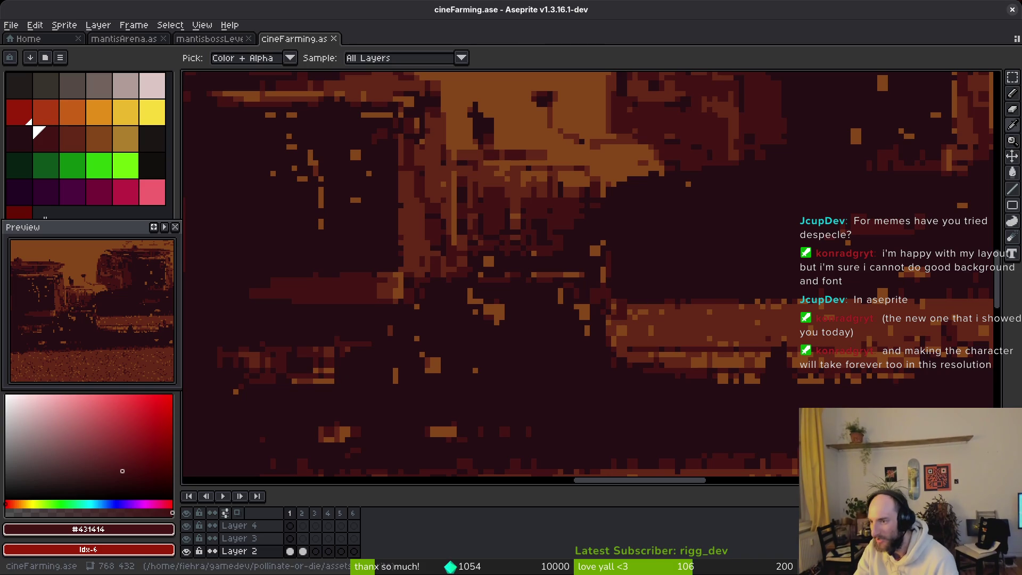
pyautogui.press('super+e')
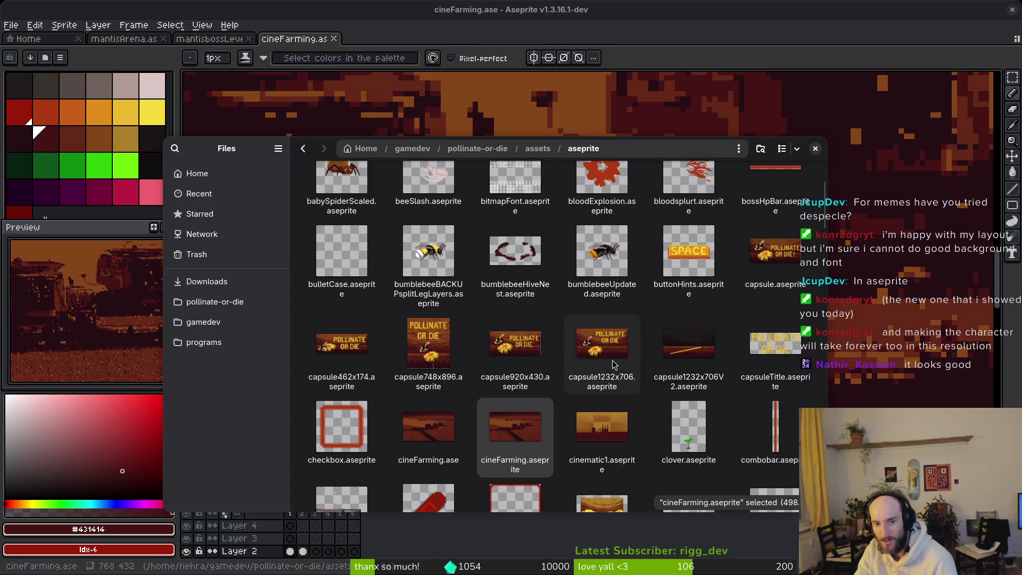
# Step: View image.png's Pollinate or Die title-card grid from Downloads, then close the preview
pyautogui.click(206, 282)
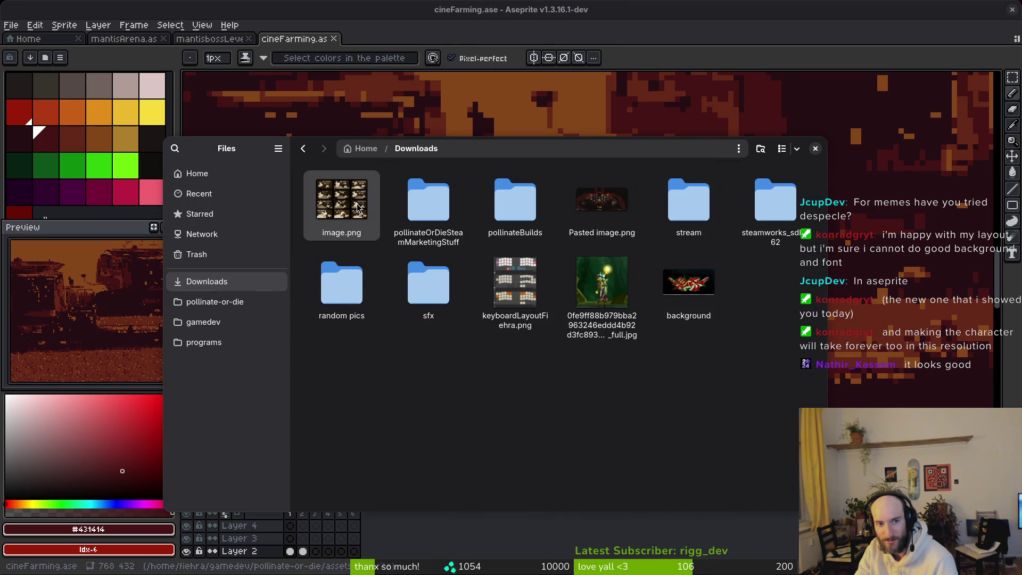
pyautogui.doubleClick(343, 205)
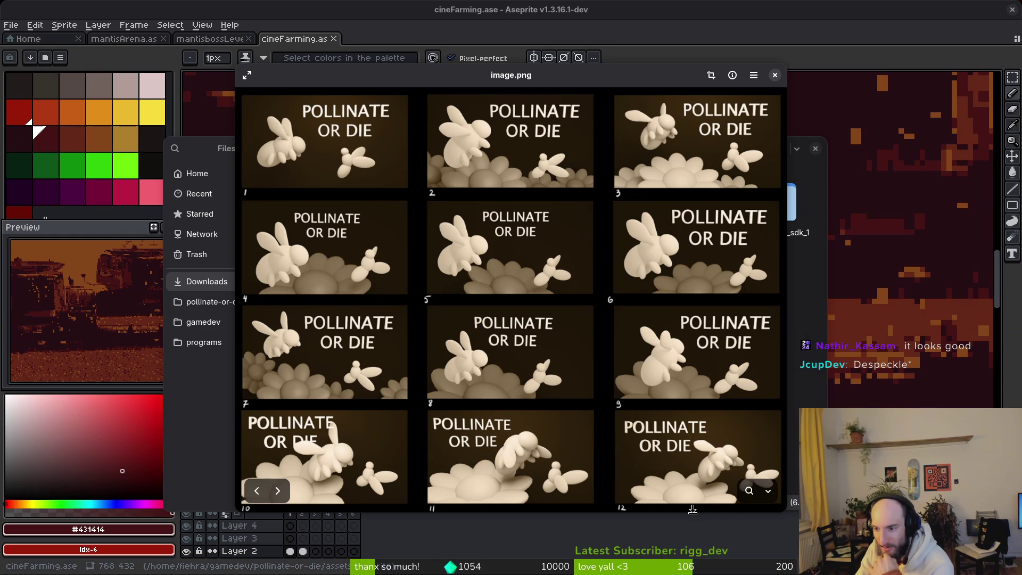
pyautogui.click(775, 76)
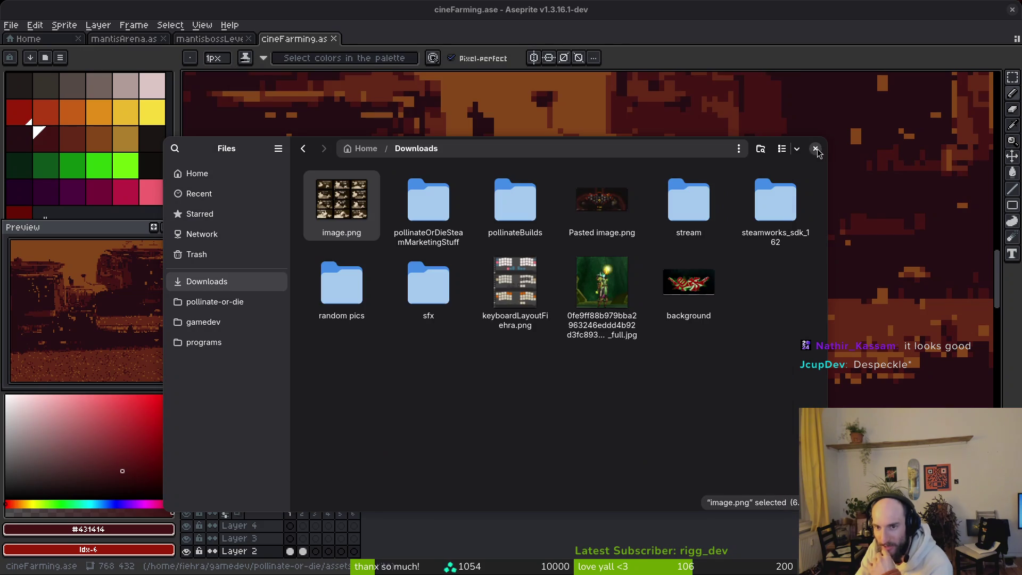
# Step: Back in Aseprite, lasso an oval selection around the front harvester
pyautogui.click(816, 149)
pyautogui.scroll(-2, 536, 263)
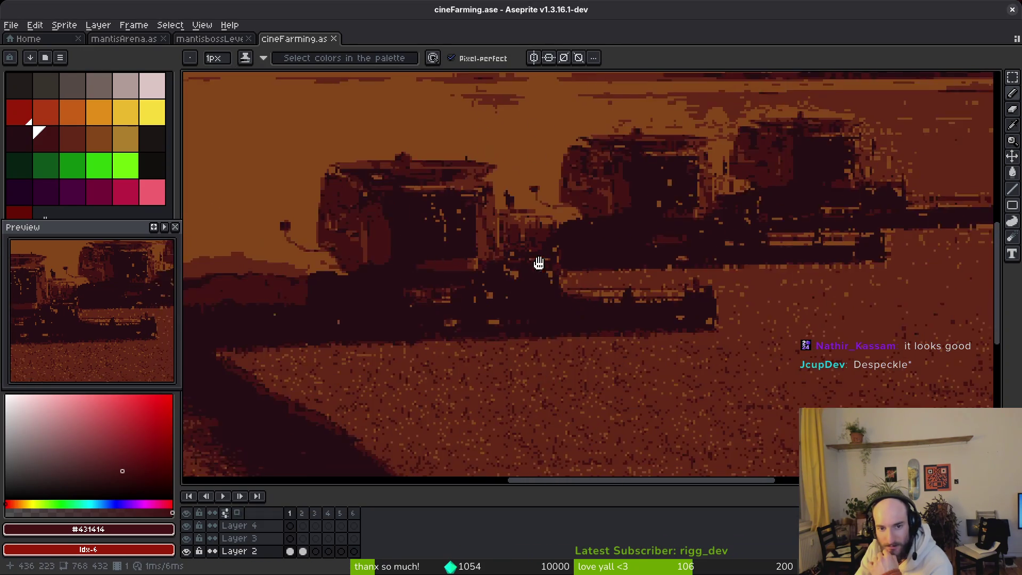
pyautogui.scroll(3, 616, 279)
pyautogui.press('q')
pyautogui.moveTo(774, 234)
pyautogui.mouseDown()
pyautogui.moveTo(879, 250)
pyautogui.moveTo(793, 247)
pyautogui.mouseUp()
pyautogui.hotkey('ctrl', 'd')
pyautogui.moveTo(815, 171)
pyautogui.mouseDown()
pyautogui.moveTo(429, 135)
pyautogui.moveTo(788, 151)
pyautogui.mouseUp()
# Step: Apply Despeckle (Median Filter) with width 30 and height 30 to the selection
pyautogui.click(34, 25)
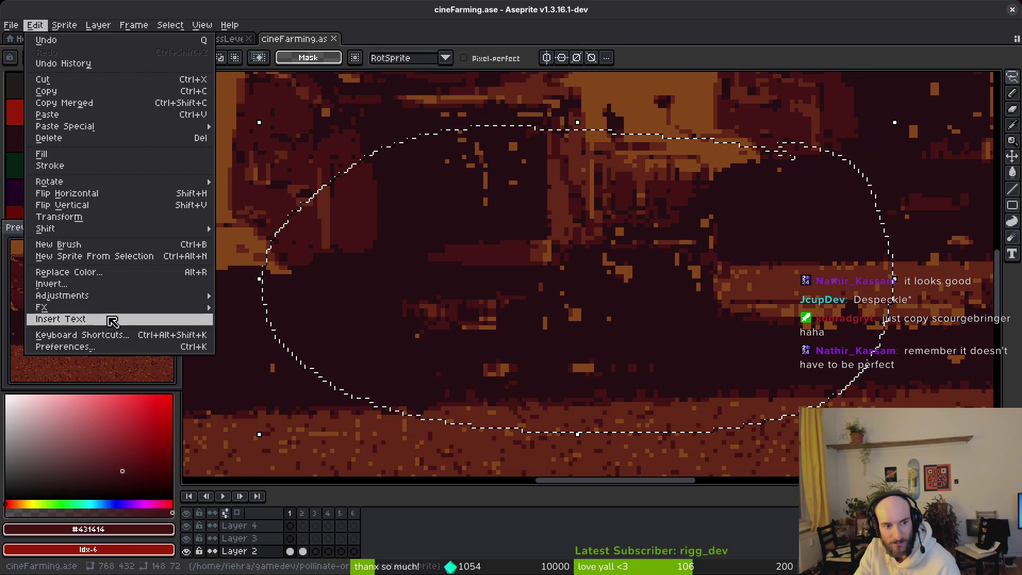
pyautogui.moveTo(112, 308)
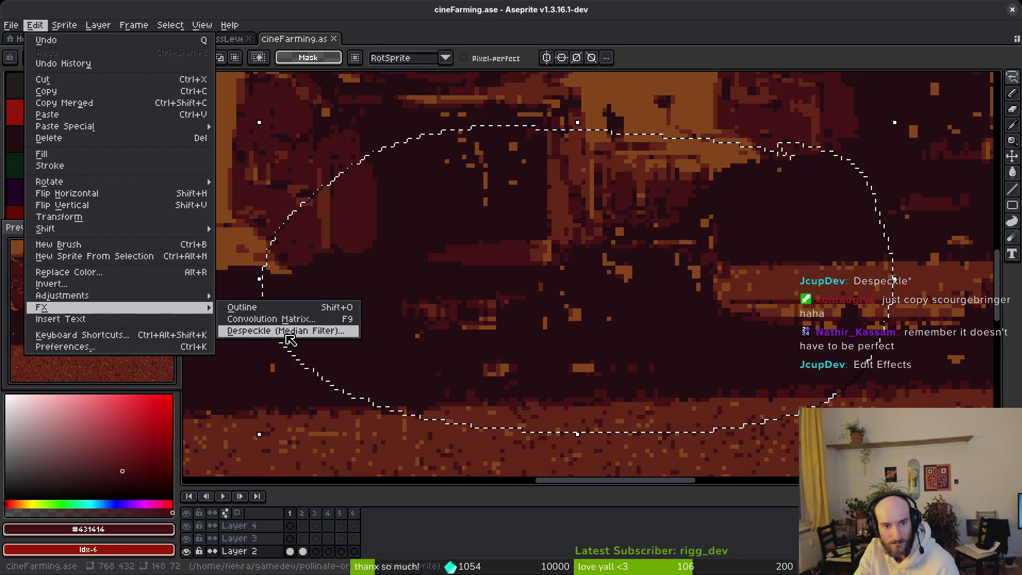
pyautogui.click(251, 330)
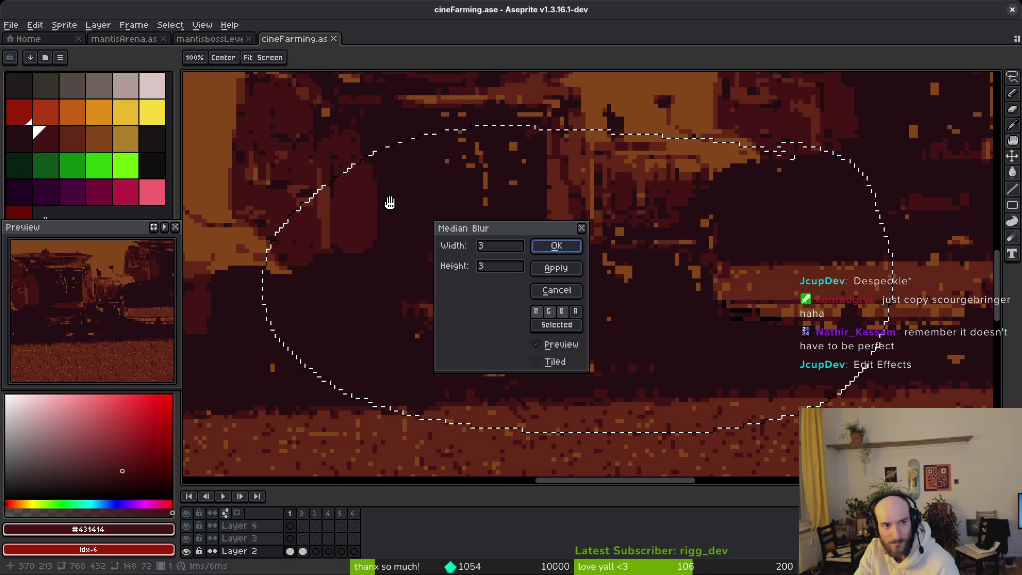
pyautogui.moveTo(828, 347)
pyautogui.mouseDown()
pyautogui.moveTo(730, 379)
pyautogui.moveTo(721, 413)
pyautogui.mouseUp()
pyautogui.click(500, 247)
pyautogui.write('0')
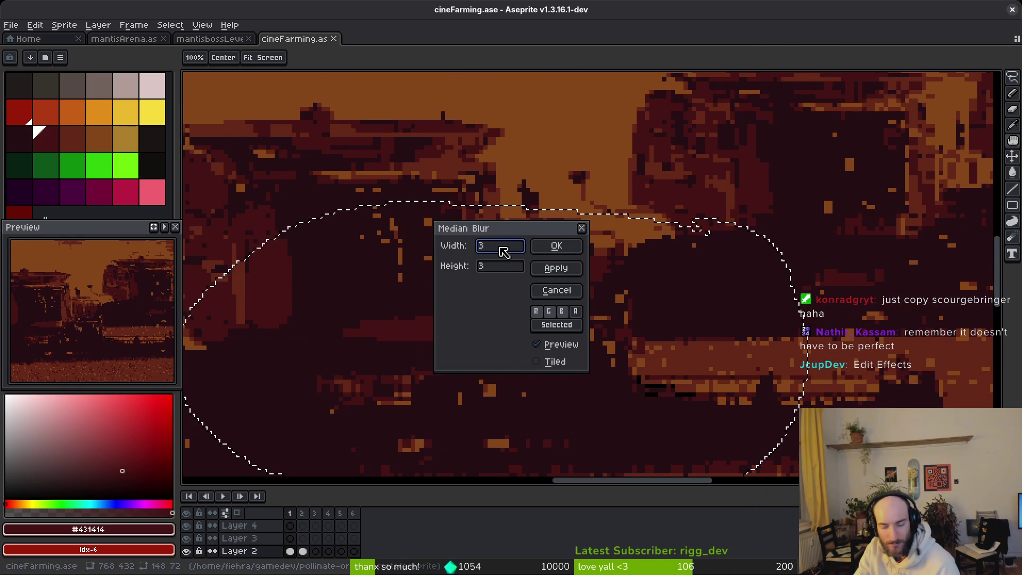
pyautogui.press('Tab')
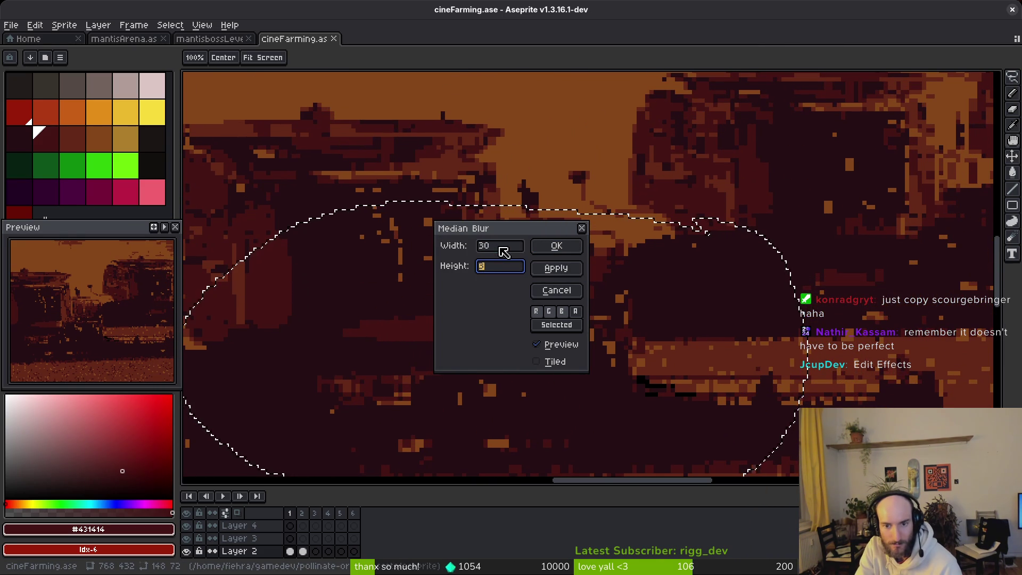
pyautogui.write('0')
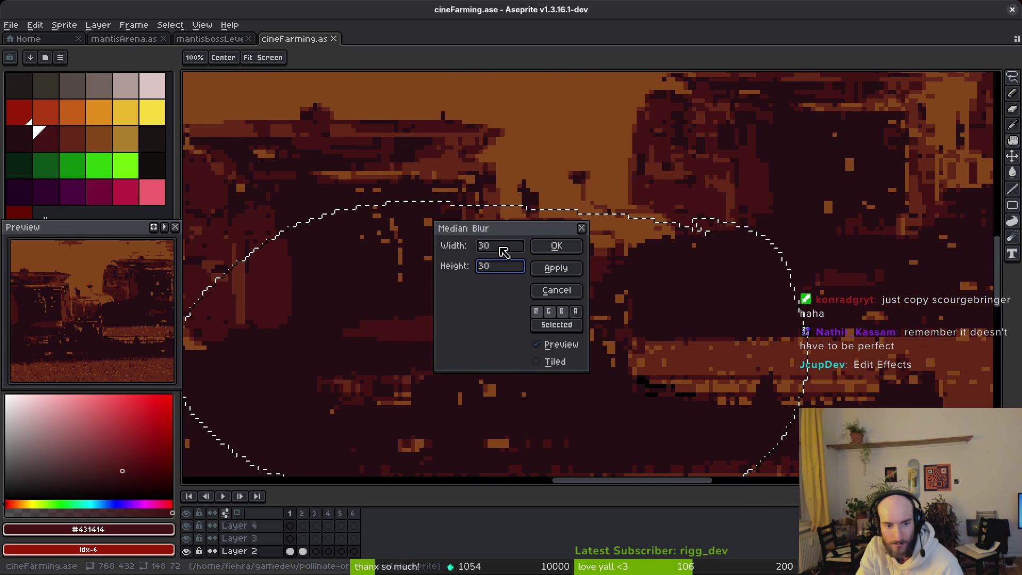
pyautogui.press('Return')
pyautogui.scroll(-5, 748, 388)
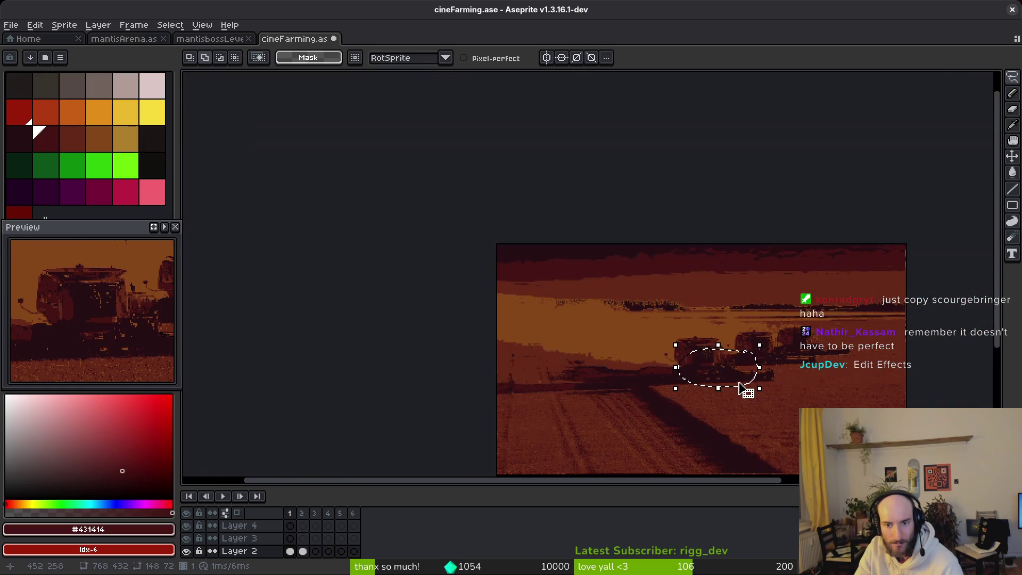
# Step: Clear the selection, glance at frame 5, and return to Layer 1's frame 1 cel with the pencil
pyautogui.hotkey('ctrl', 'd')
pyautogui.scroll(-2, 331, 534)
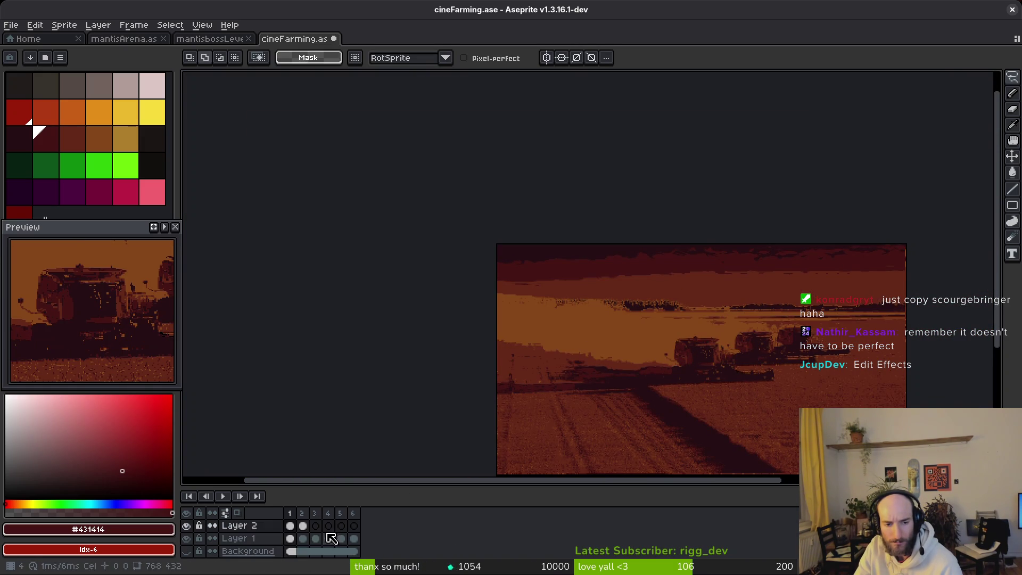
pyautogui.scroll(5, 573, 401)
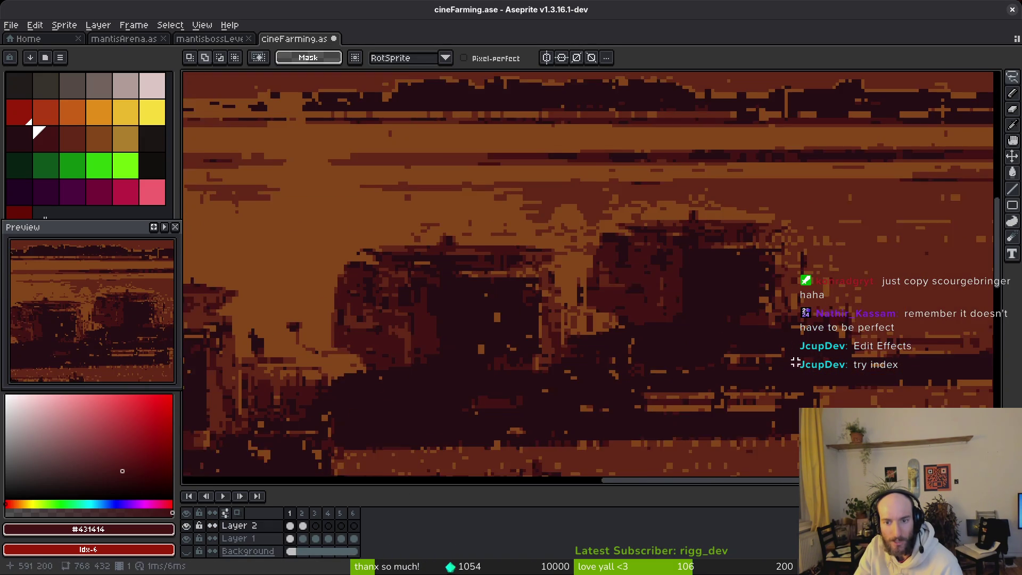
pyautogui.moveTo(573, 401); pyautogui.dragTo(520, 369)
pyautogui.moveTo(521, 382); pyautogui.dragTo(532, 405)
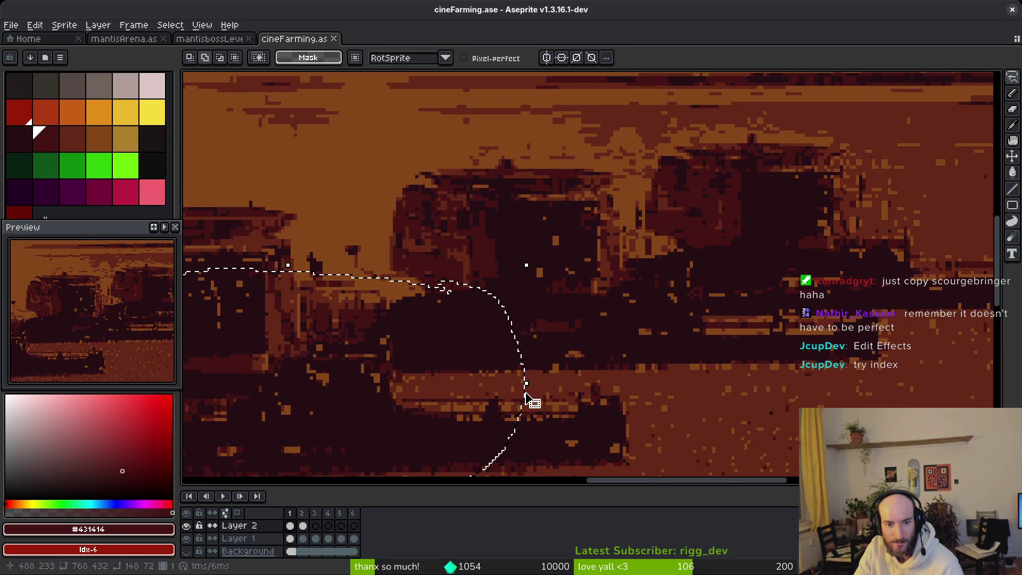
pyautogui.click(347, 538)
pyautogui.click(292, 538)
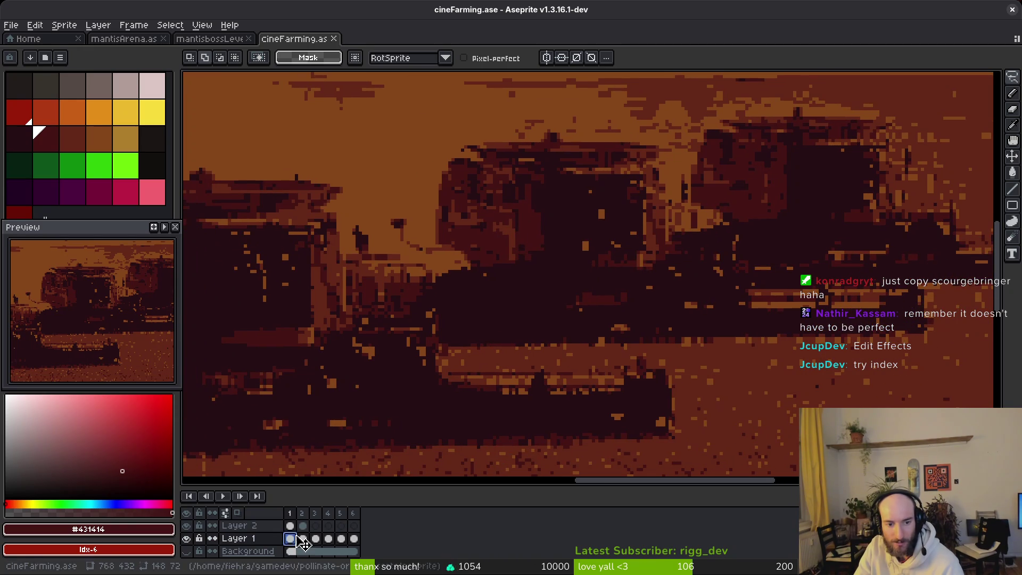
pyautogui.press('b')
# Step: Undo the stray lasso and hide Layer 2, leaving Layer 1's frame 1 cel selected
pyautogui.click(240, 526)
pyautogui.click(188, 526)
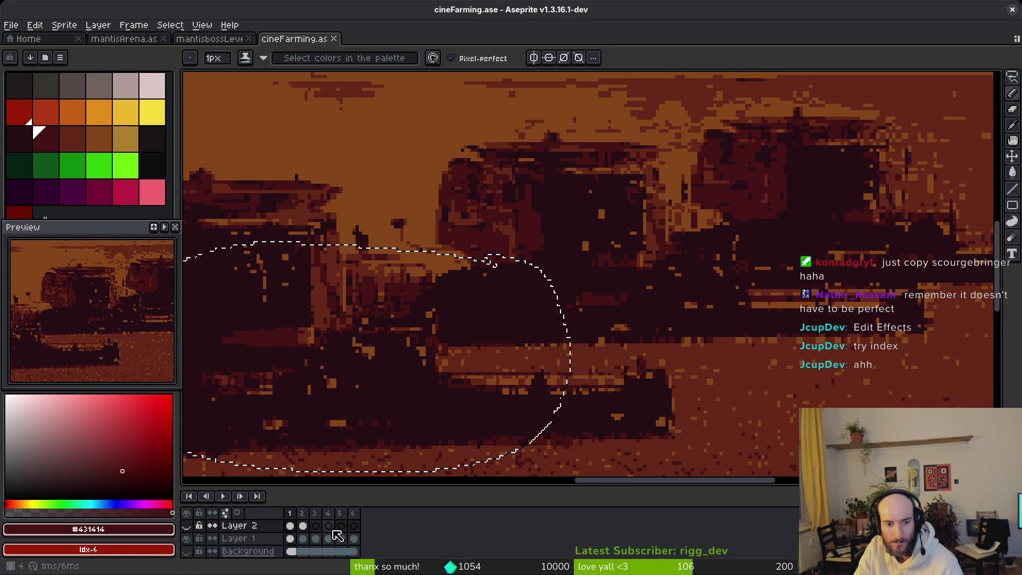
pyautogui.hotkey('ctrl', 'z')
pyautogui.hotkey('ctrl', 'z')
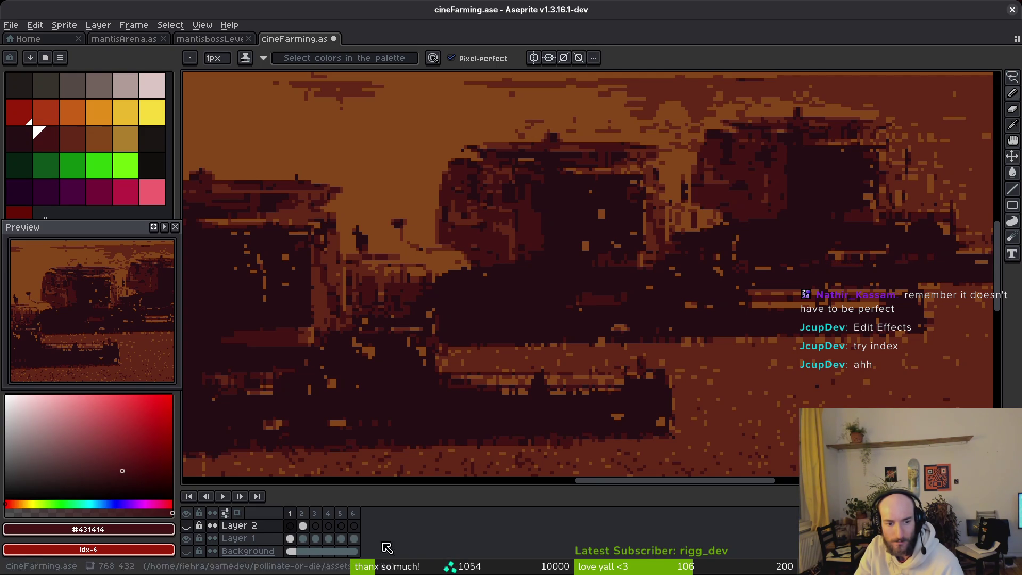
pyautogui.click(187, 526)
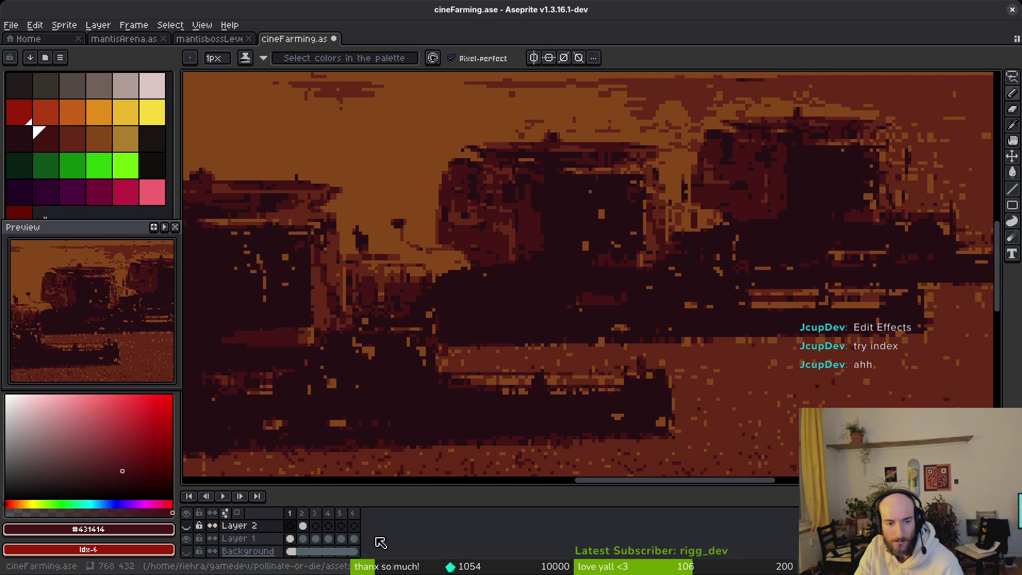
pyautogui.click(291, 538)
pyautogui.press('q')
pyautogui.moveTo(533, 191)
pyautogui.mouseDown()
pyautogui.moveTo(818, 262)
pyautogui.moveTo(533, 192)
pyautogui.mouseUp()
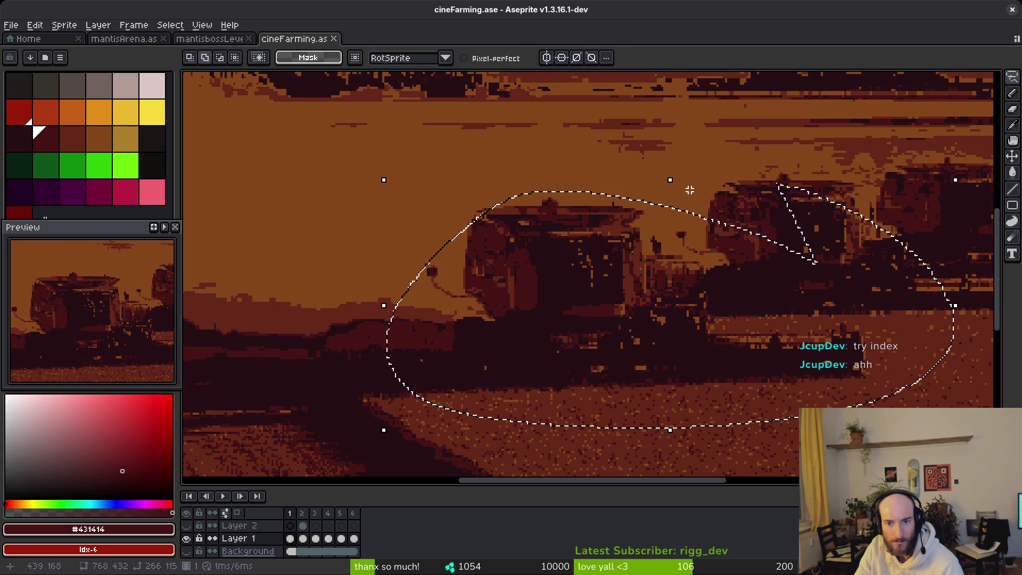
pyautogui.click(35, 25)
pyautogui.moveTo(119, 310)
pyautogui.click(242, 330)
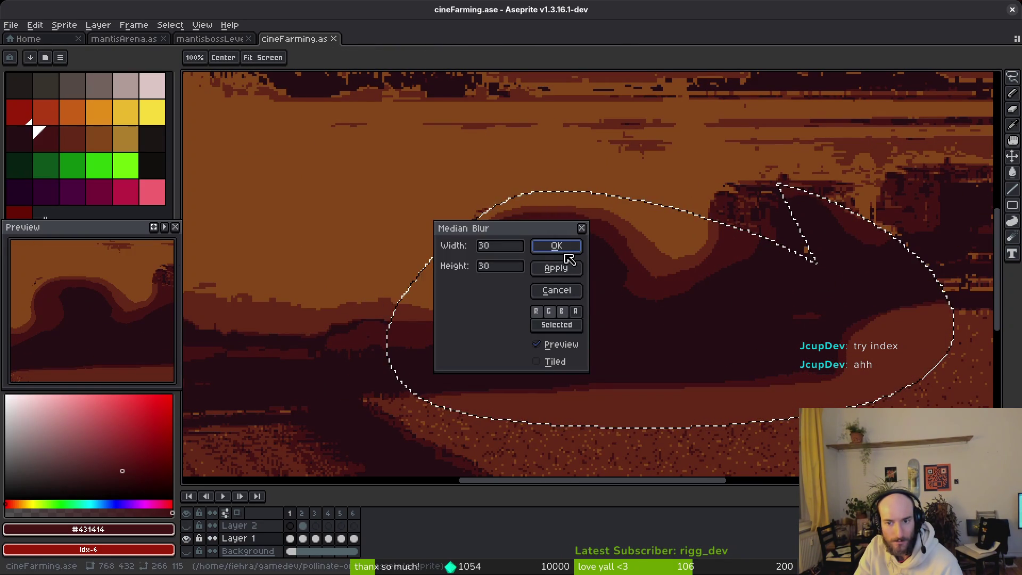
pyautogui.moveTo(753, 324); pyautogui.dragTo(628, 301)
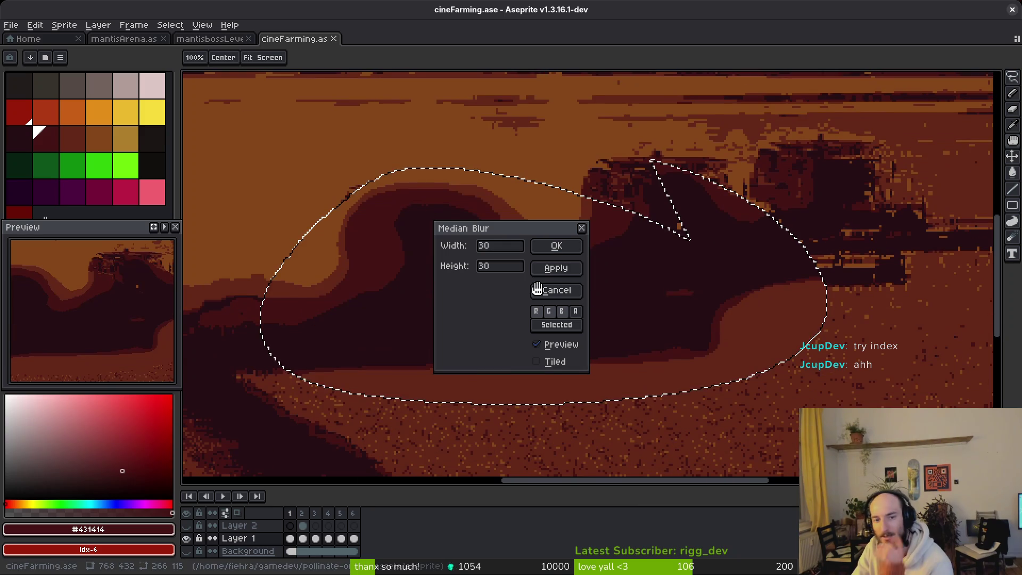
pyautogui.moveTo(505, 222)
pyautogui.mouseDown()
pyautogui.moveTo(793, 234)
pyautogui.moveTo(725, 260)
pyautogui.mouseUp()
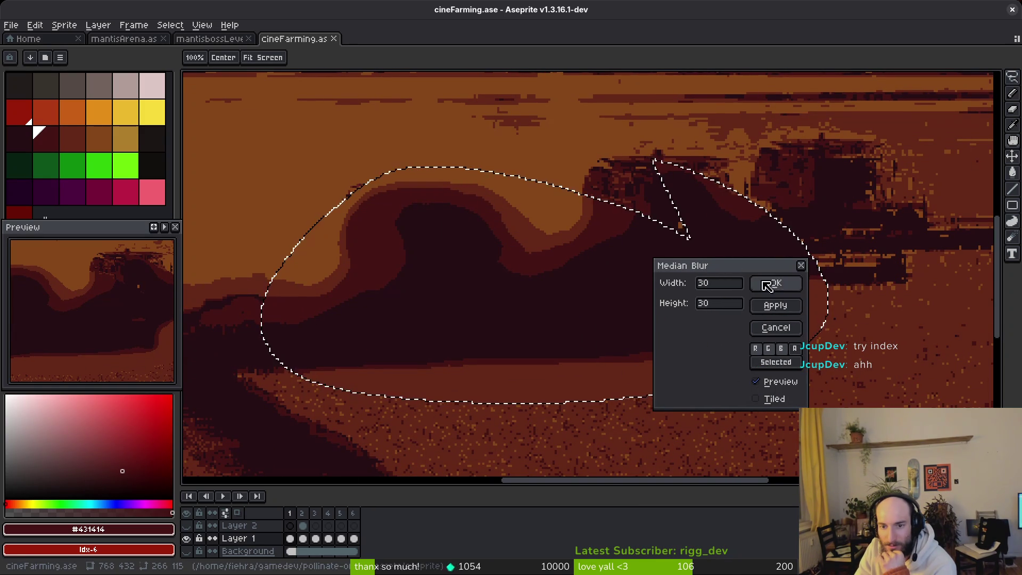
pyautogui.doubleClick(730, 284)
pyautogui.write('3')
pyautogui.press('Tab')
pyautogui.write('3')
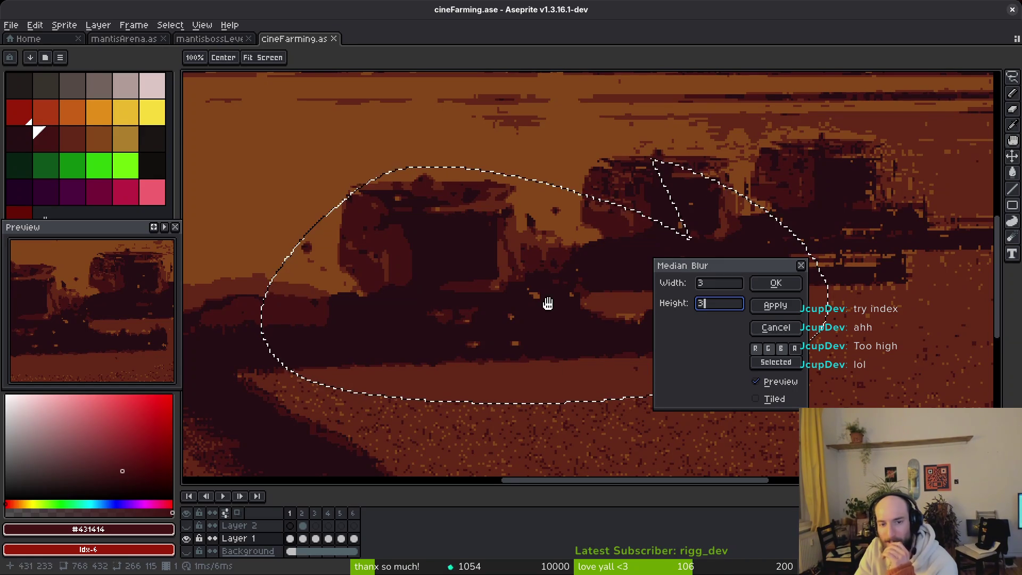
pyautogui.moveTo(426, 241); pyautogui.dragTo(468, 251)
pyautogui.moveTo(530, 313); pyautogui.dragTo(467, 328)
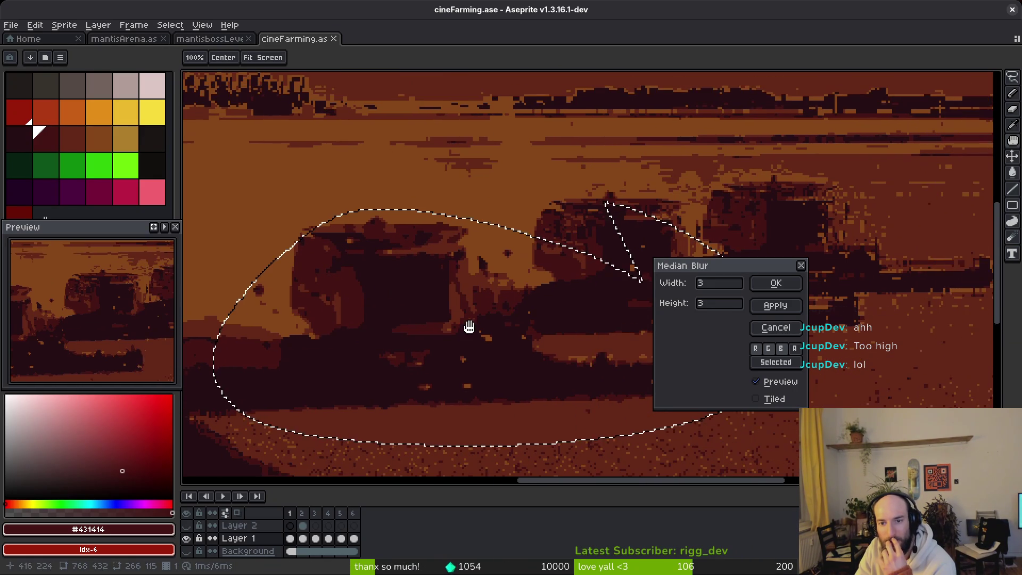
pyautogui.click(802, 265)
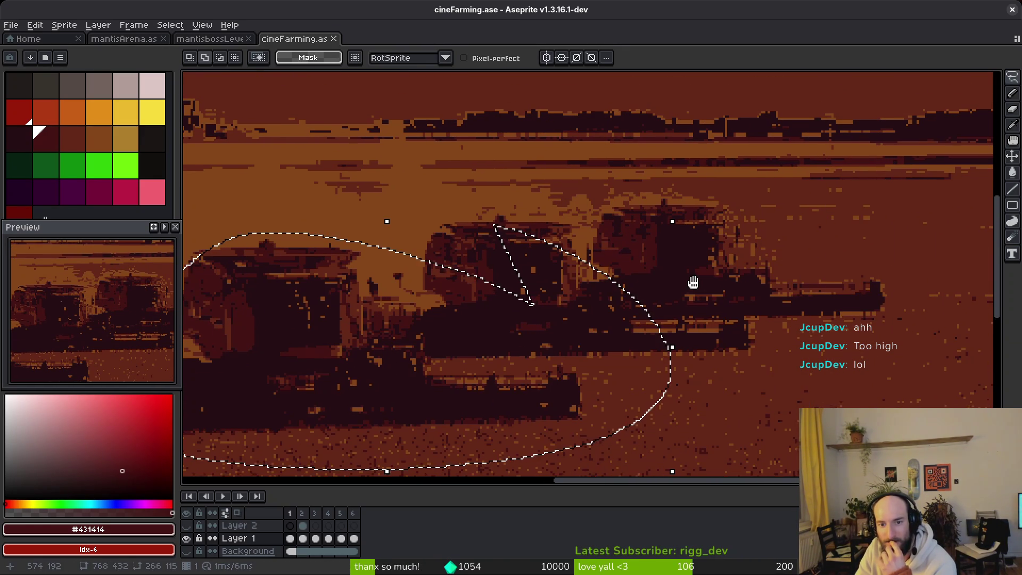
pyautogui.click(766, 302)
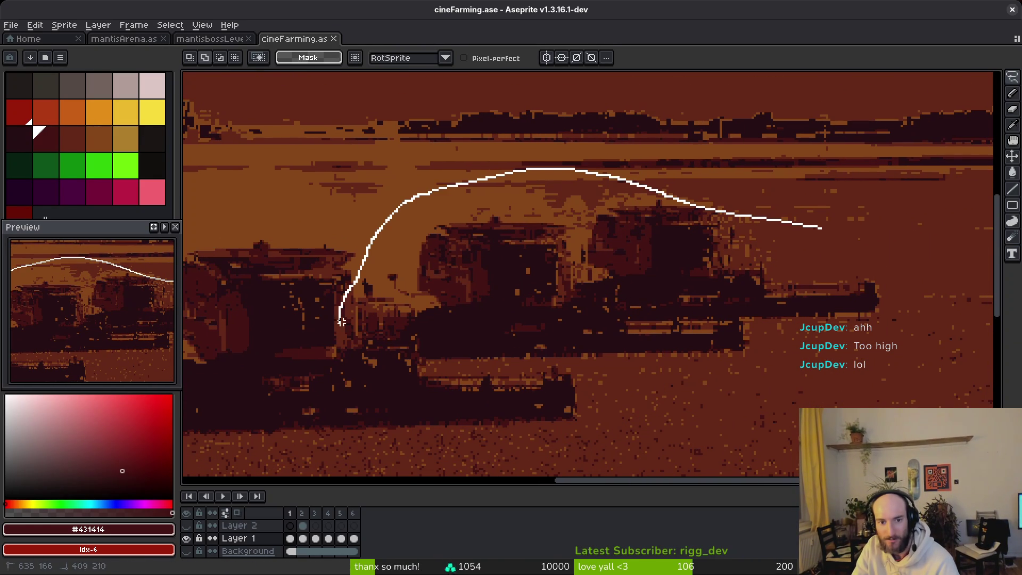
pyautogui.moveTo(755, 271); pyautogui.dragTo(689, 219)
pyautogui.click(35, 25)
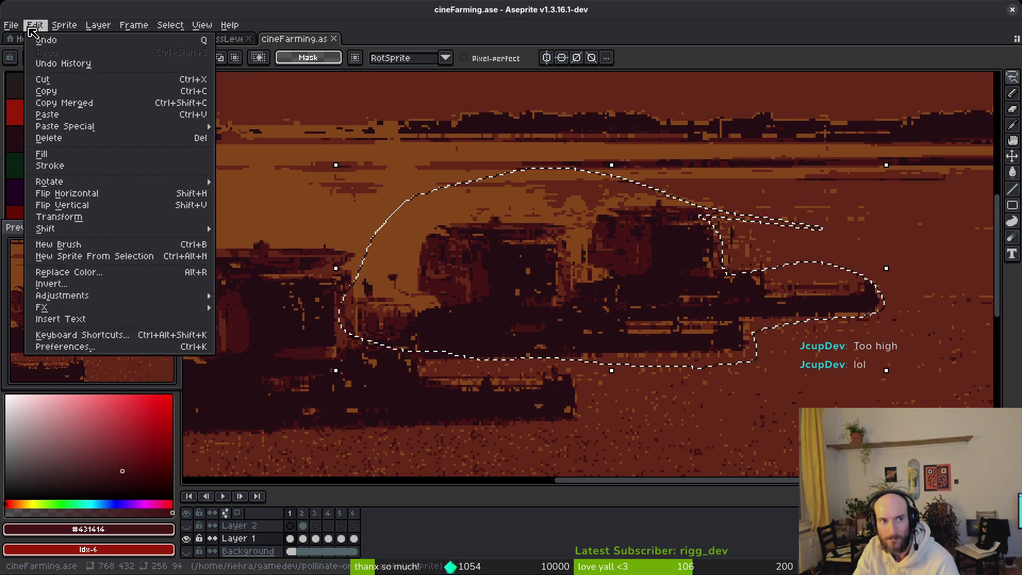
pyautogui.moveTo(128, 308)
pyautogui.click(288, 332)
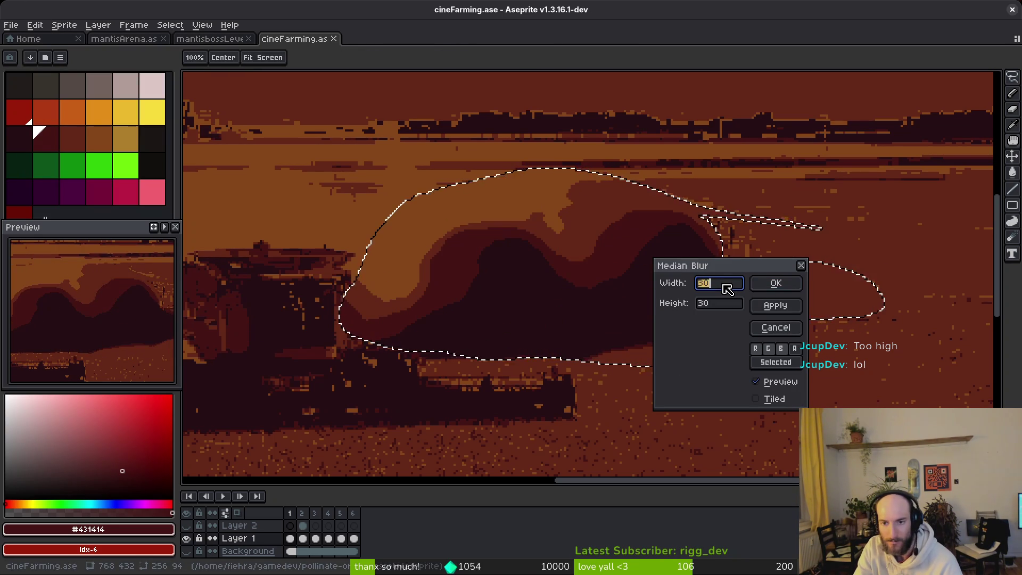
pyautogui.write('2')
pyautogui.press('Tab')
pyautogui.write('2')
pyautogui.press('BackSpace')
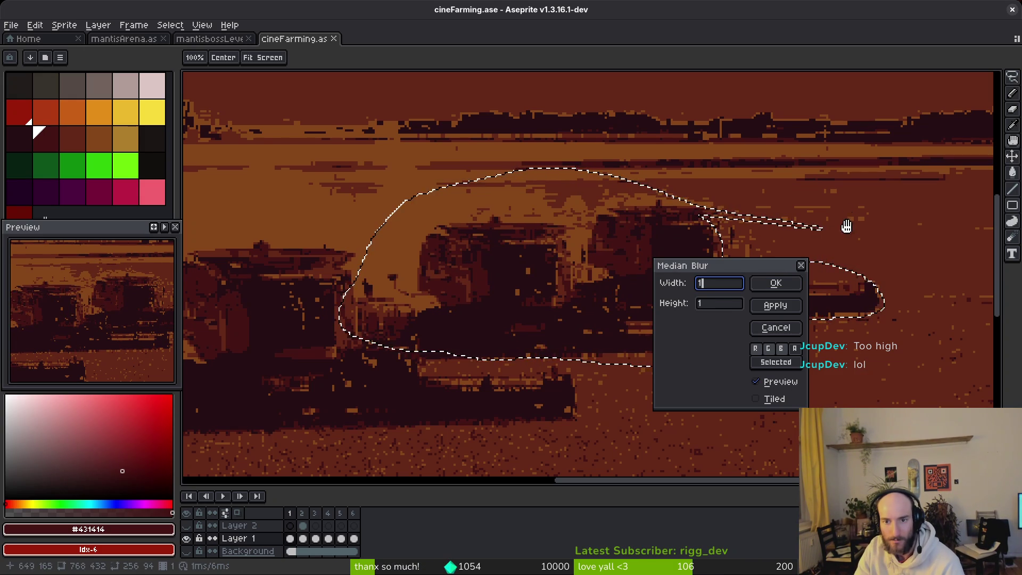
pyautogui.moveTo(720, 273)
pyautogui.mouseDown()
pyautogui.moveTo(961, 347)
pyautogui.moveTo(864, 346)
pyautogui.moveTo(820, 360)
pyautogui.mouseUp()
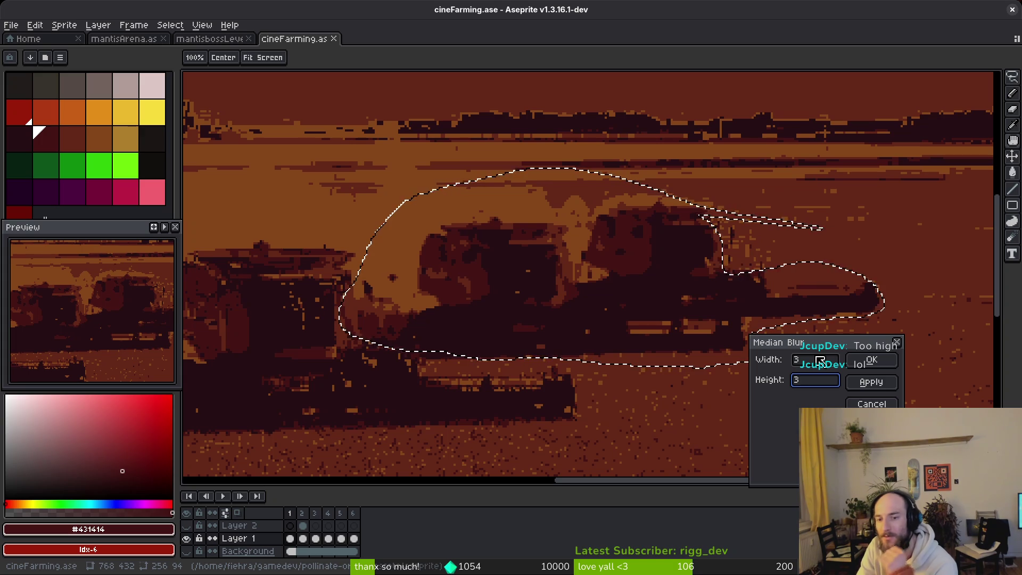
pyautogui.press('Return')
pyautogui.scroll(-4, 646, 290)
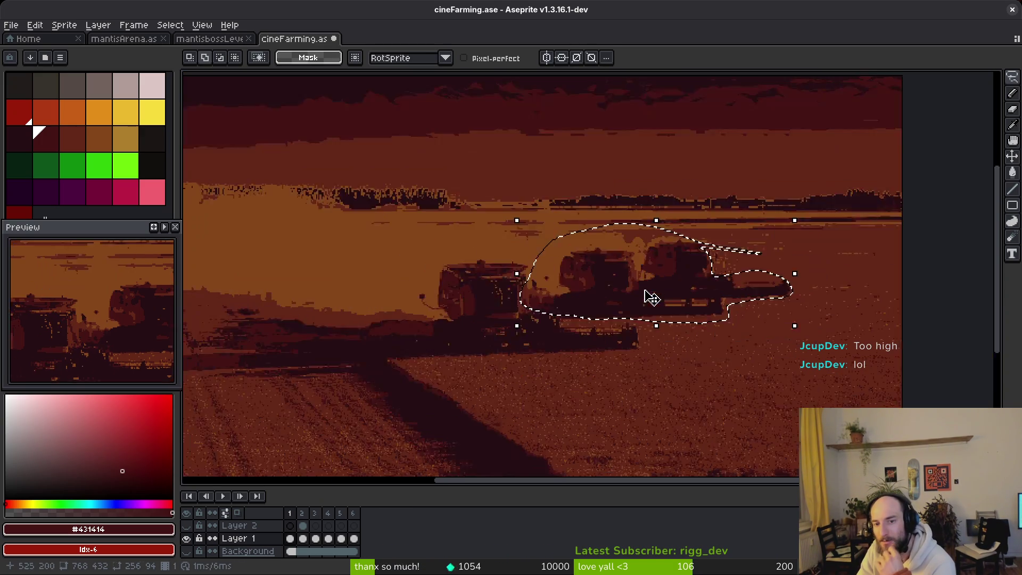
pyautogui.scroll(2, 628, 309)
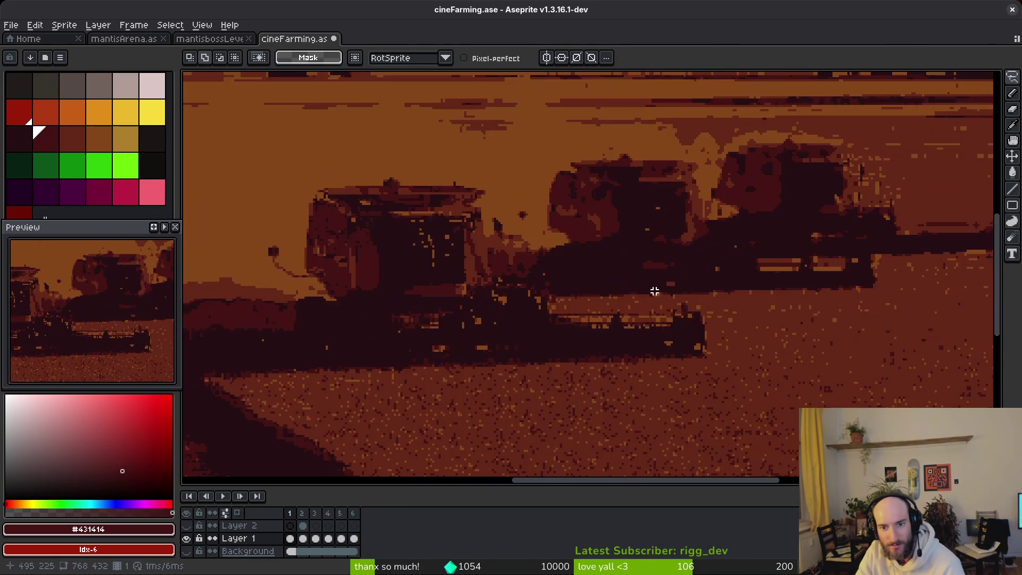
pyautogui.scroll(1, 684, 325)
pyautogui.scroll(-1, 614, 281)
pyautogui.scroll(-1, 815, 303)
pyautogui.hscroll(3, 582, 190)
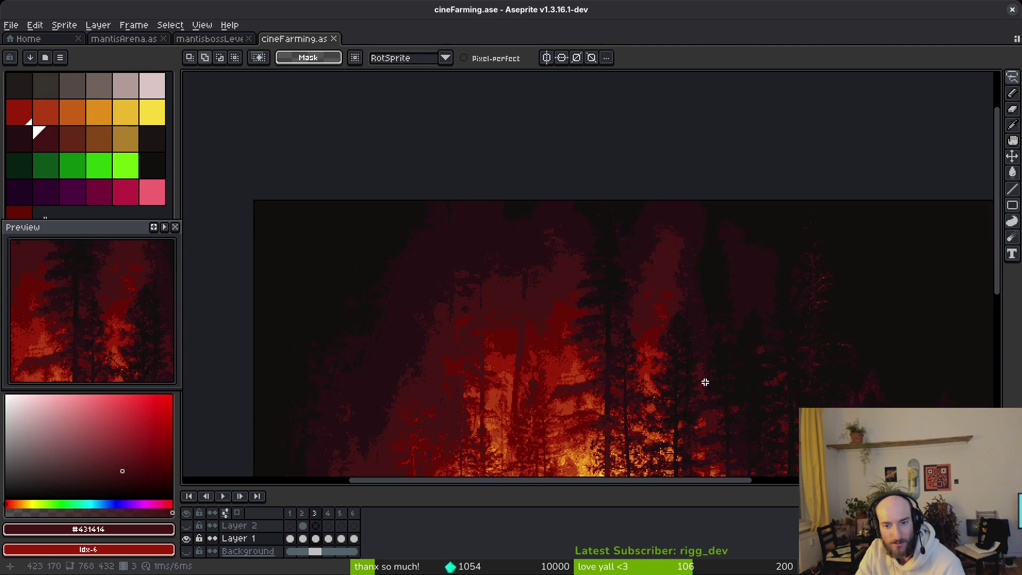
pyautogui.scroll(-1, 590, 267)
pyautogui.scroll(1, 590, 267)
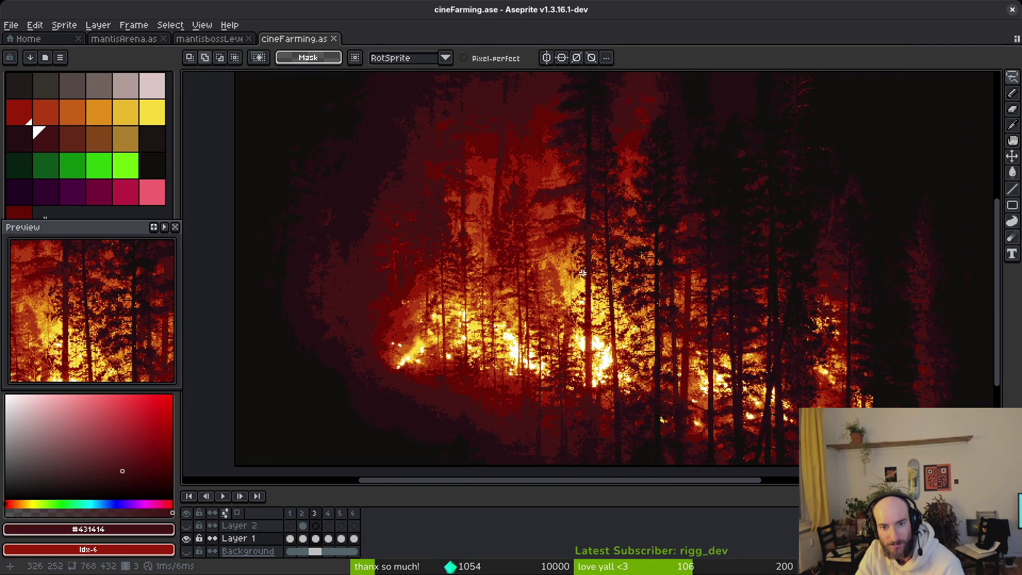
pyautogui.moveTo(703, 442); pyautogui.dragTo(408, 168)
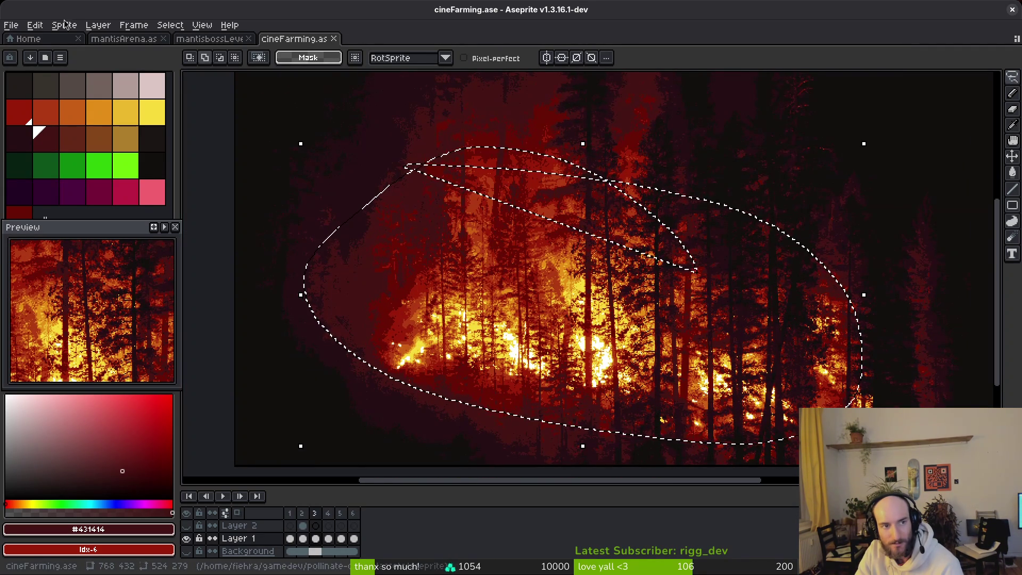
pyautogui.click(35, 25)
pyautogui.moveTo(207, 307)
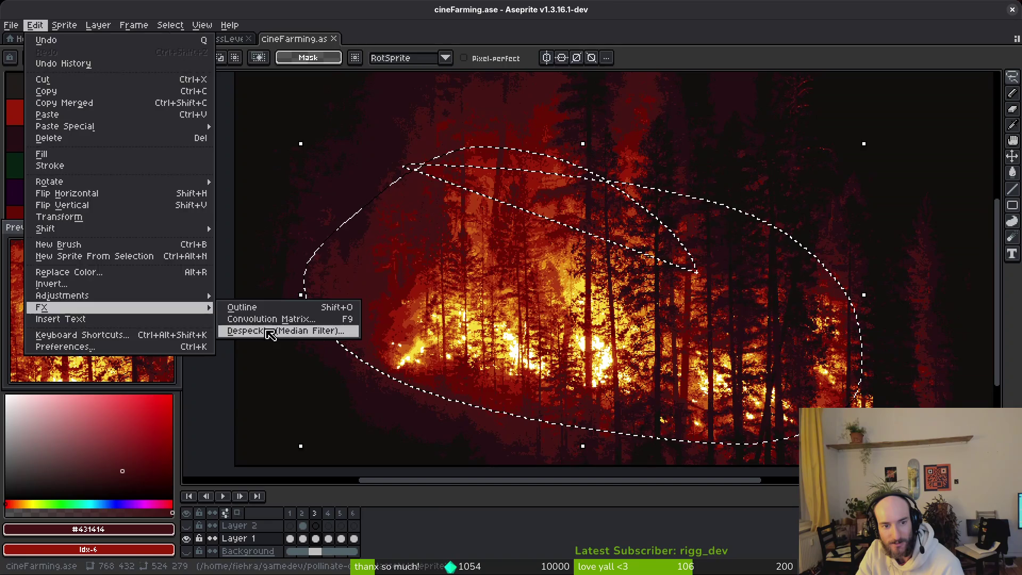
pyautogui.click(269, 330)
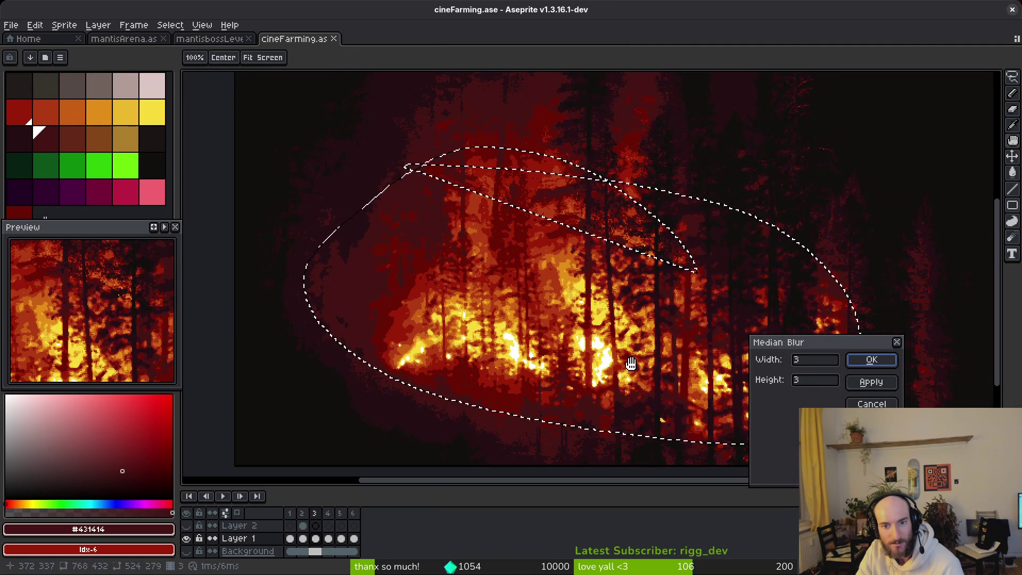
pyautogui.scroll(2, 484, 259)
pyautogui.scroll(-2, 481, 262)
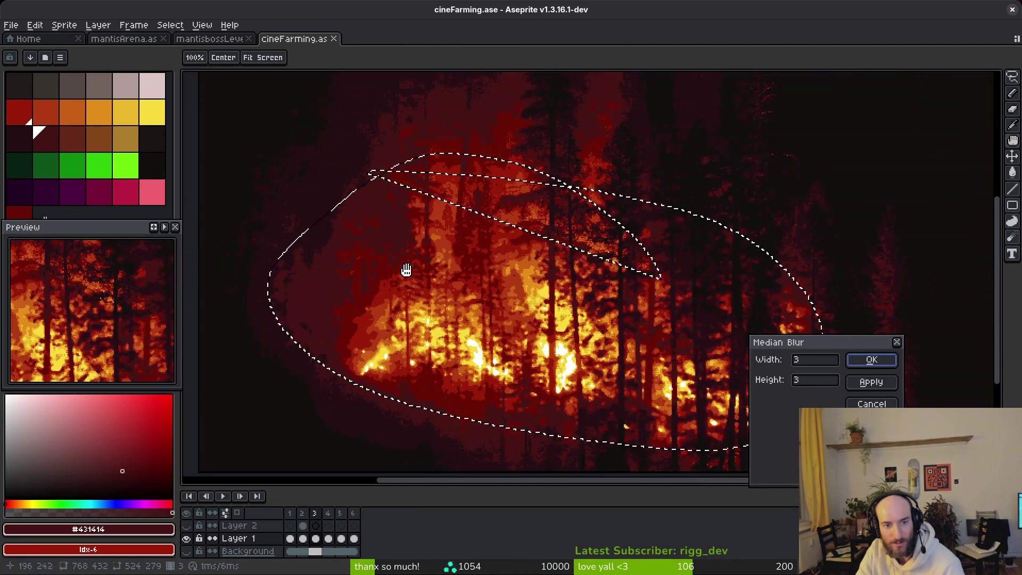
pyautogui.scroll(1, 506, 272)
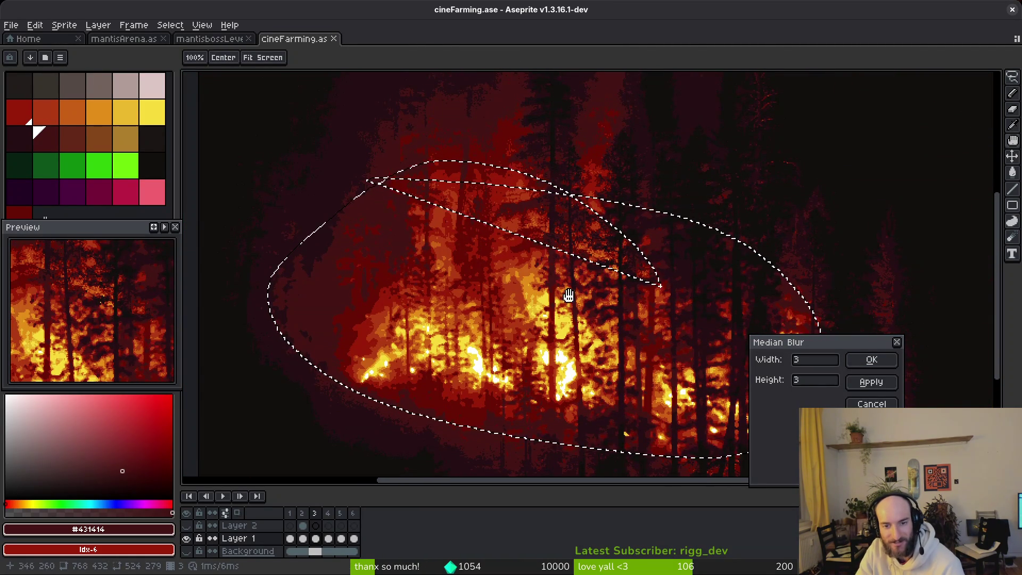
pyautogui.scroll(3, 542, 384)
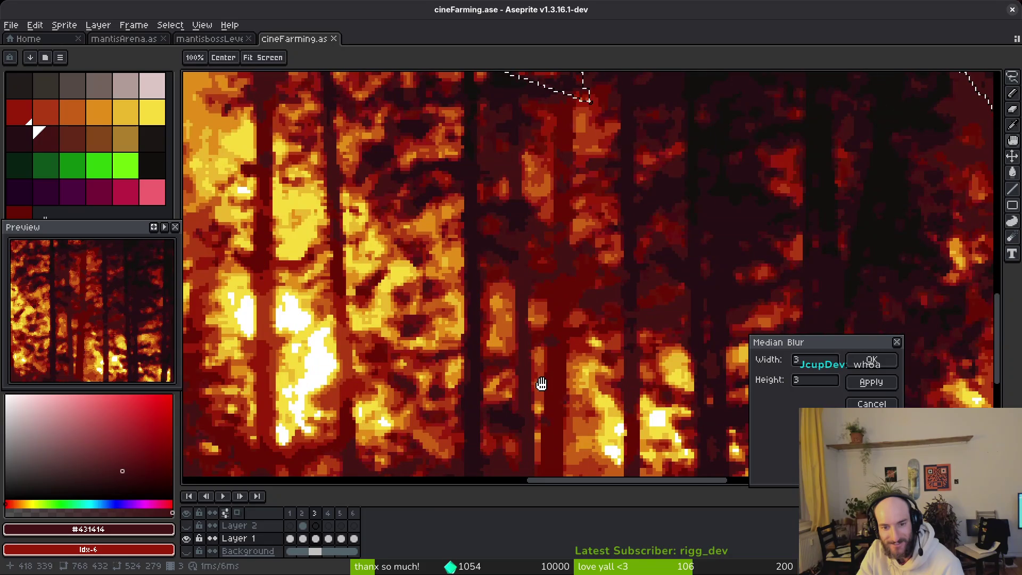
pyautogui.scroll(-1, 544, 383)
pyautogui.scroll(-1, 543, 350)
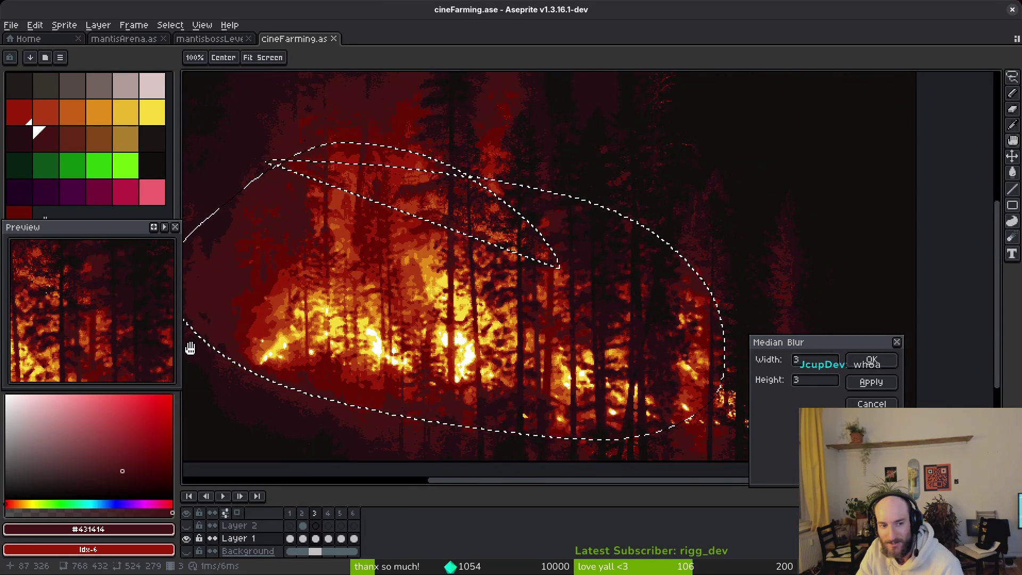
pyautogui.moveTo(286, 304); pyautogui.dragTo(399, 309)
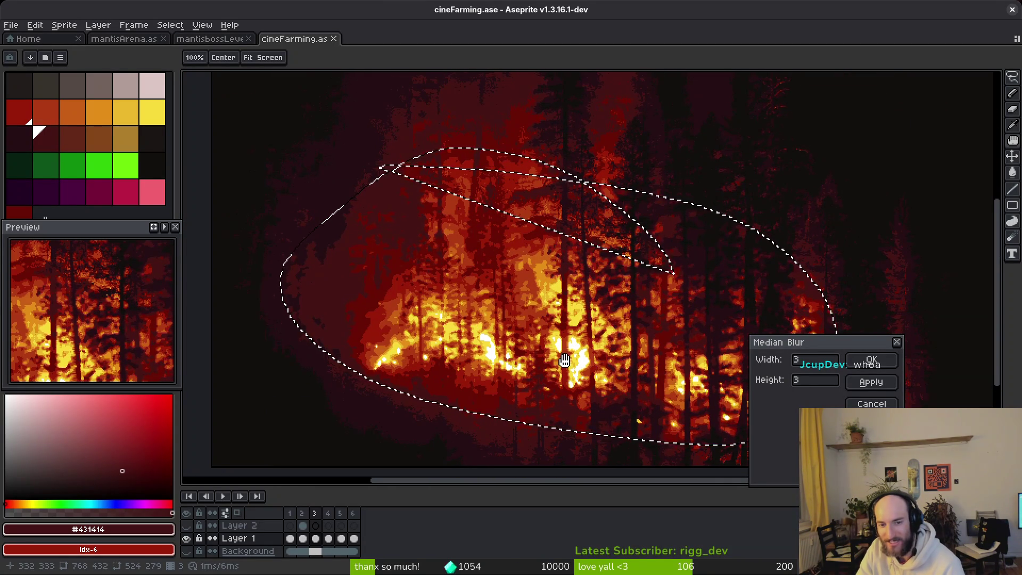
pyautogui.moveTo(667, 364); pyautogui.dragTo(628, 366)
pyautogui.press('Escape')
pyautogui.hotkey('ctrl', 'd')
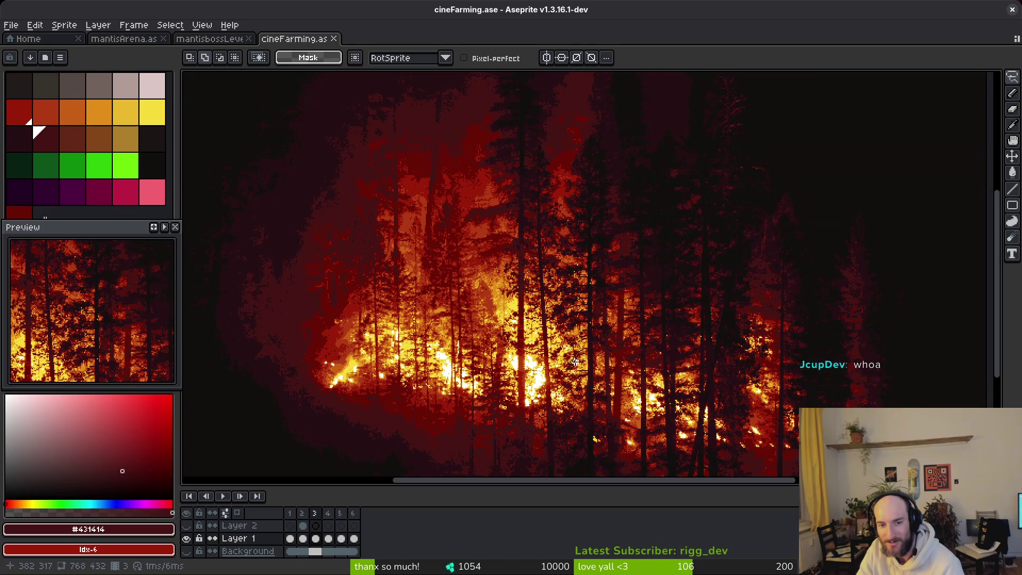
# Step: Lasso the dark left side of the burning forest and apply a median despeckle
pyautogui.scroll(1, 577, 360)
pyautogui.scroll(-2, 554, 314)
pyautogui.scroll(4, 582, 299)
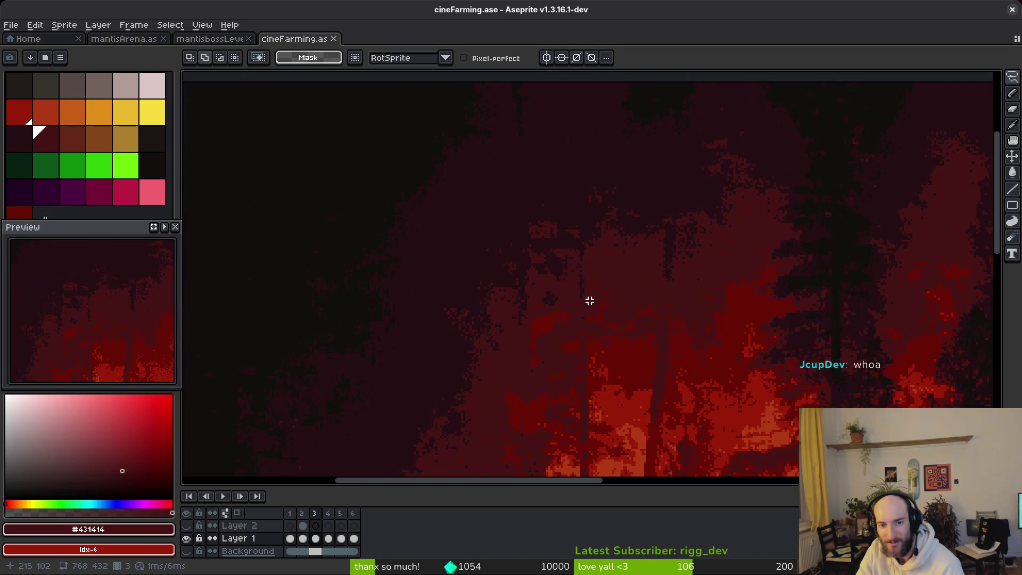
pyautogui.scroll(-2, 596, 271)
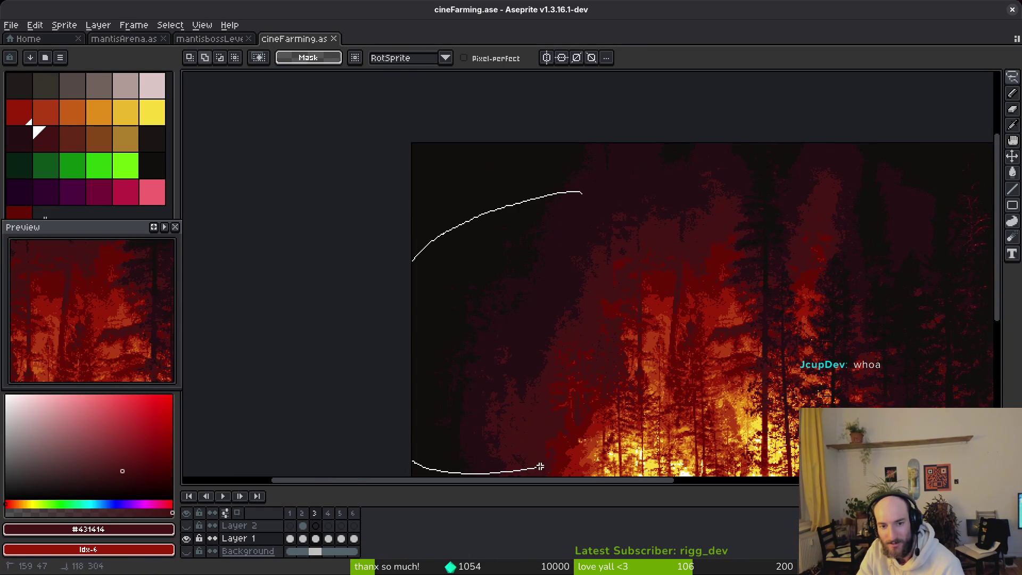
pyautogui.moveTo(675, 154); pyautogui.dragTo(436, 242)
pyautogui.moveTo(290, 267); pyautogui.dragTo(518, 240)
pyautogui.click(35, 25)
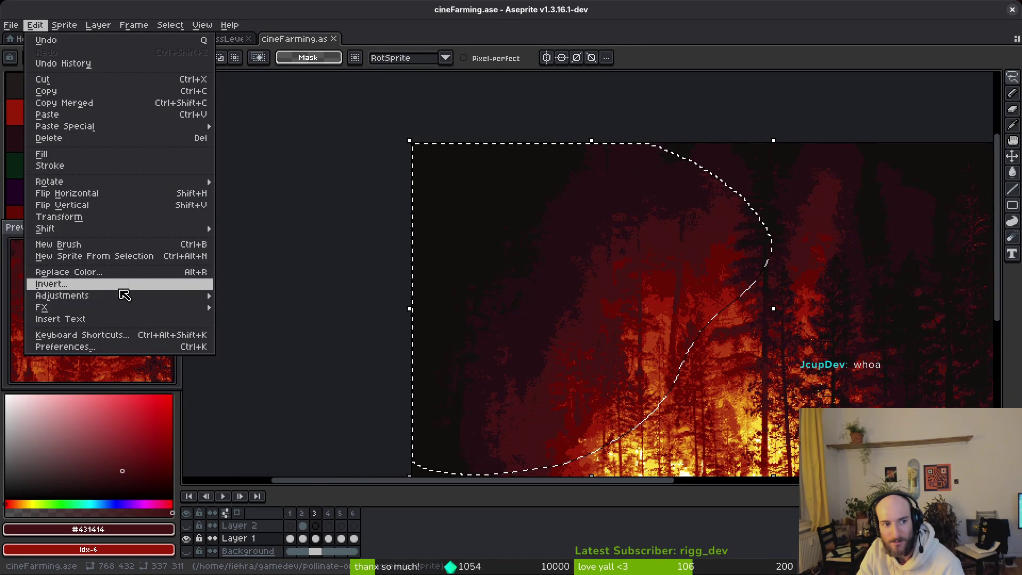
pyautogui.moveTo(141, 306)
pyautogui.click(286, 330)
pyautogui.scroll(2, 629, 308)
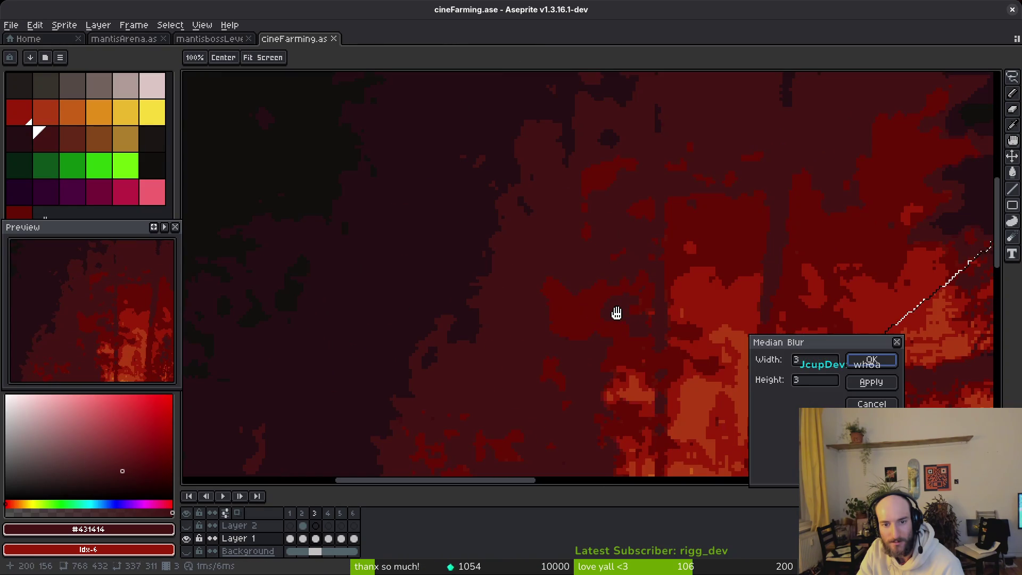
pyautogui.scroll(-2, 331, 233)
pyautogui.press('Return')
# Step: Step through the animation frames and make Layer 2's burning factory visible
pyautogui.moveTo(649, 314); pyautogui.dragTo(604, 257)
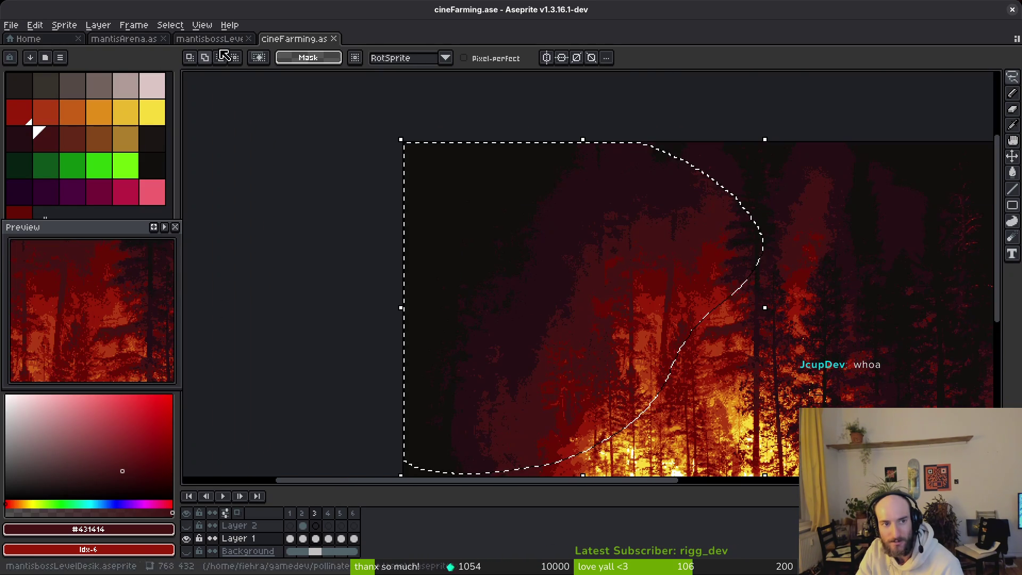
pyautogui.press('Left')
pyautogui.press('Right')
pyautogui.press('Right')
pyautogui.press('Right')
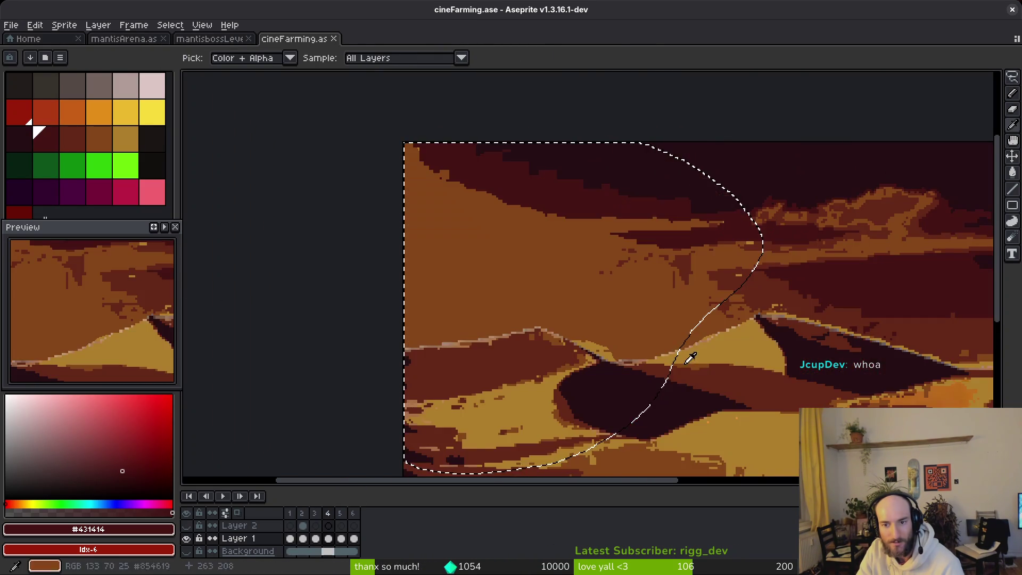
pyautogui.scroll(1, 680, 354)
pyautogui.scroll(-3, 493, 297)
pyautogui.press('Right')
pyautogui.press('Left')
pyautogui.press('Left')
pyautogui.press('Left')
pyautogui.press('Left')
pyautogui.press('Left')
pyautogui.press('Right')
pyautogui.press('Right')
pyautogui.press('Right')
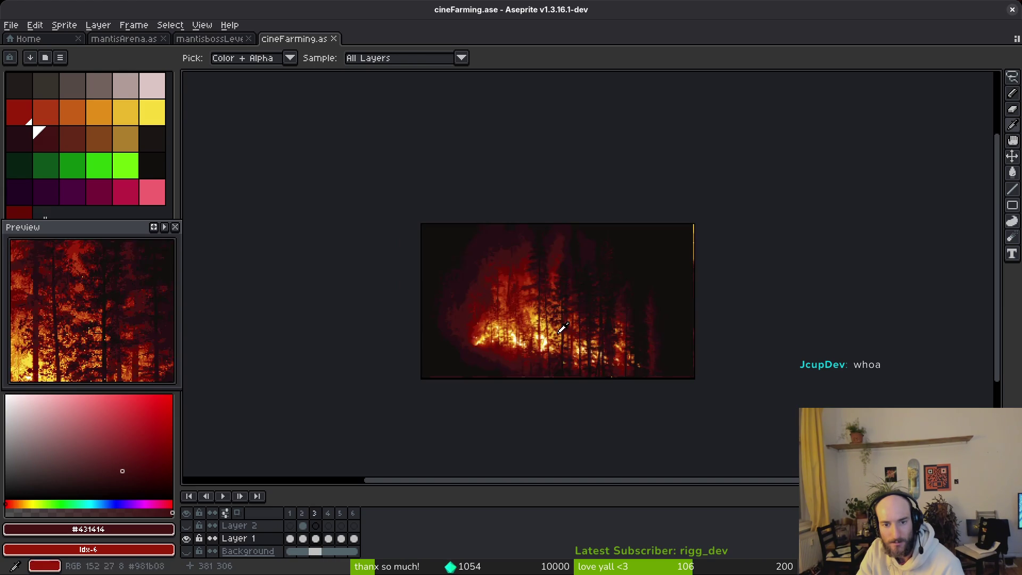
pyautogui.press('Right')
pyautogui.press('Right')
pyautogui.press('Right')
pyautogui.press('Left')
pyautogui.press('Left')
pyautogui.press('Left')
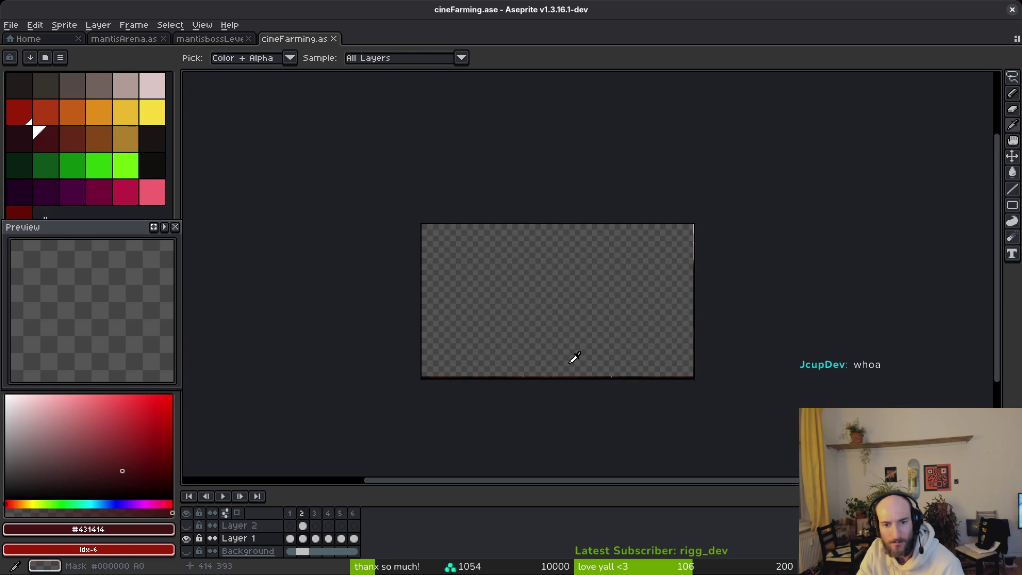
pyautogui.click(186, 525)
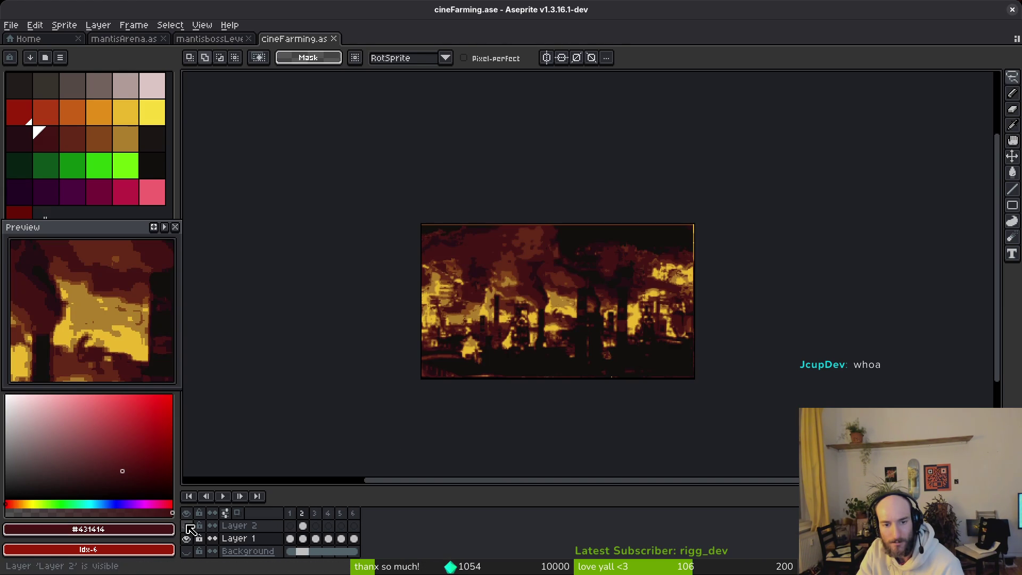
# Step: Move the frame-2 cel onto Layer 2 and lasso the factory's smoky upper-right area
pyautogui.click(303, 525)
pyautogui.moveTo(306, 538); pyautogui.dragTo(303, 526)
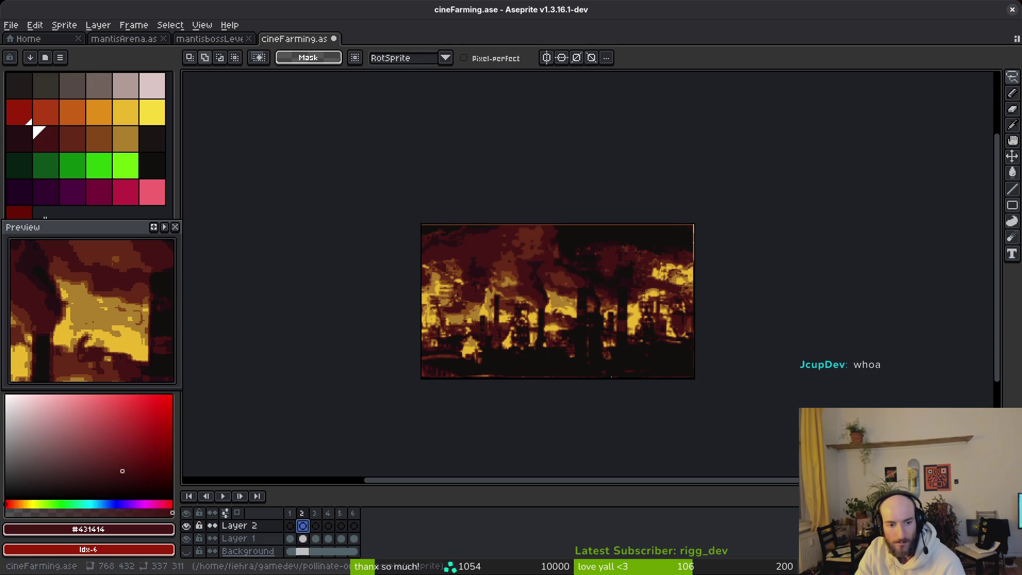
pyautogui.scroll(4, 522, 269)
pyautogui.scroll(-1, 612, 315)
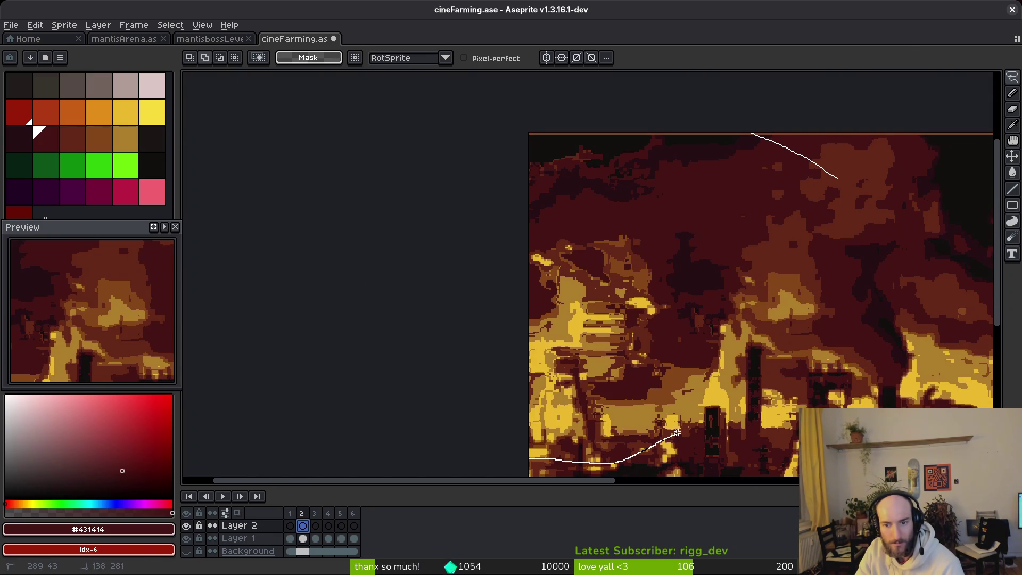
pyautogui.moveTo(870, 323); pyautogui.dragTo(751, 166)
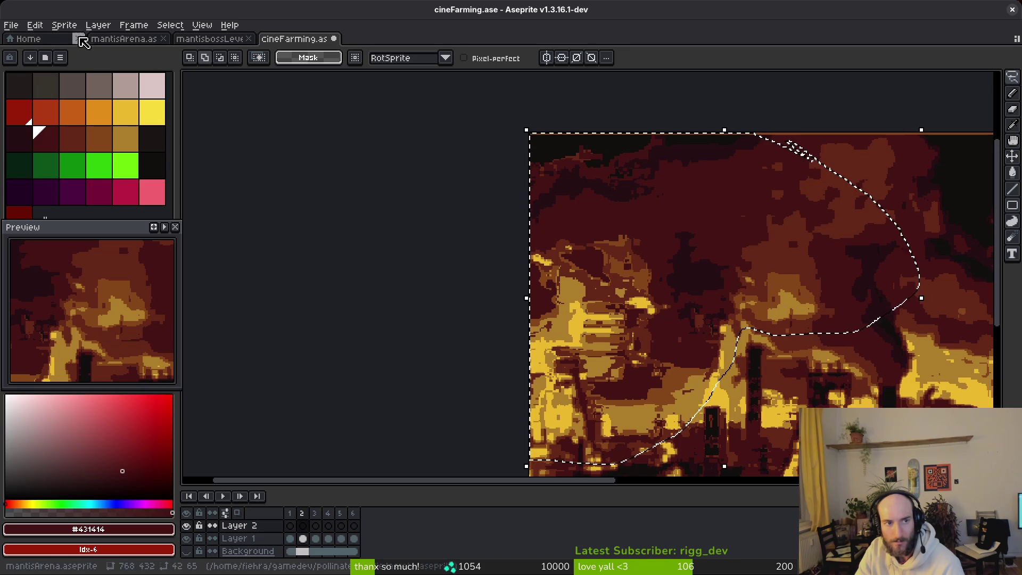
# Step: Try Despeckle on the selection and dismiss the resulting error message
pyautogui.click(64, 25)
pyautogui.moveTo(35, 25)
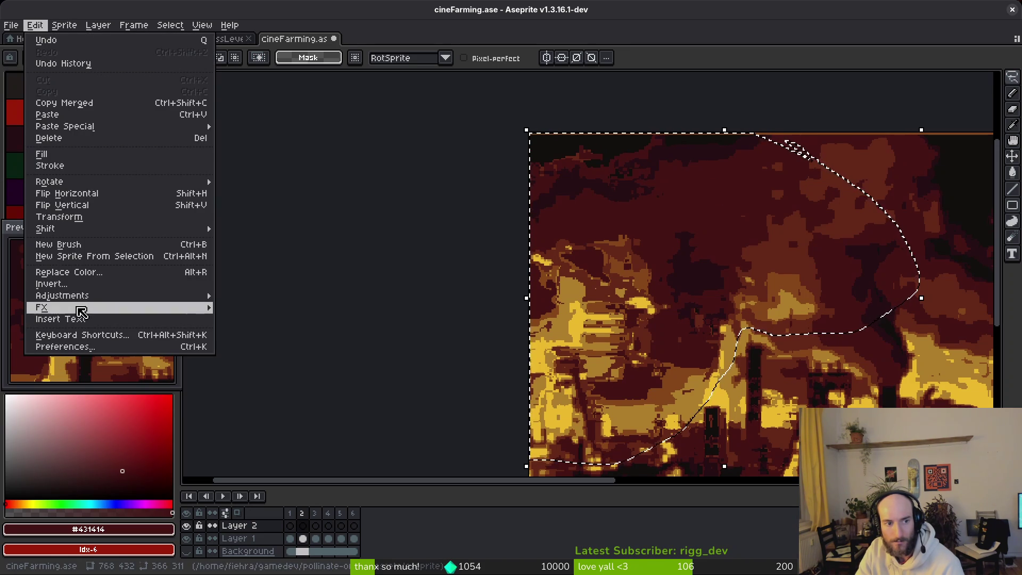
pyautogui.moveTo(159, 308)
pyautogui.click(273, 331)
pyautogui.press('Escape')
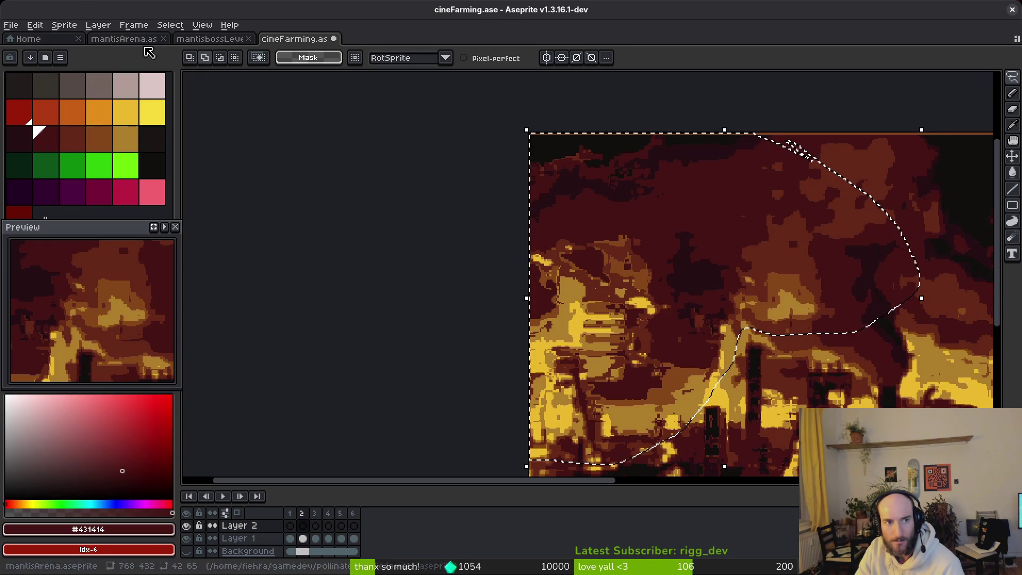
# Step: Select Layer 1's frame-2 cel, preview Despeckle, and close the Median Blur without applying it
pyautogui.click(305, 539)
pyautogui.click(41, 38)
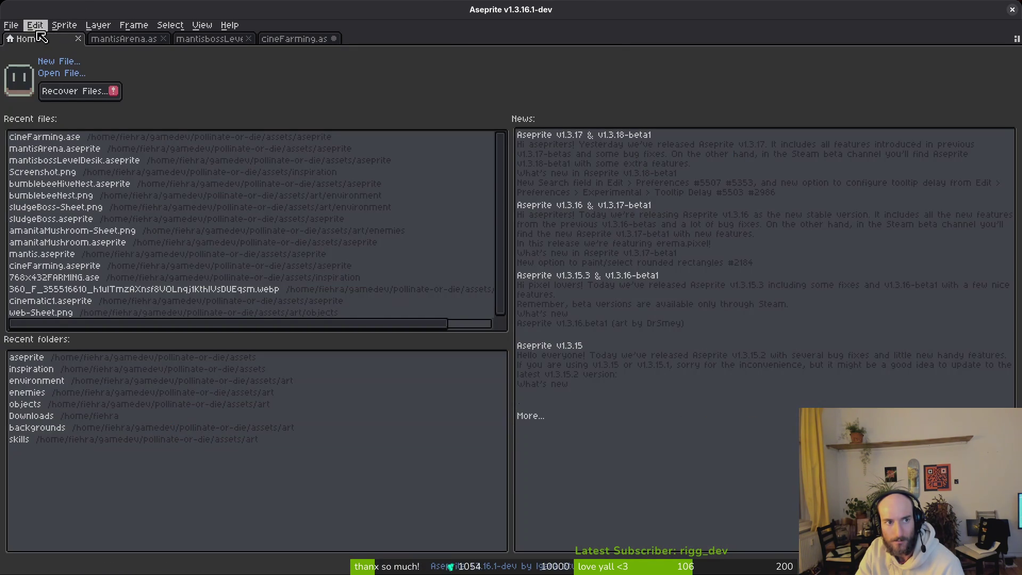
pyautogui.click(294, 39)
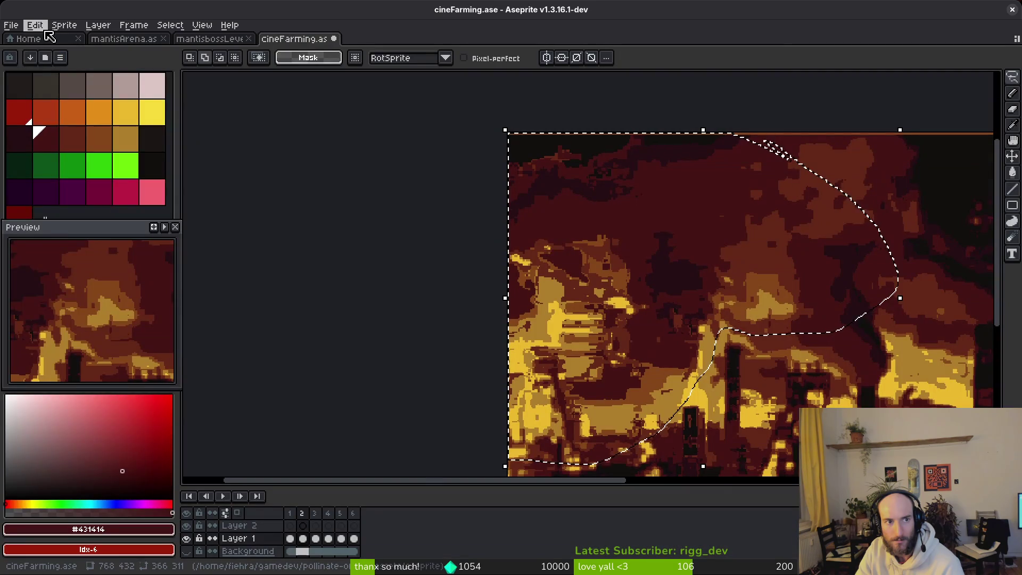
pyautogui.click(35, 25)
pyautogui.moveTo(53, 308)
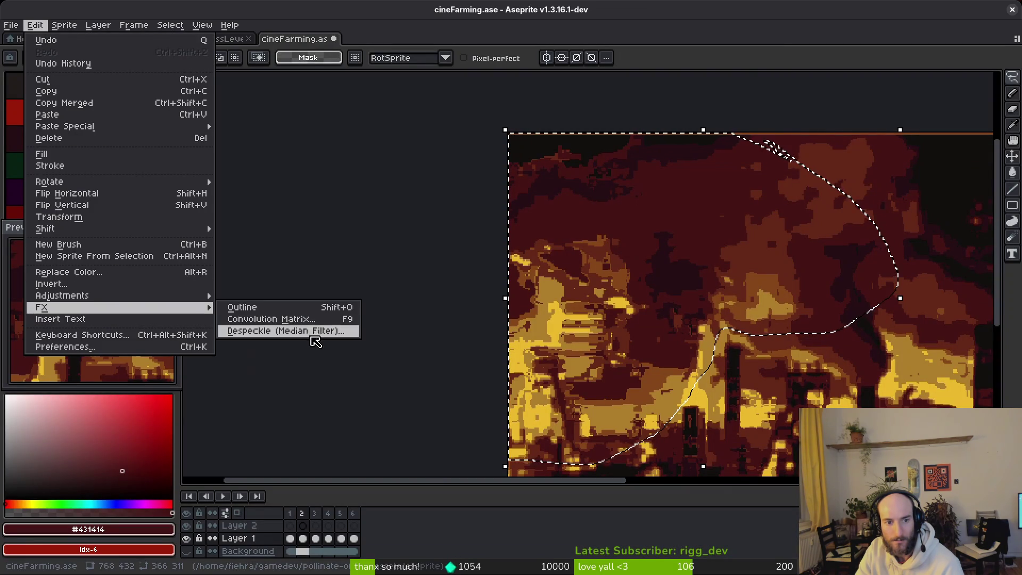
pyautogui.click(315, 332)
pyautogui.scroll(3, 539, 322)
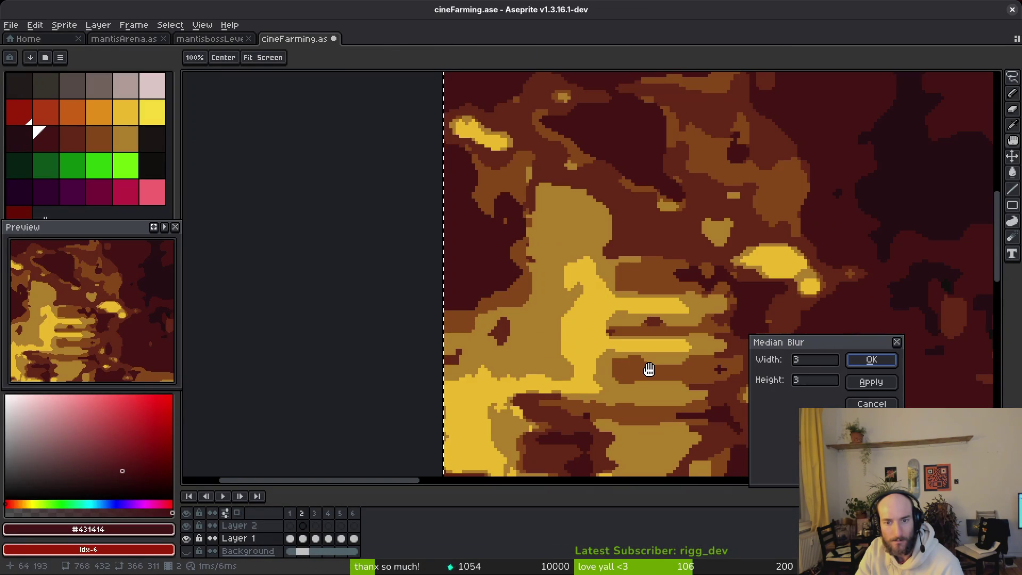
pyautogui.moveTo(668, 379); pyautogui.dragTo(648, 378)
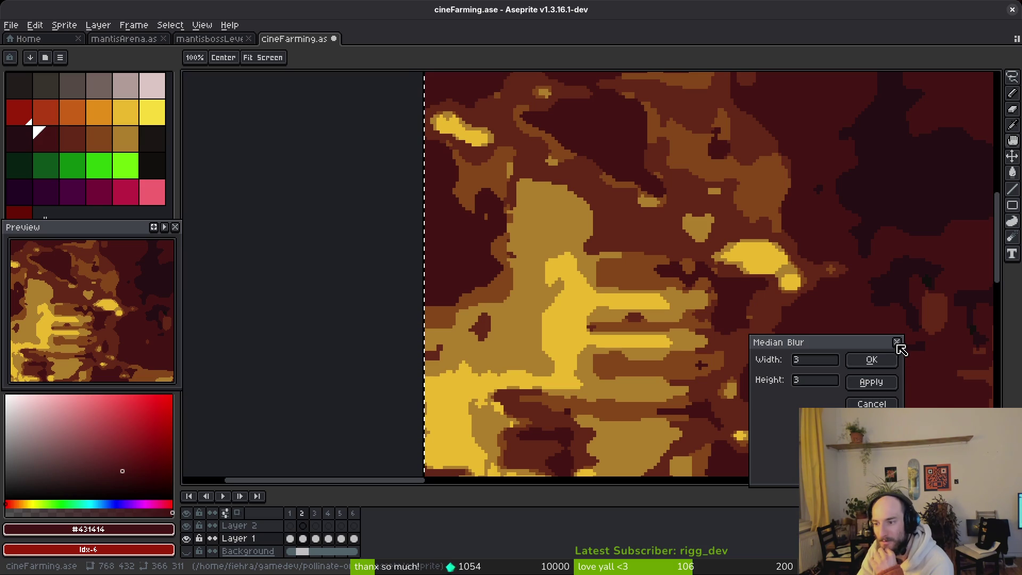
pyautogui.click(897, 343)
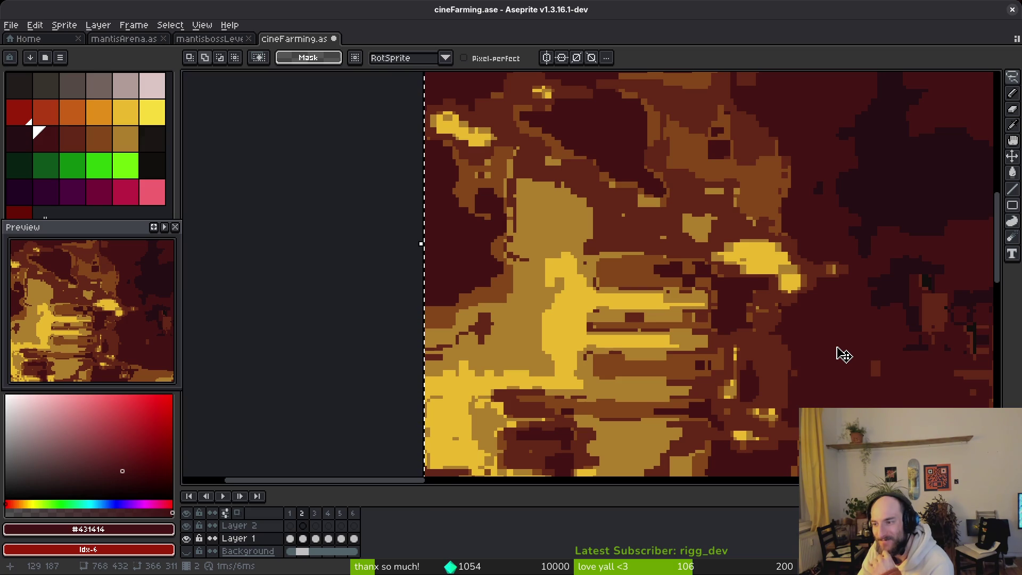
pyautogui.scroll(-2, 845, 356)
pyautogui.moveTo(844, 358); pyautogui.dragTo(708, 343)
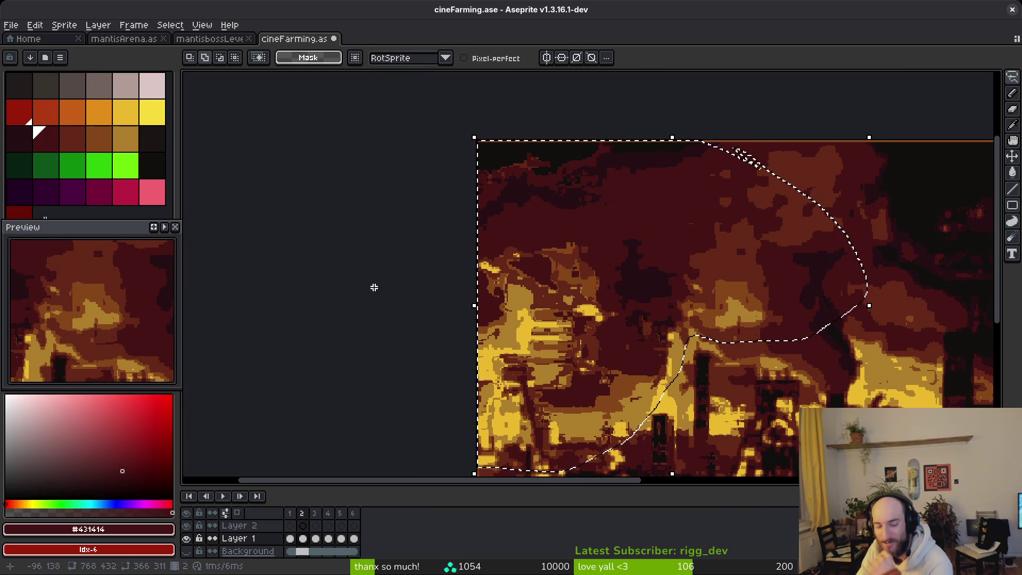
# Step: Clear the selection and lasso-select the upper-right smoke area of the cineFarming painting
pyautogui.hotkey('ctrl', 'd')
pyautogui.hscroll(3, 604, 222)
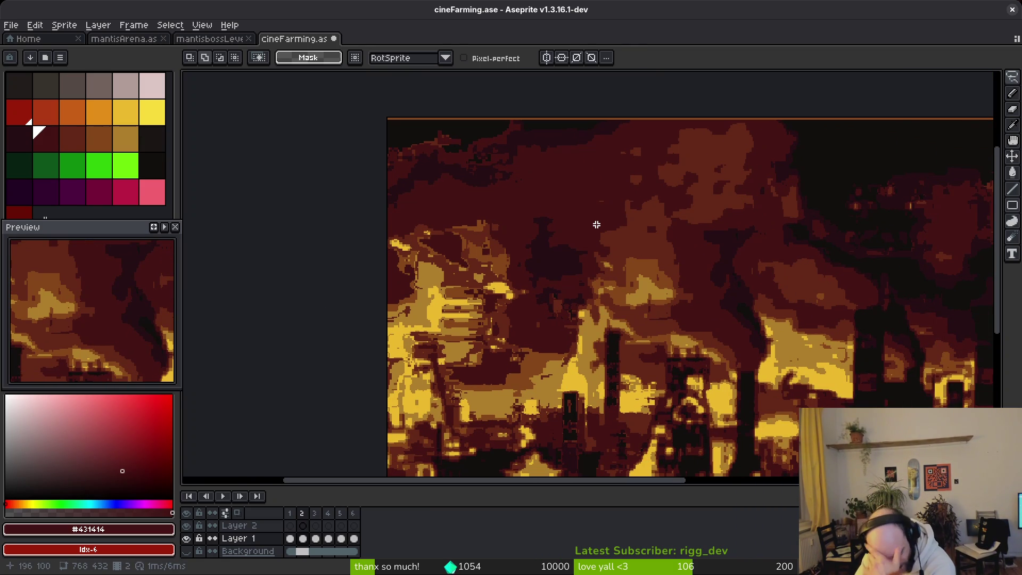
pyautogui.hscroll(3, 791, 298)
pyautogui.scroll(-1, 791, 298)
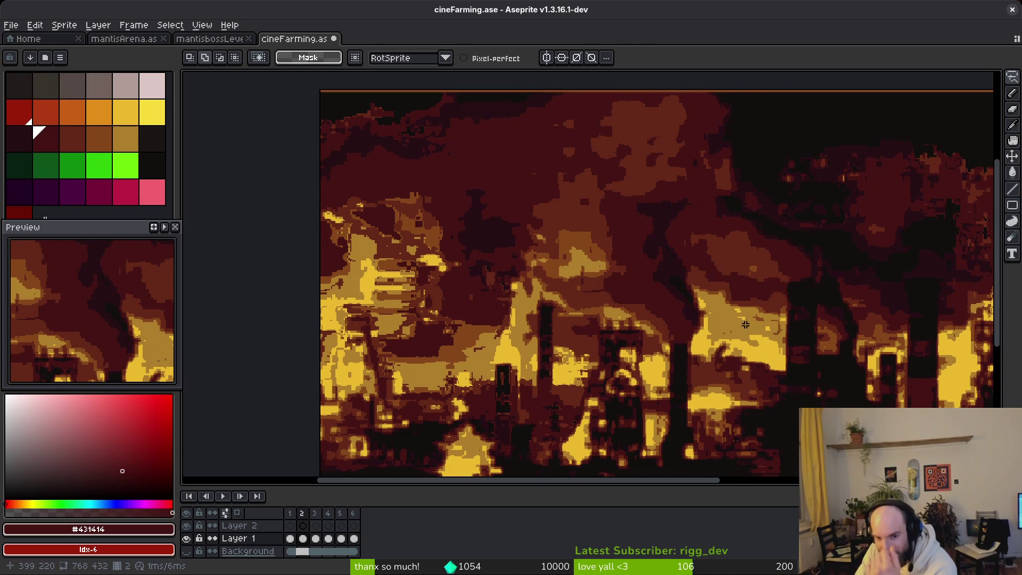
pyautogui.hscroll(3, 720, 331)
pyautogui.scroll(-1, 720, 331)
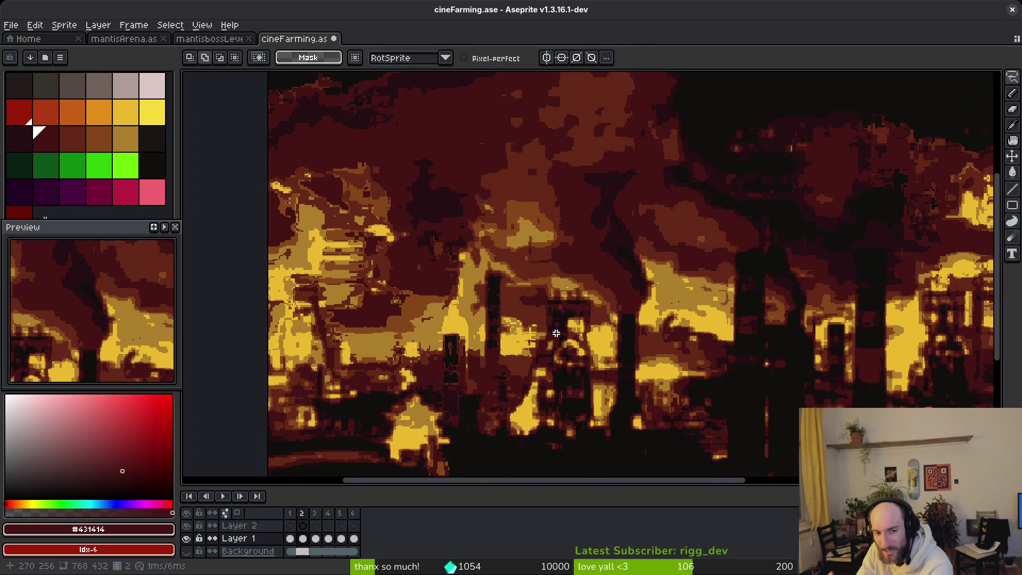
pyautogui.scroll(-1, 567, 332)
pyautogui.hscroll(3, 753, 350)
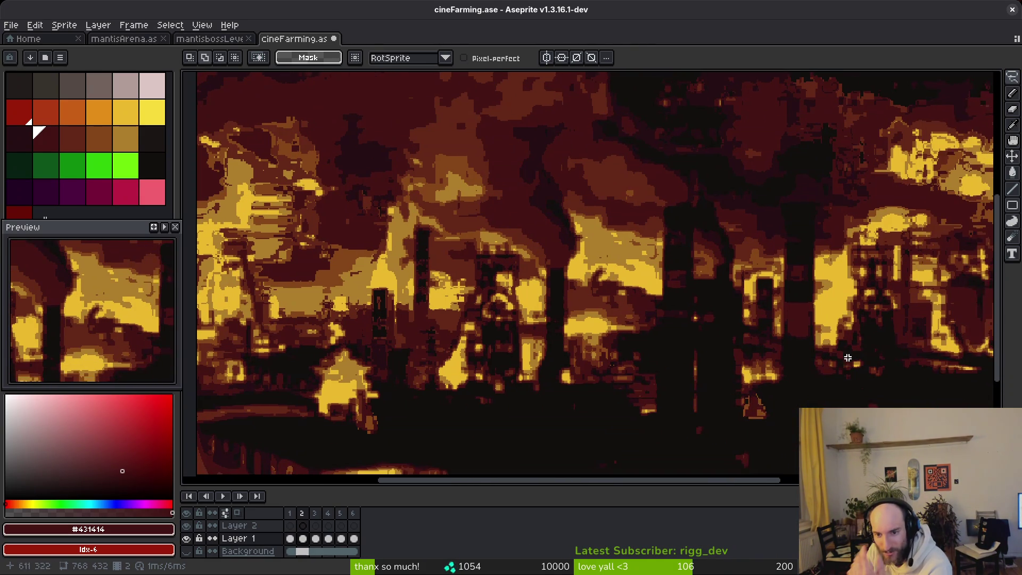
pyautogui.scroll(3, 672, 369)
pyautogui.hscroll(6, 672, 370)
pyautogui.hscroll(3, 623, 365)
pyautogui.hscroll(2, 690, 354)
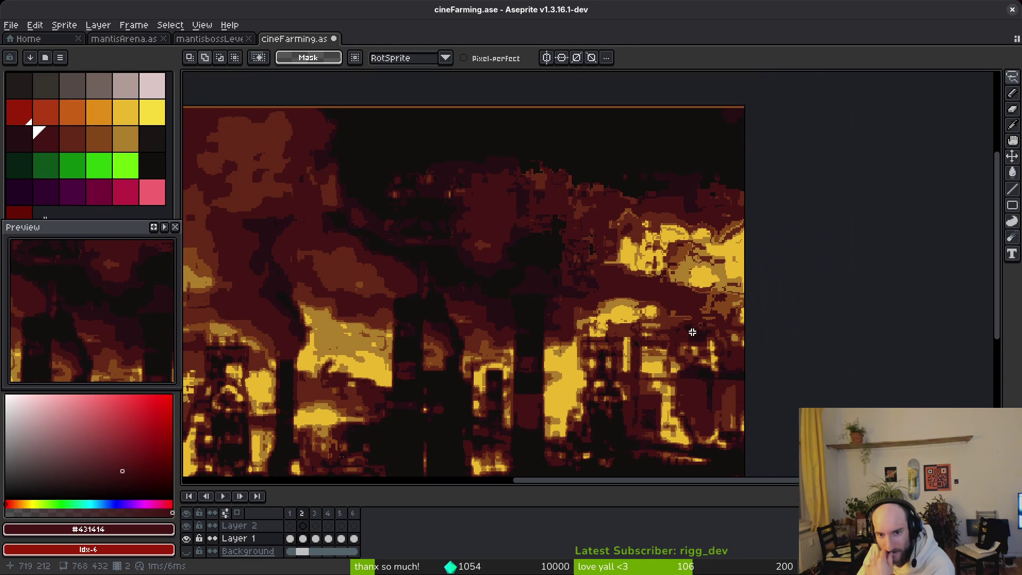
pyautogui.moveTo(761, 157)
pyautogui.mouseDown()
pyautogui.moveTo(494, 110)
pyautogui.moveTo(655, 320)
pyautogui.moveTo(749, 368)
pyautogui.mouseUp()
# Step: Apply a 3×3 Median Blur to the selected smoke, then close the cineFarming tab
pyautogui.click(34, 25)
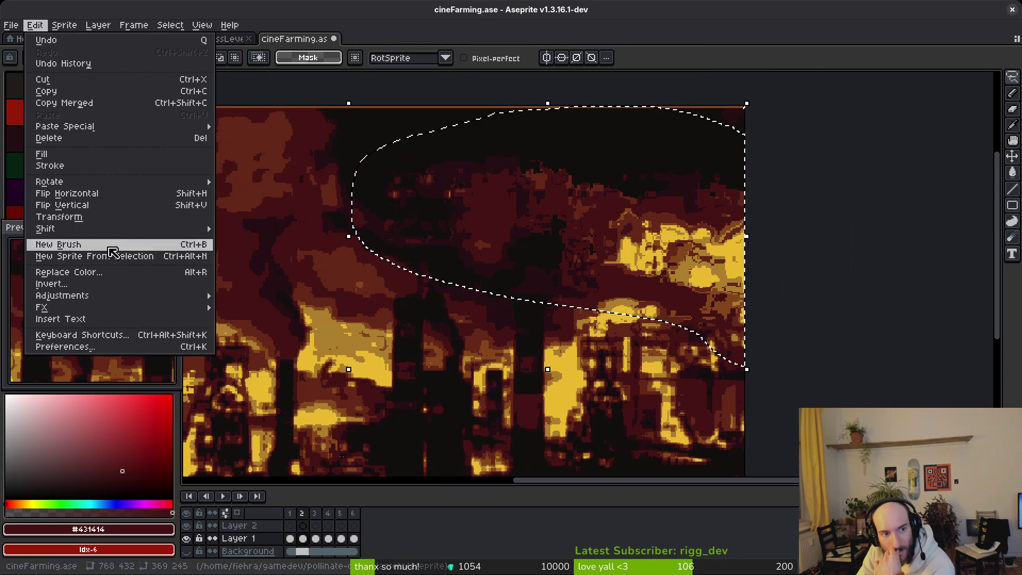
pyautogui.moveTo(110, 307)
pyautogui.click(261, 330)
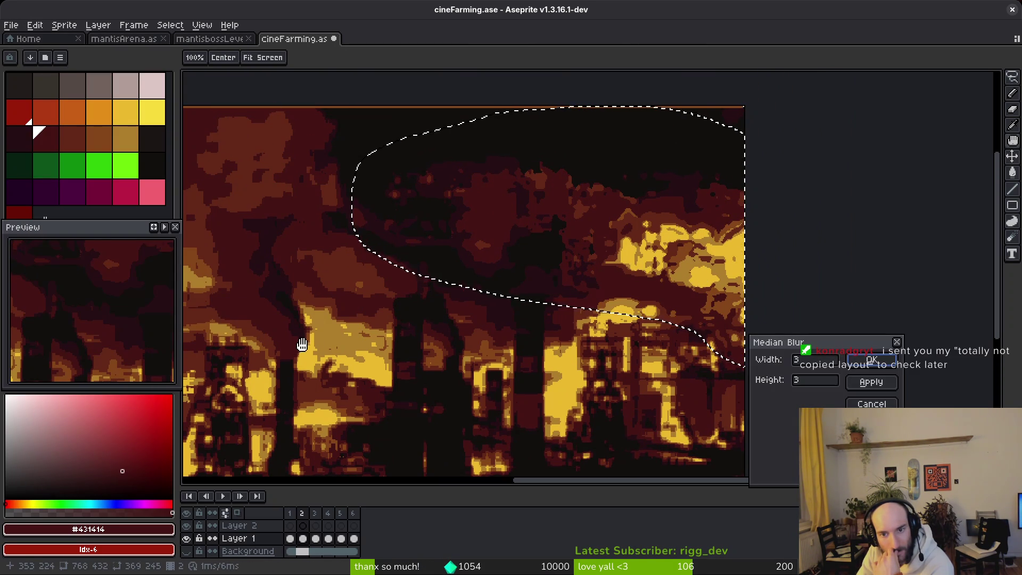
pyautogui.scroll(3, 537, 246)
pyautogui.scroll(-3, 605, 261)
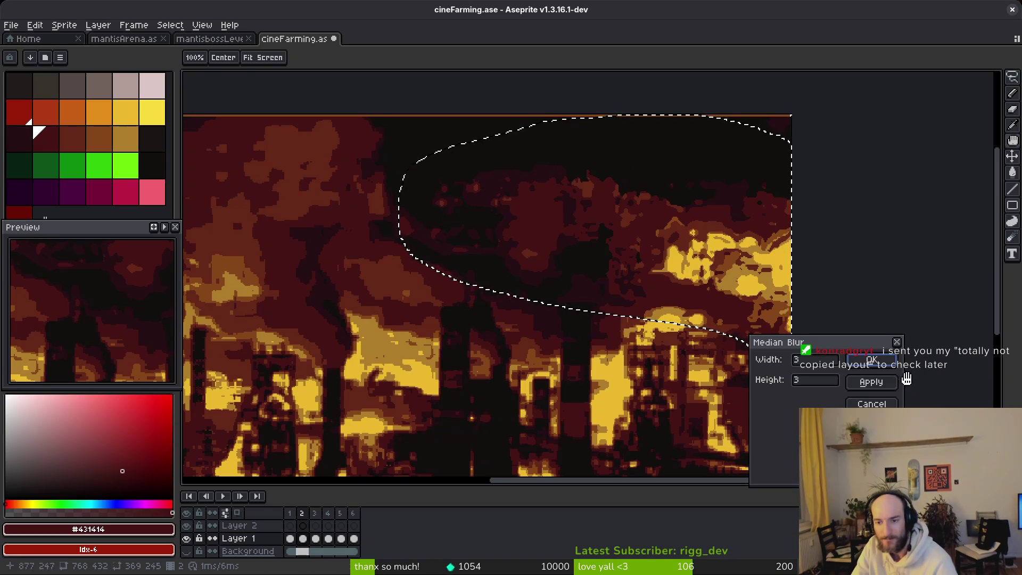
pyautogui.press('Return')
pyautogui.click(334, 38)
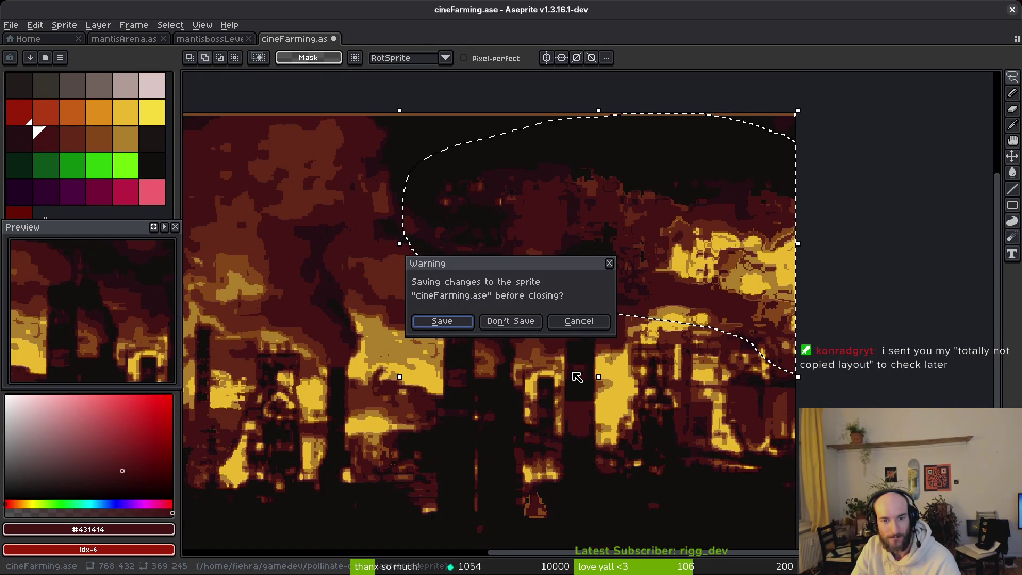
# Step: Finish closing cineFarming and close the mantisbossLevel layout sprite
pyautogui.click(511, 320)
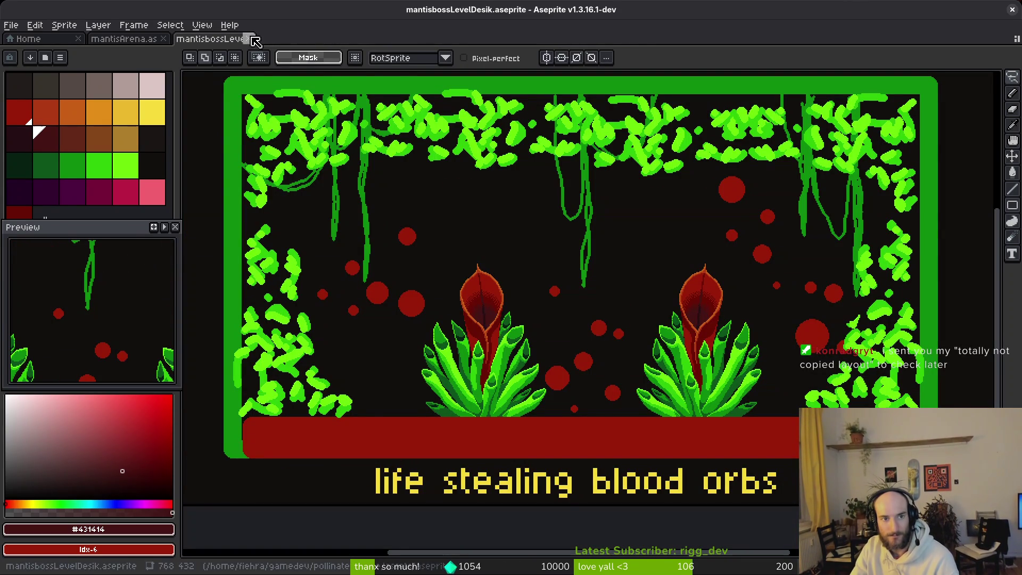
pyautogui.click(249, 39)
pyautogui.scroll(-2, 660, 277)
pyautogui.scroll(2, 659, 290)
pyautogui.scroll(-3, 657, 294)
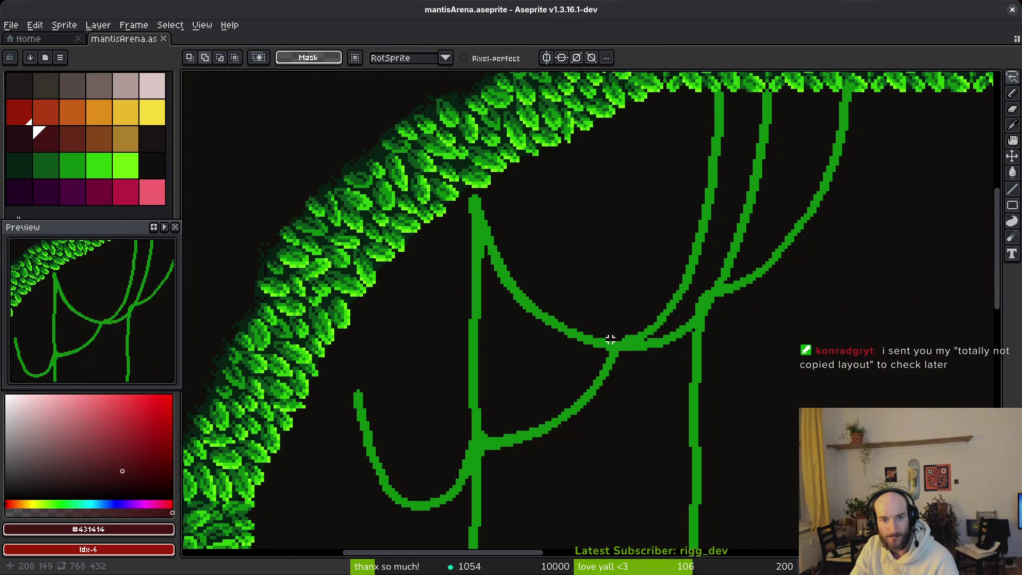
pyautogui.scroll(3, 758, 335)
# Step: Eyedrop the vine green and extend the vine upward with a 3px pencil, erasing stray left-edge pixels
pyautogui.press('i')
pyautogui.click(675, 363)
pyautogui.press('f')
pyautogui.scroll(3, 687, 404)
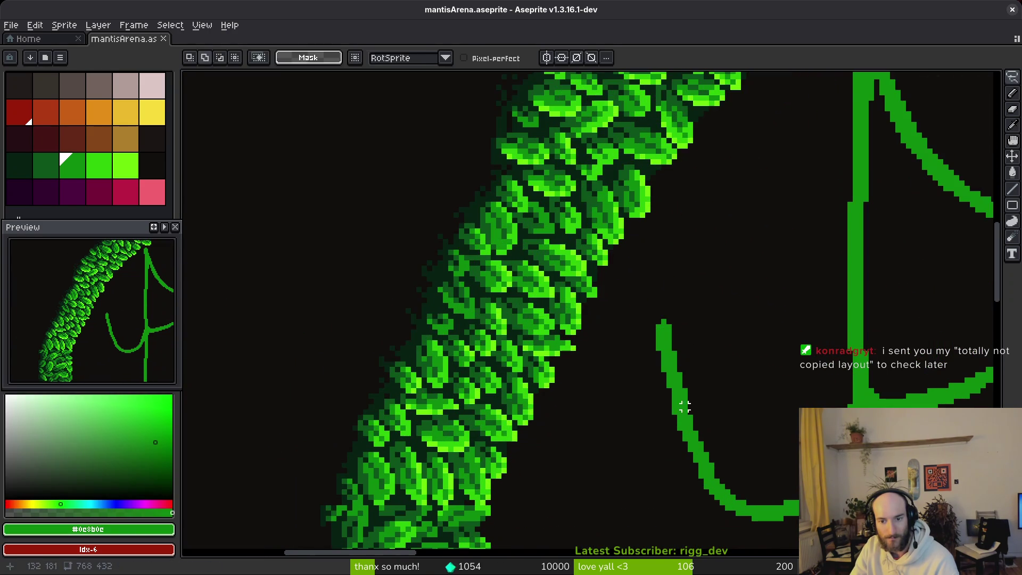
pyautogui.press('+')
pyautogui.press('+')
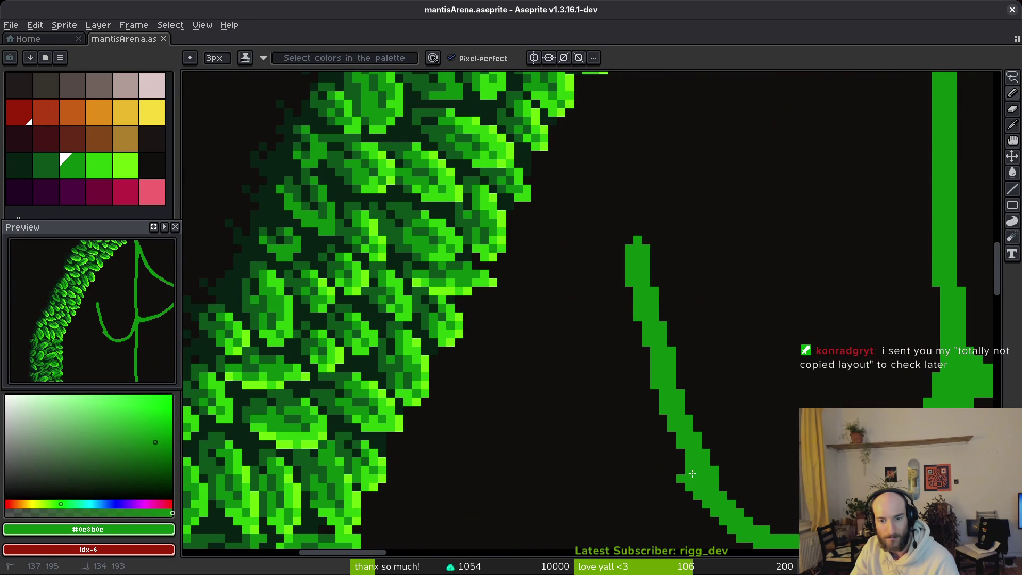
pyautogui.moveTo(619, 296); pyautogui.dragTo(600, 215)
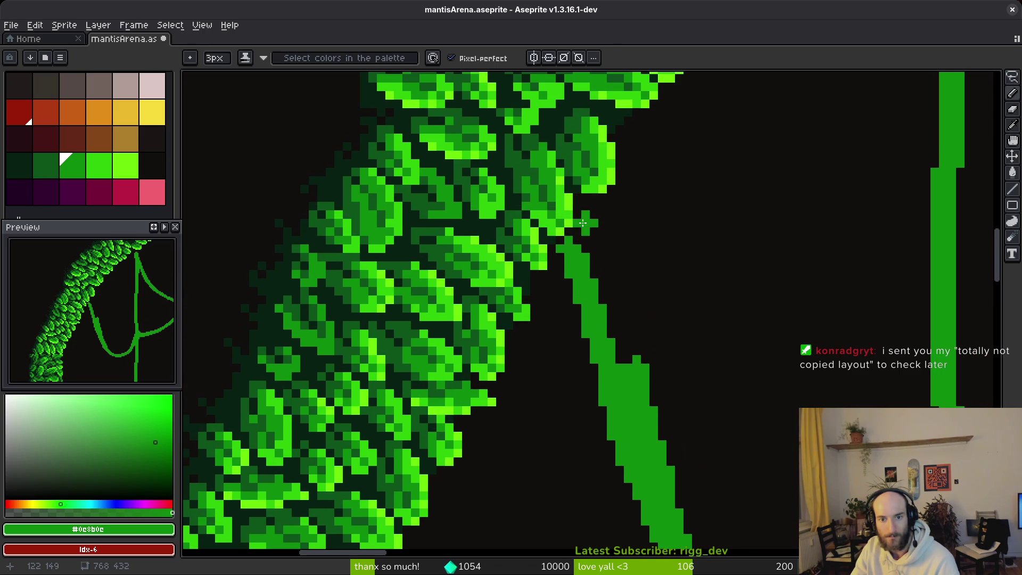
pyautogui.keyDown('shift'); pyautogui.click(583, 296); pyautogui.keyUp('shift')
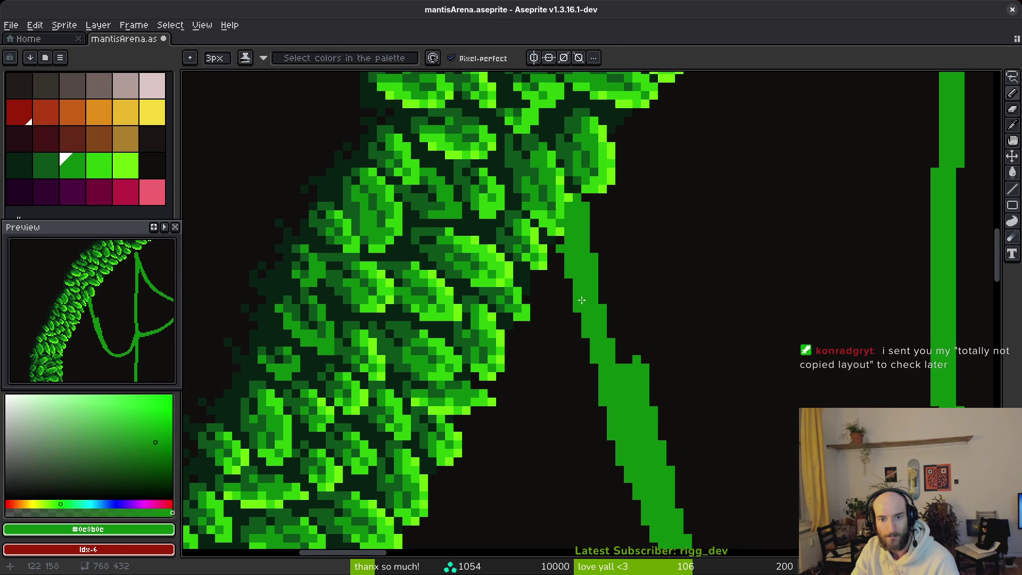
pyautogui.press('e')
pyautogui.moveTo(568, 262); pyautogui.dragTo(568, 273)
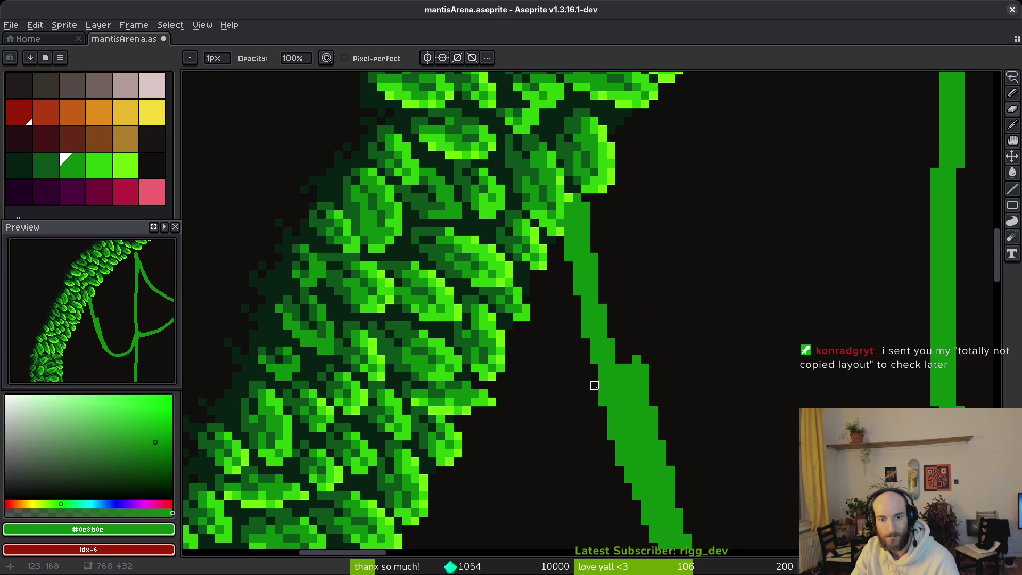
# Step: Move down the vine and erase its right edge into a narrower staircase
pyautogui.moveTo(593, 383); pyautogui.dragTo(584, 336)
pyautogui.press('f')
pyautogui.moveTo(617, 383); pyautogui.dragTo(557, 372)
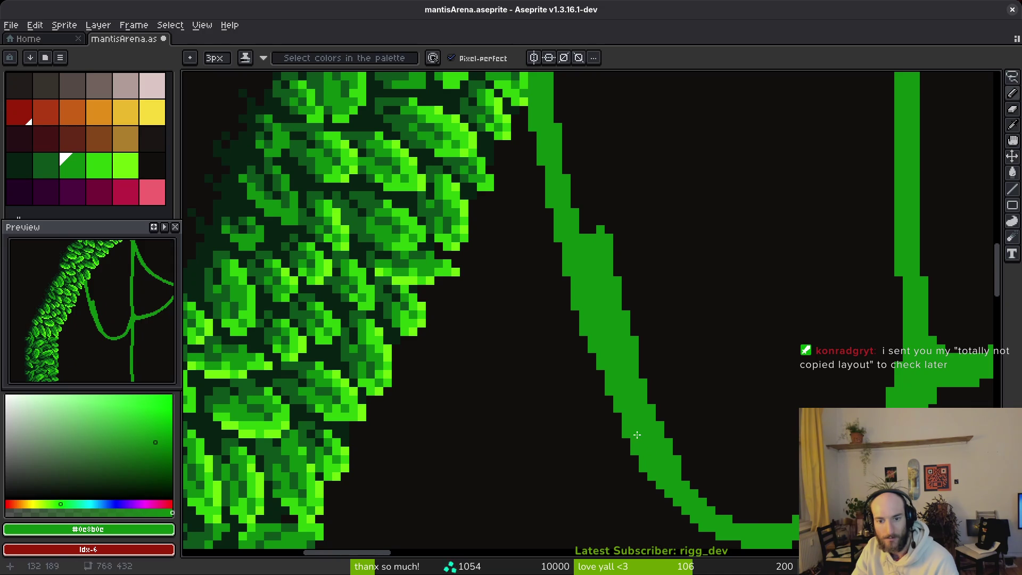
pyautogui.moveTo(627, 415); pyautogui.dragTo(597, 371)
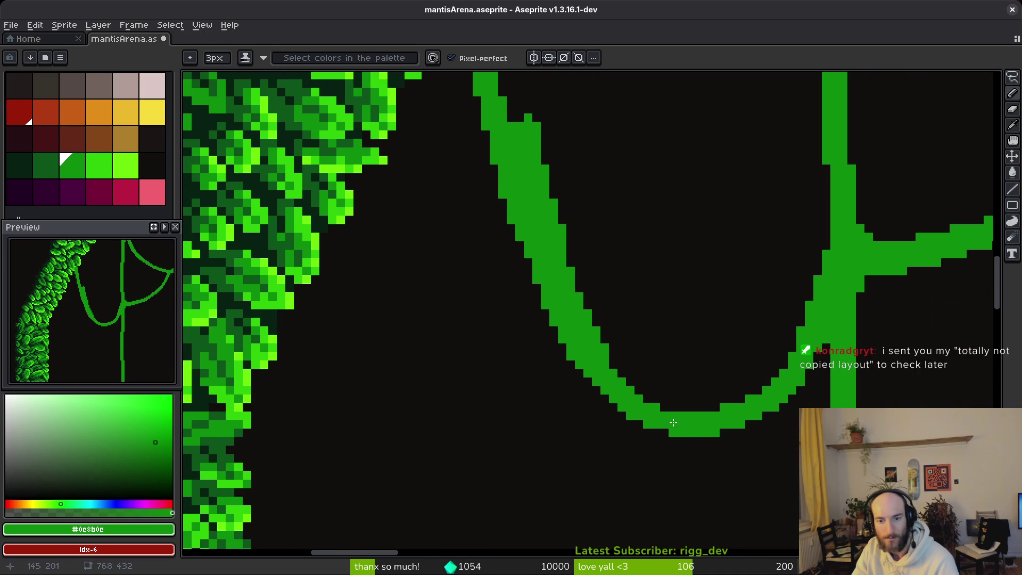
pyautogui.scroll(-5, 609, 382)
pyautogui.press('e')
pyautogui.scroll(8, 652, 418)
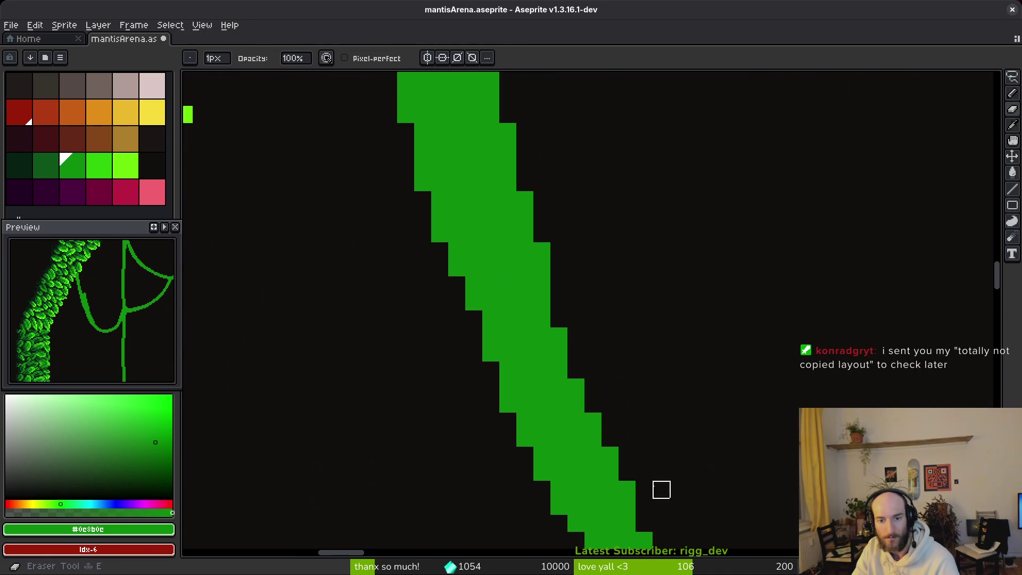
pyautogui.scroll(5, 623, 400)
pyautogui.moveTo(468, 195)
pyautogui.mouseDown()
pyautogui.moveTo(502, 312)
pyautogui.moveTo(605, 499)
pyautogui.moveTo(502, 194)
pyautogui.moveTo(554, 434)
pyautogui.mouseUp()
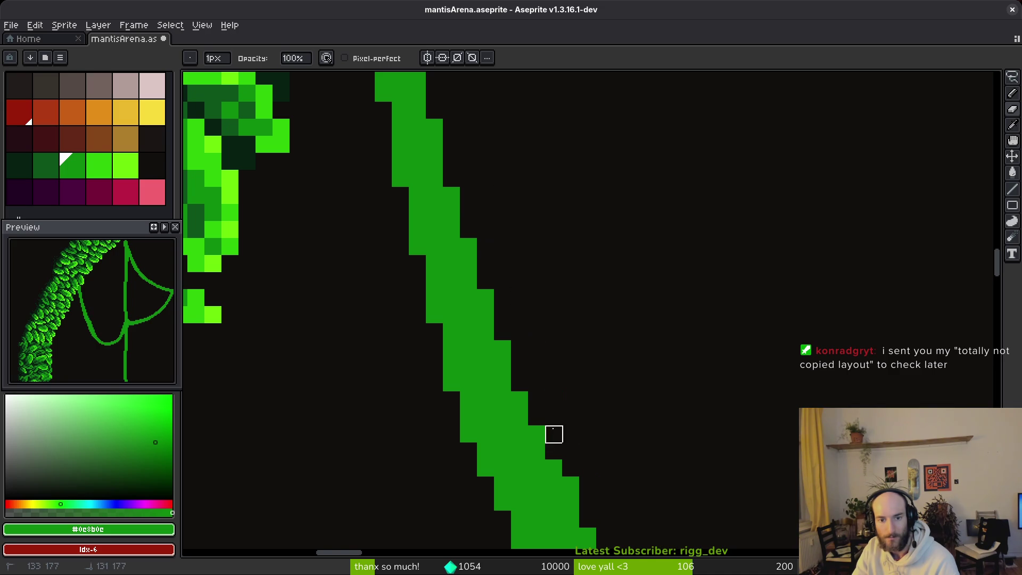
pyautogui.scroll(-3, 554, 350)
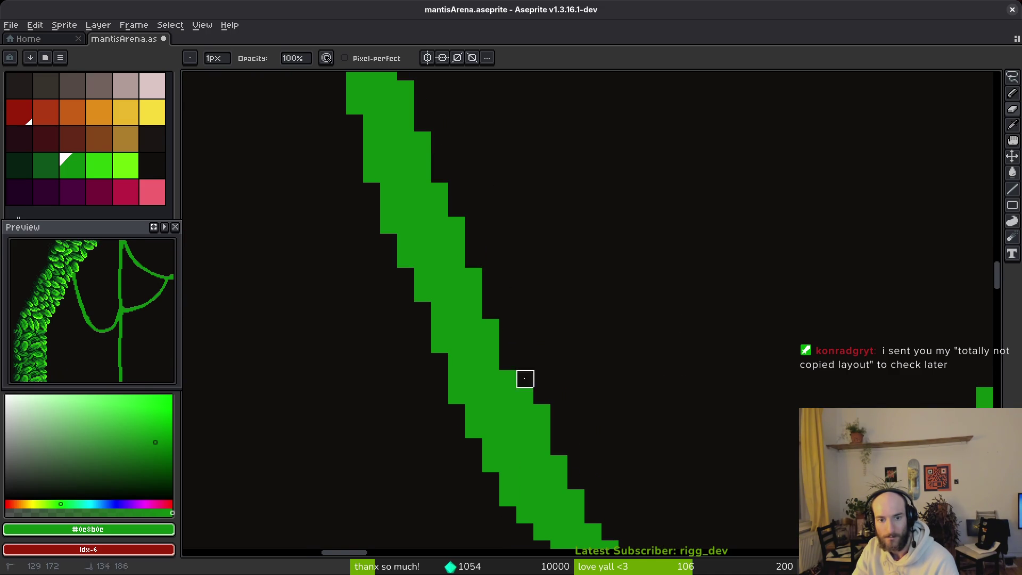
pyautogui.scroll(-3, 644, 479)
pyautogui.scroll(3, 639, 426)
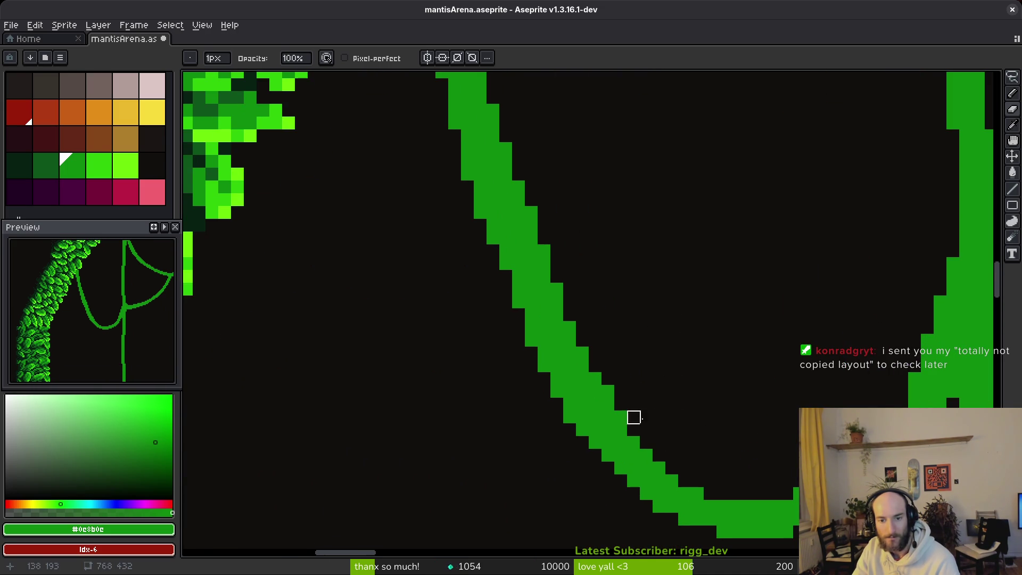
# Step: Add green pixel blocks along the curve's lower-left edge, undoing one misplaced block
pyautogui.press('f')
pyautogui.click(580, 379)
pyautogui.scroll(-2, 566, 356)
pyautogui.scroll(2, 632, 409)
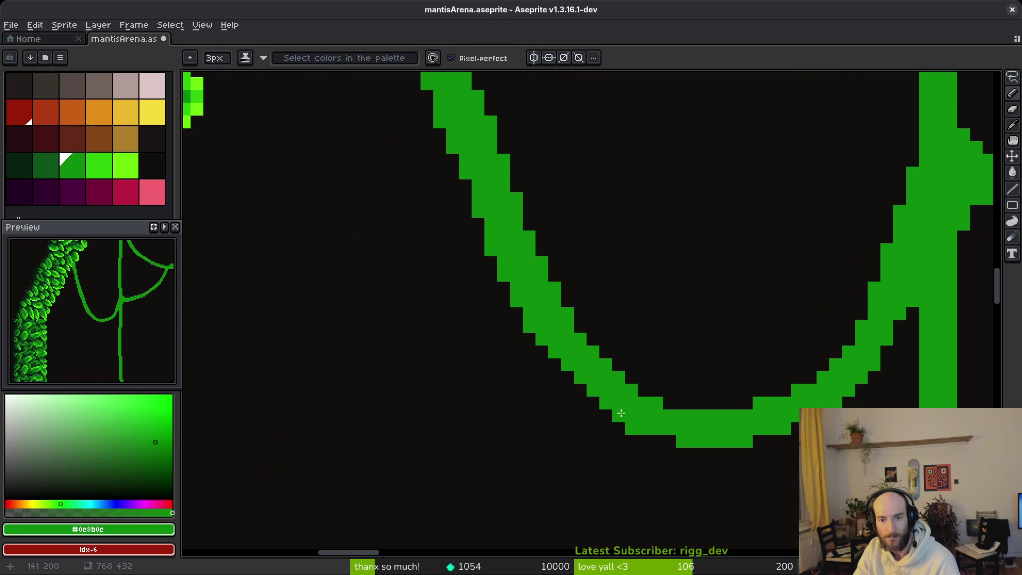
pyautogui.click(558, 356)
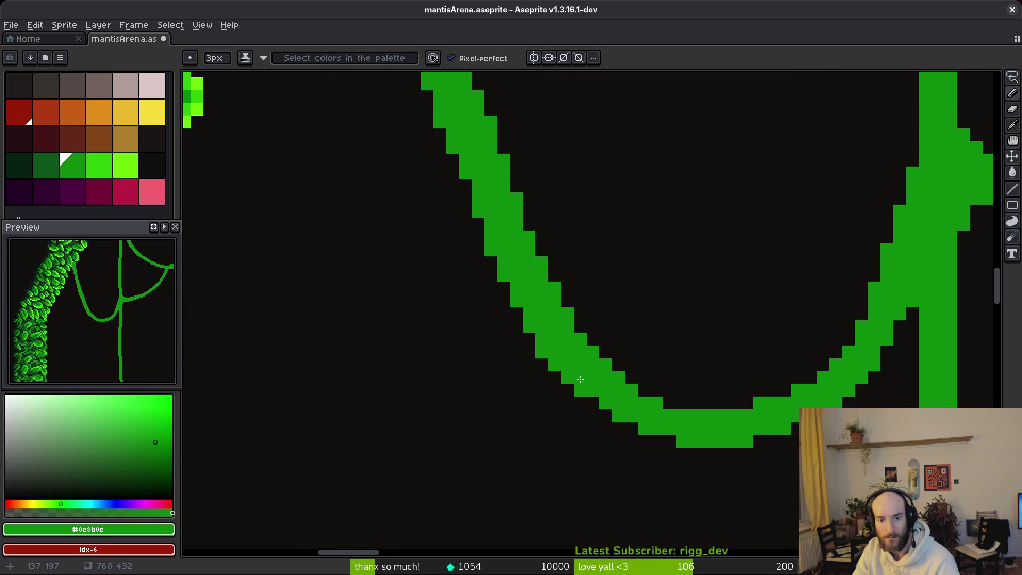
pyautogui.scroll(-4, 726, 433)
pyautogui.scroll(4, 759, 472)
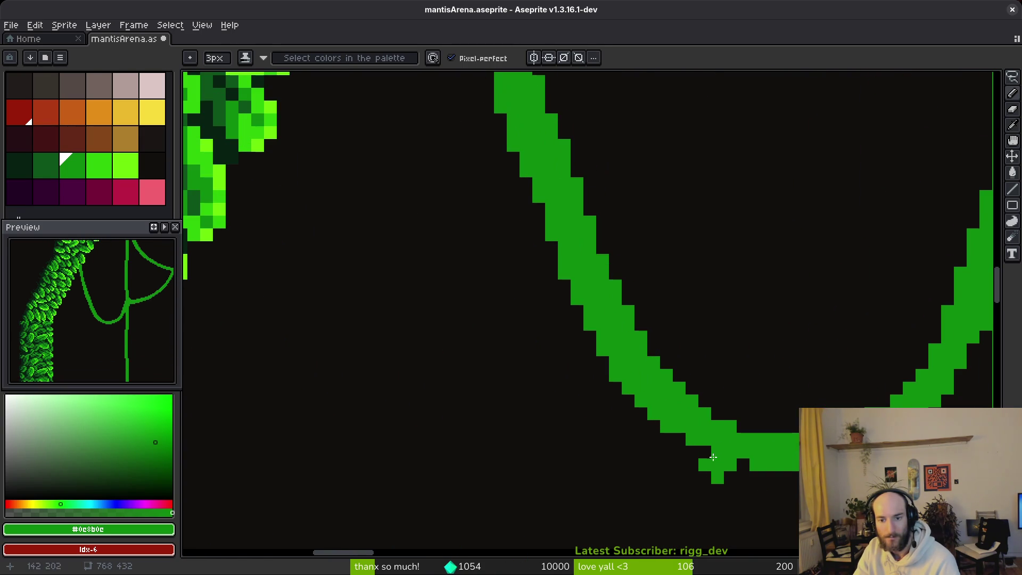
pyautogui.scroll(-3, 739, 441)
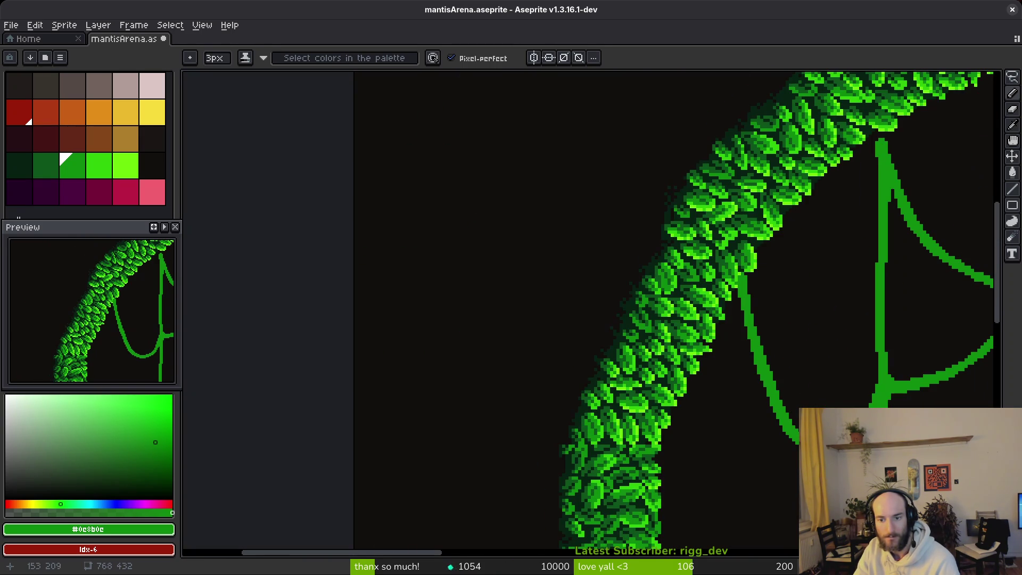
pyautogui.scroll(4, 730, 418)
pyautogui.click(792, 403)
pyautogui.hotkey('ctrl', 'z')
# Step: Add green pixels to the line's right edge and erase a stray edge pixel
pyautogui.press('e')
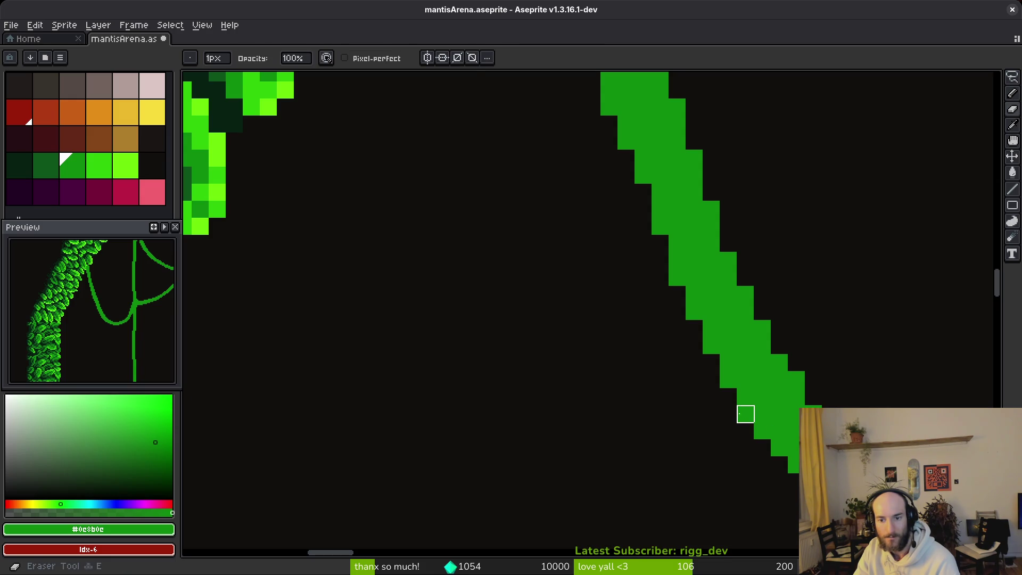
pyautogui.scroll(-4, 762, 329)
pyautogui.scroll(4, 767, 389)
pyautogui.press('b')
pyautogui.click(724, 371)
pyautogui.click(707, 338)
pyautogui.press('e')
pyautogui.click(656, 372)
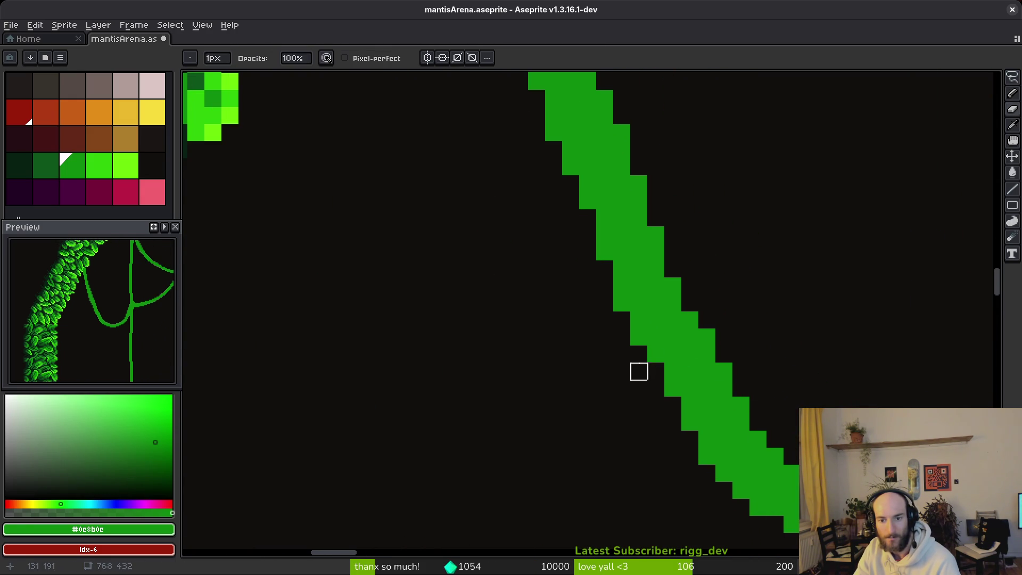
pyautogui.press('b')
# Step: Erase single edge pixels and stair-step pixels along the bottom of the curve
pyautogui.scroll(-4, 698, 415)
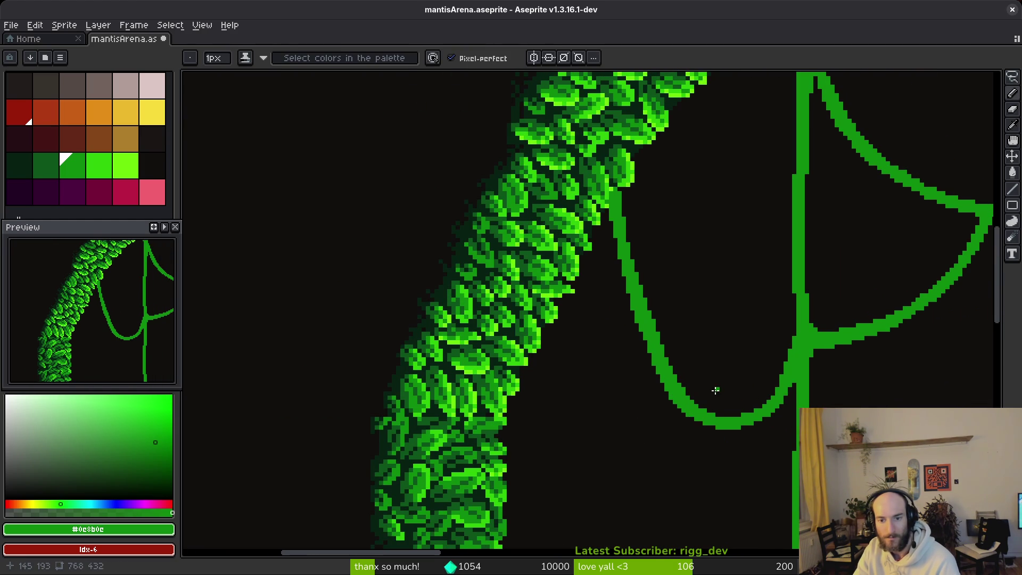
pyautogui.scroll(4, 716, 390)
pyautogui.press('e')
pyautogui.click(647, 377)
pyautogui.scroll(-4, 762, 391)
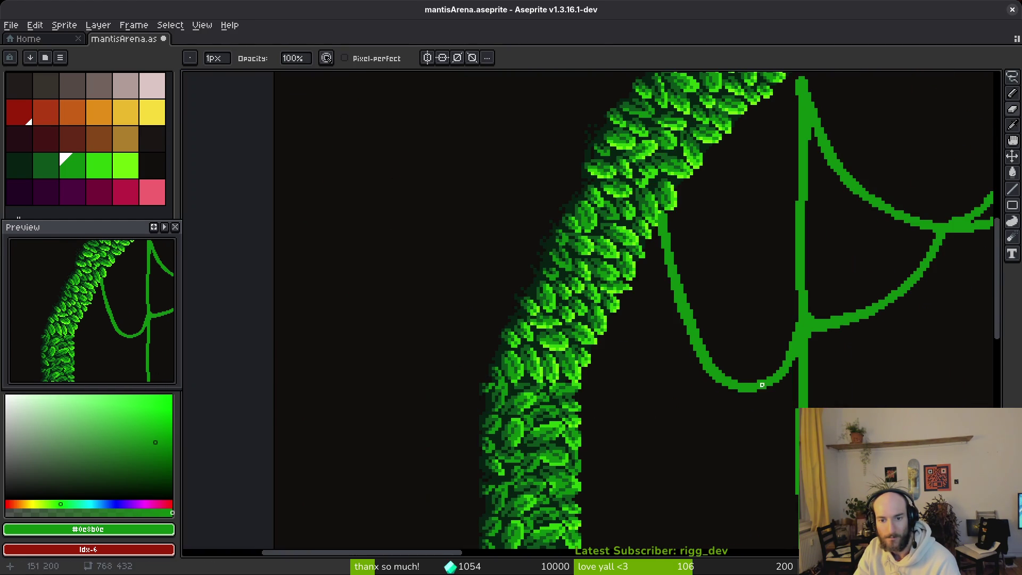
pyautogui.scroll(4, 762, 391)
pyautogui.click(644, 360)
pyautogui.scroll(-4, 748, 424)
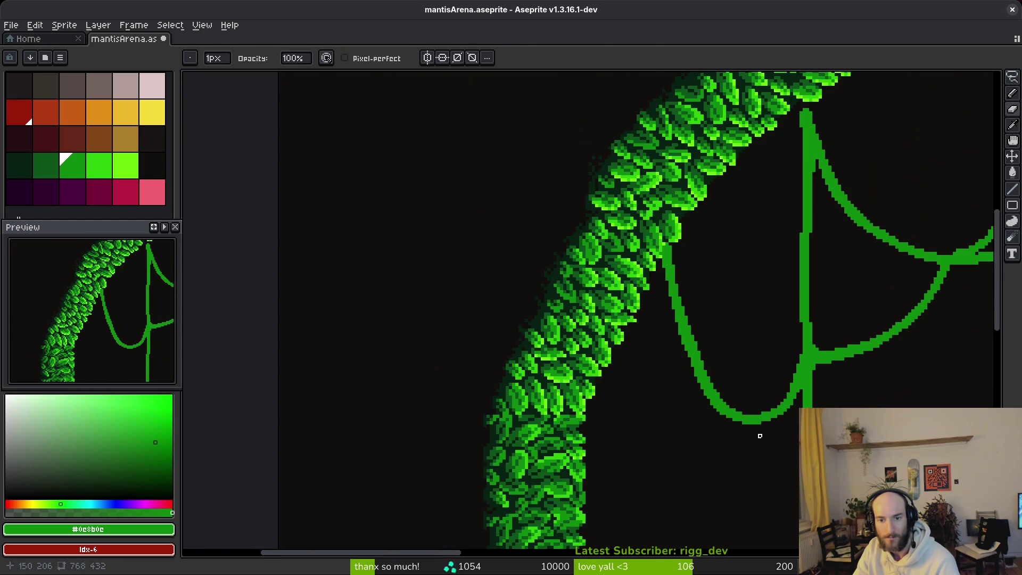
pyautogui.scroll(4, 714, 426)
pyautogui.click(648, 370)
pyautogui.click(656, 378)
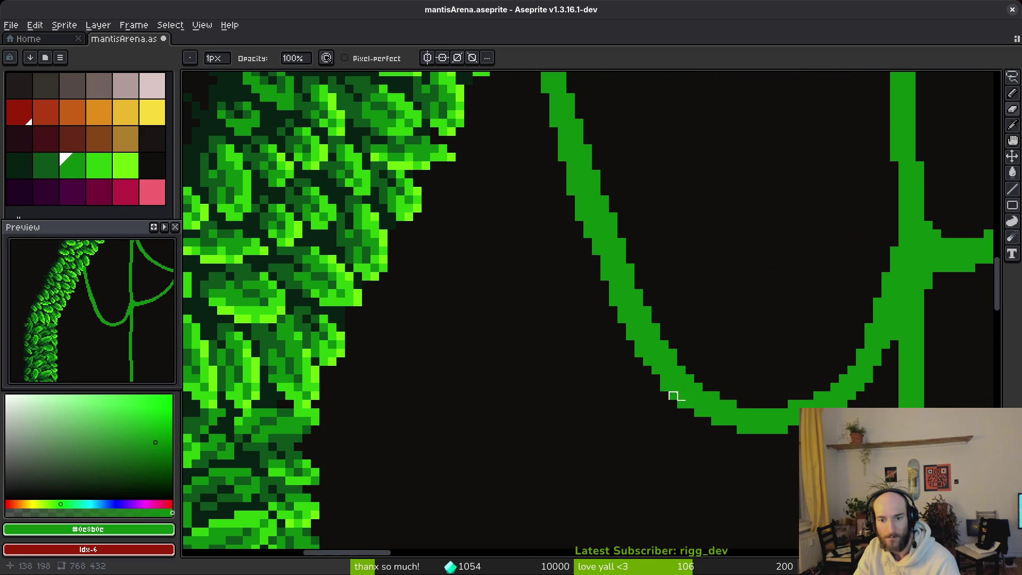
pyautogui.scroll(-4, 733, 413)
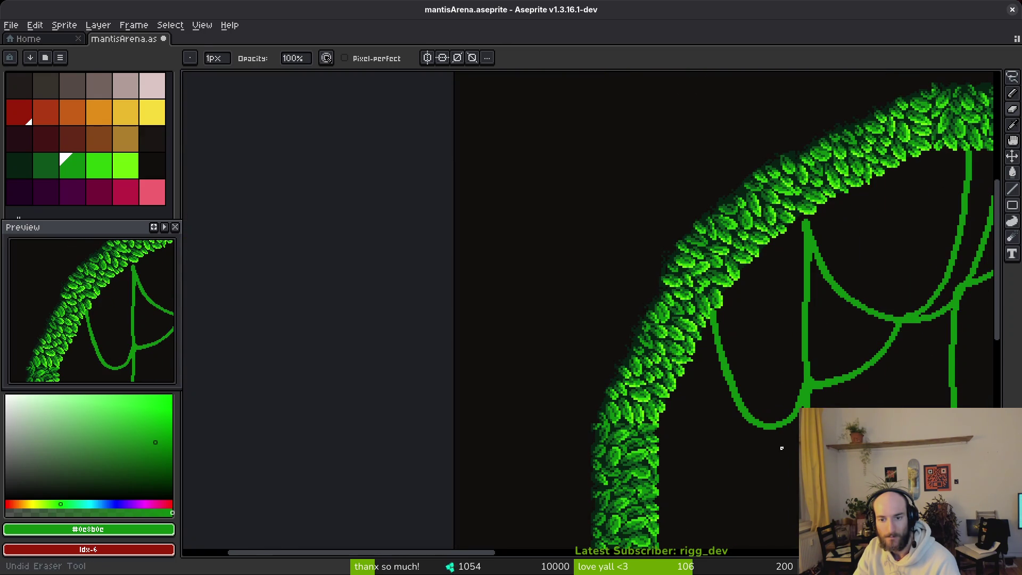
pyautogui.scroll(5, 721, 408)
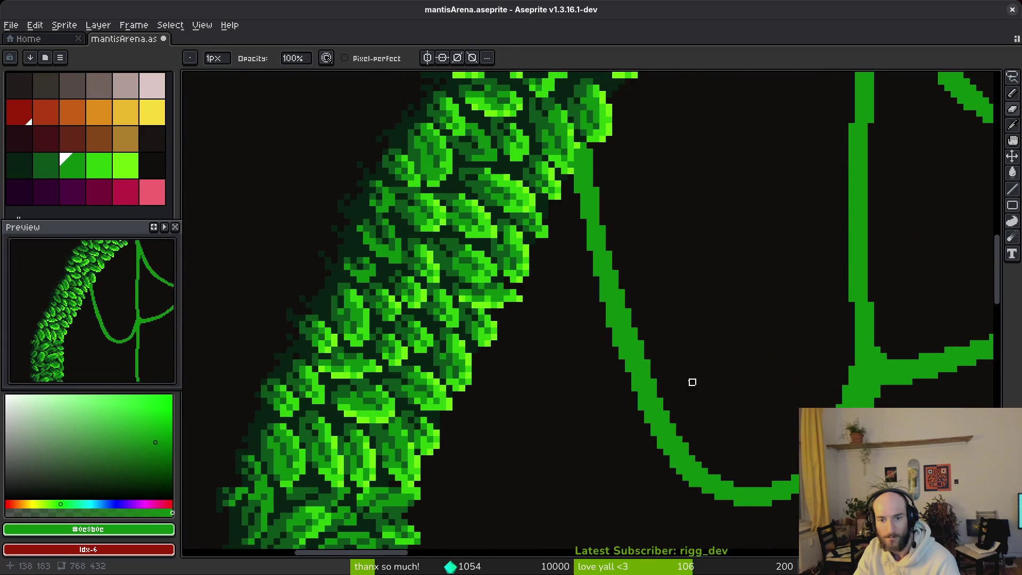
# Step: Switch between Pencil and Eraser, then save mantisArena.aseprite with Ctrl+S
pyautogui.press('b')
pyautogui.press('e')
pyautogui.press('b')
pyautogui.press('e')
pyautogui.press('b')
pyautogui.hotkey('ctrl', 's')
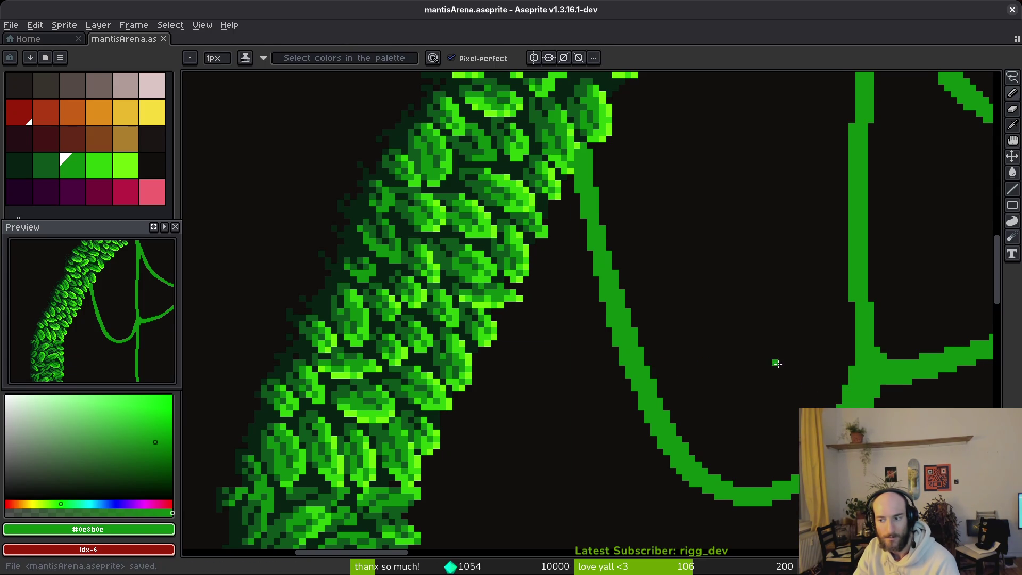
# Step: Glance at the shared Discord image of capsule art, then return to Aseprite
pyautogui.press('super')
pyautogui.press('super')
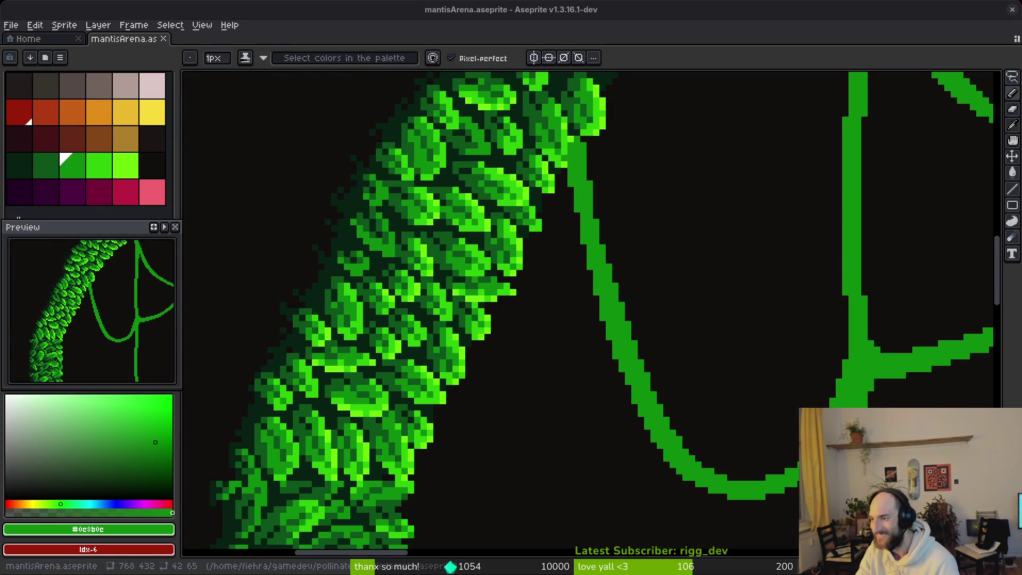
pyautogui.hotkey('alt', 'Tab')
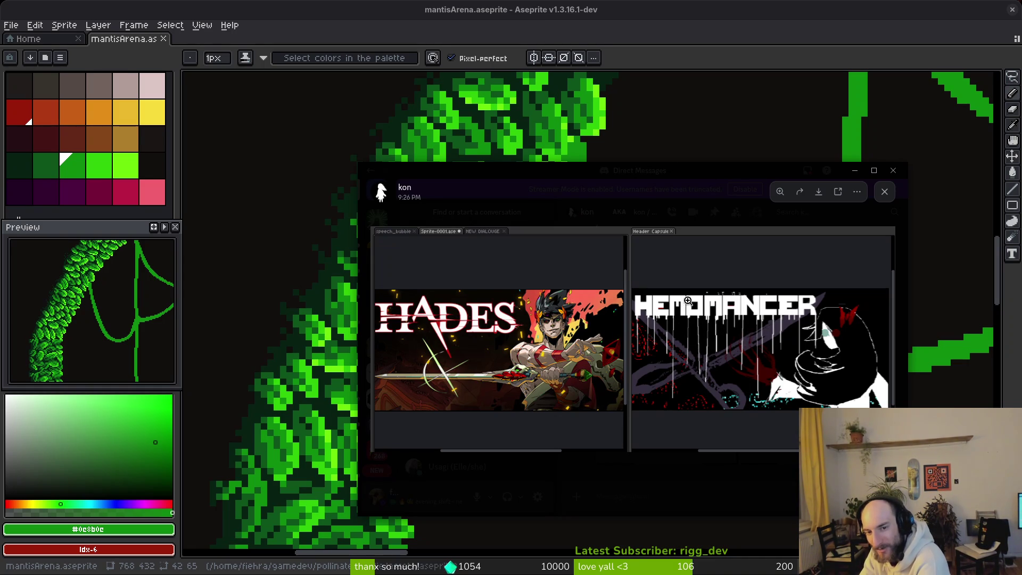
pyautogui.hotkey('alt', 'Tab')
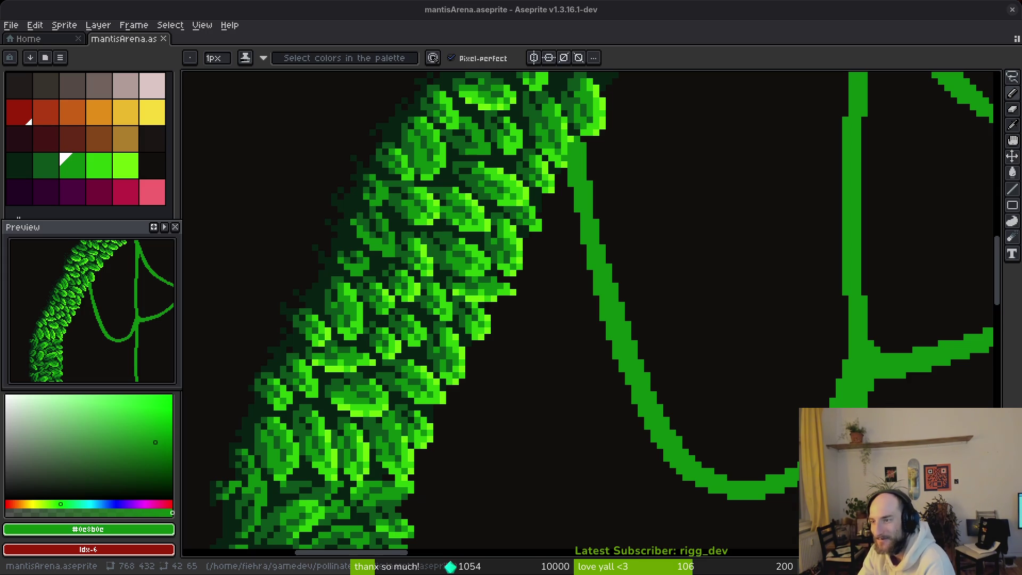
# Step: Zoom out, lasso-select the right vines and plant, and save the arena
pyautogui.scroll(-4, 578, 345)
pyautogui.moveTo(708, 349); pyautogui.dragTo(628, 296)
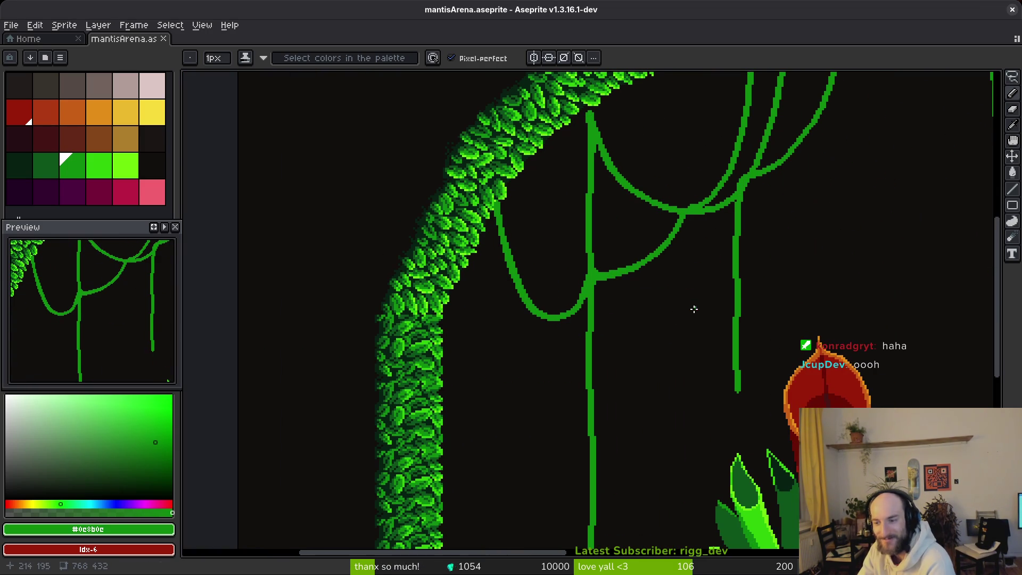
pyautogui.scroll(-5, 748, 313)
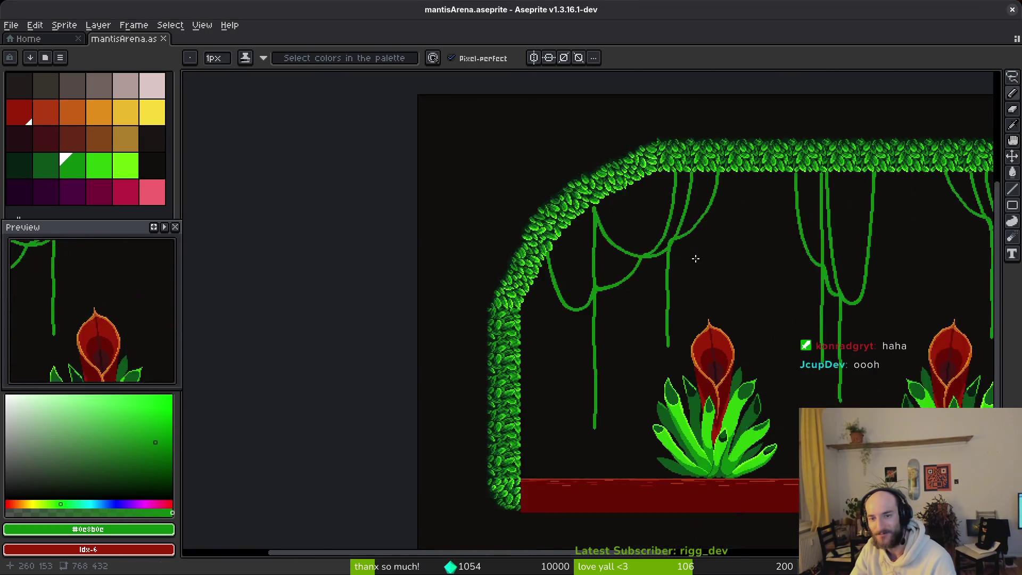
pyautogui.press('q')
pyautogui.moveTo(766, 204)
pyautogui.mouseDown()
pyautogui.moveTo(612, 165)
pyautogui.moveTo(680, 343)
pyautogui.moveTo(780, 165)
pyautogui.mouseUp()
pyautogui.hotkey('ctrl', 's')
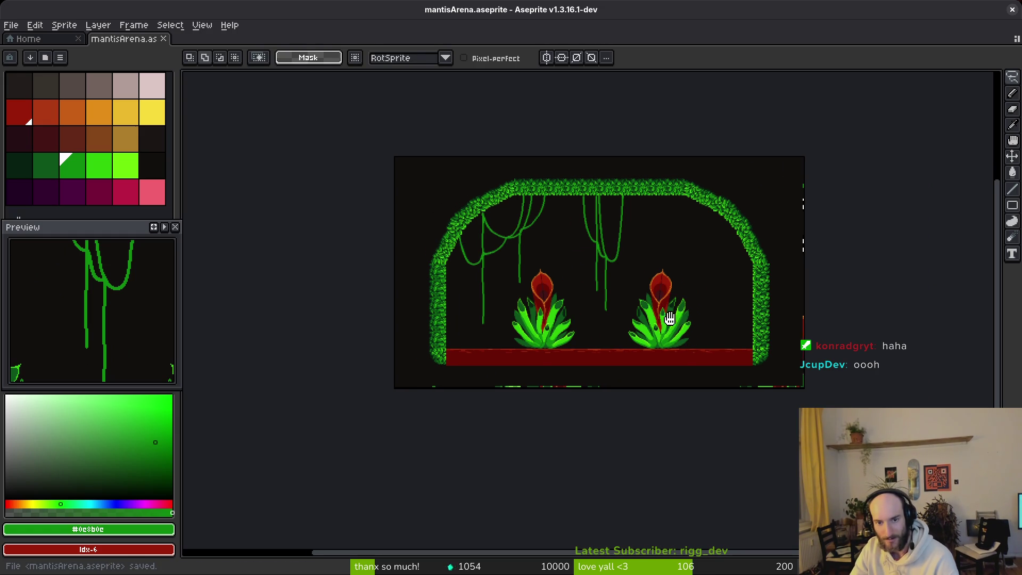
# Step: Pan over the full arena, save again, and open mantis.aseprite from Home's recent files
pyautogui.scroll(4, 620, 236)
pyautogui.scroll(-4, 619, 236)
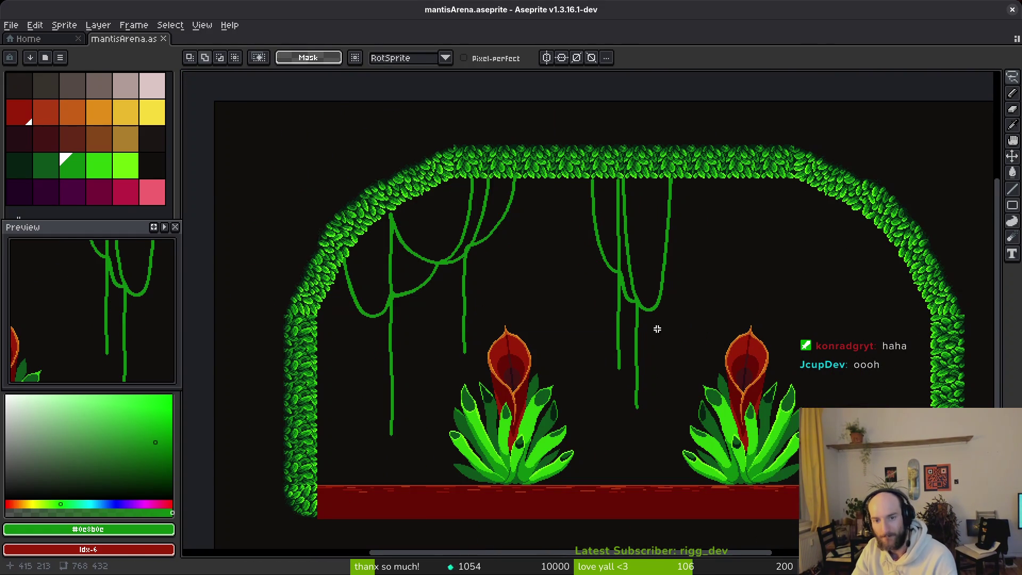
pyautogui.hscroll(-2, 598, 304)
pyautogui.scroll(-1, 598, 304)
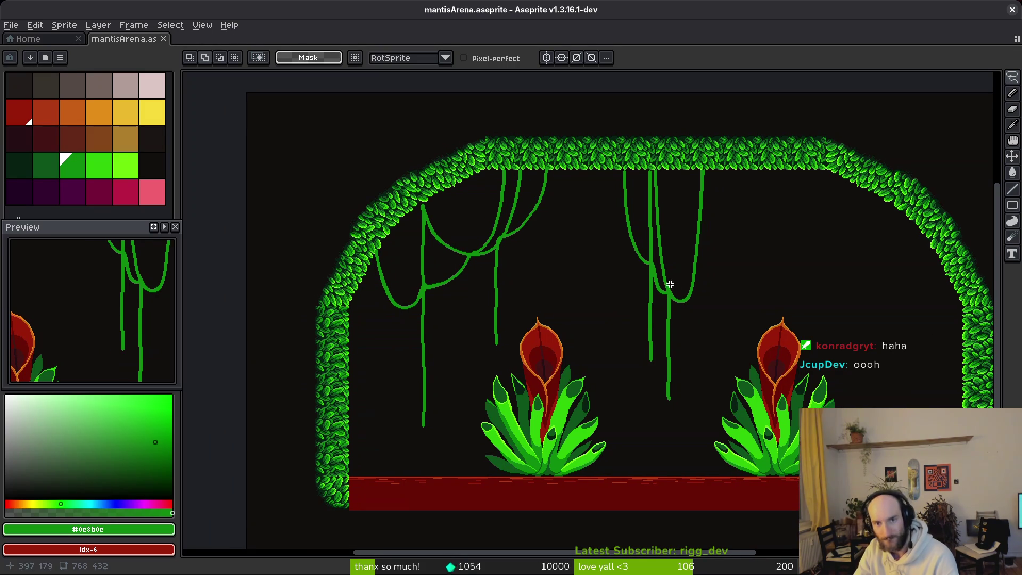
pyautogui.hscroll(-3, 659, 275)
pyautogui.scroll(-1, 659, 275)
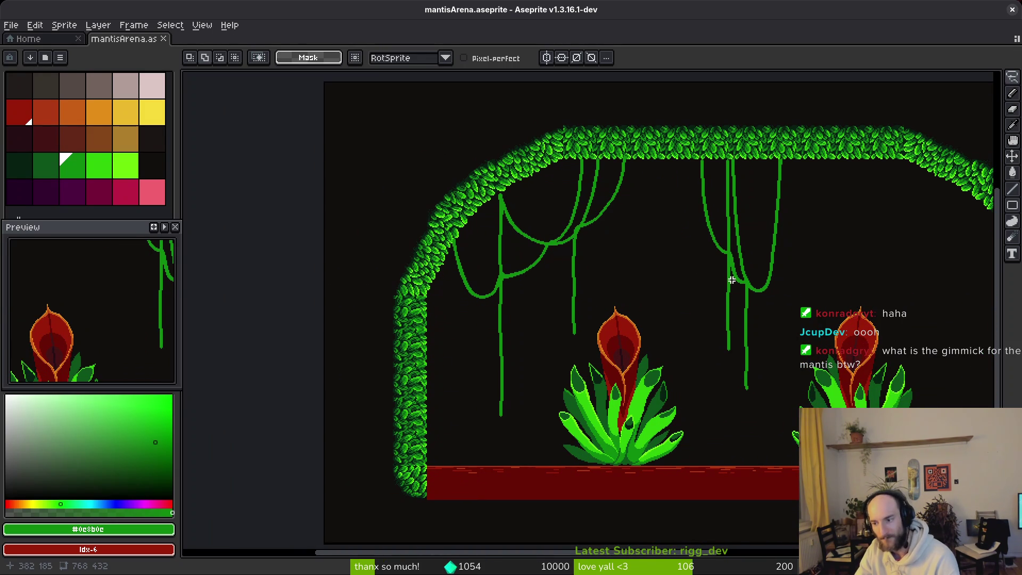
pyautogui.hscroll(1, 728, 278)
pyautogui.scroll(-2, 729, 278)
pyautogui.hotkey('ctrl', 's')
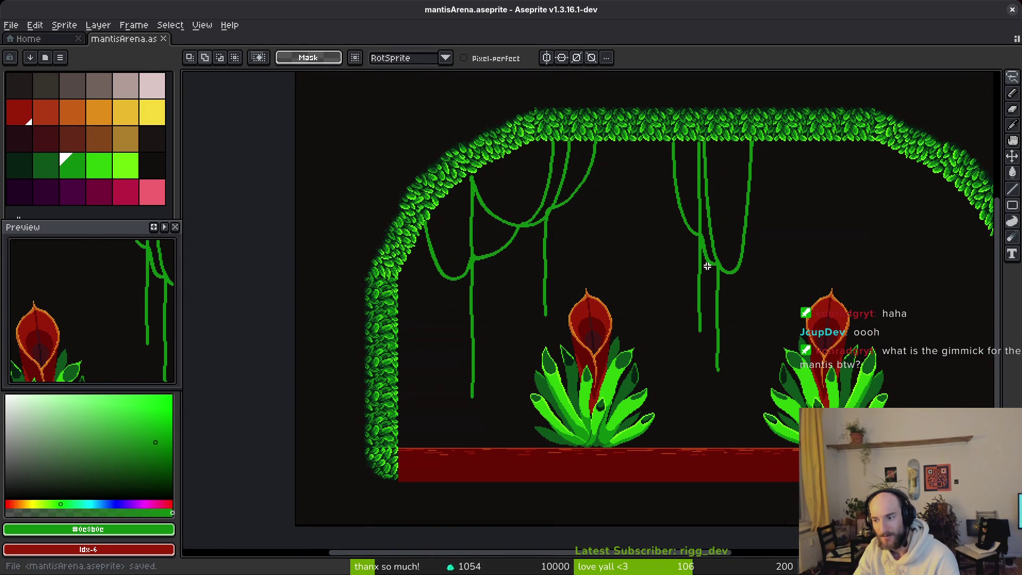
pyautogui.hscroll(5, 721, 275)
pyautogui.scroll(-3, 721, 275)
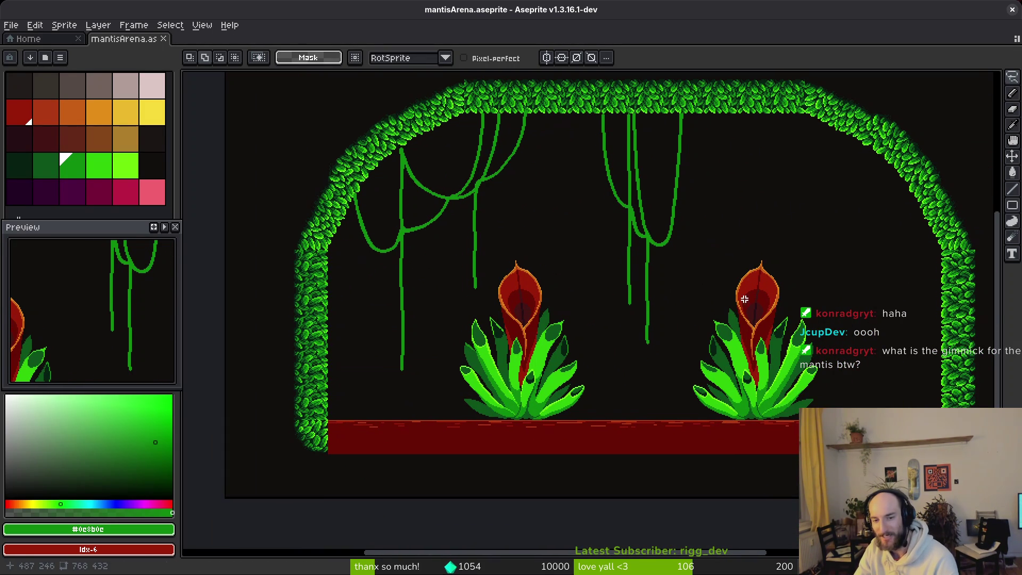
pyautogui.hscroll(-3, 657, 302)
pyautogui.scroll(1, 658, 302)
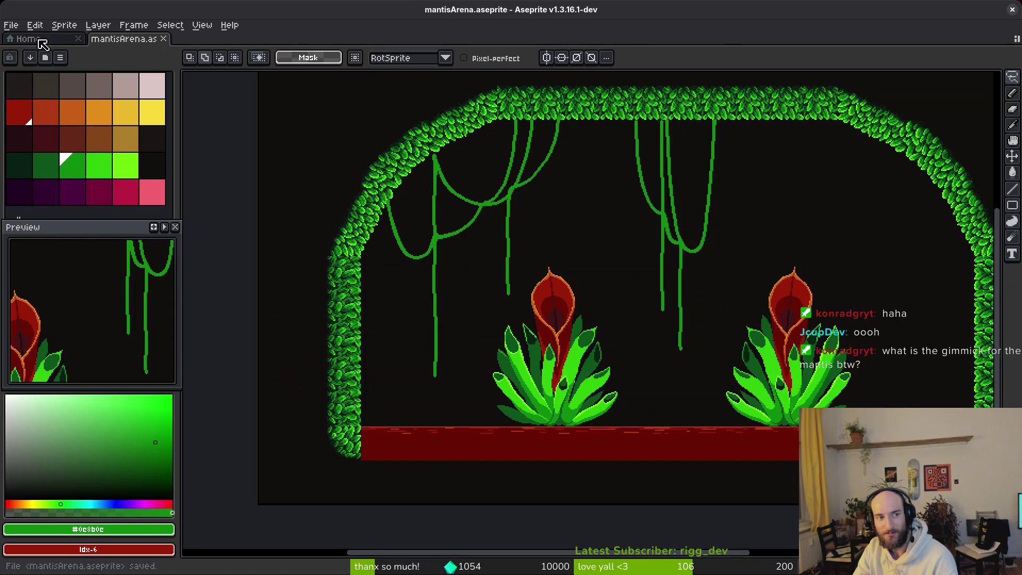
pyautogui.click(40, 39)
pyautogui.click(53, 254)
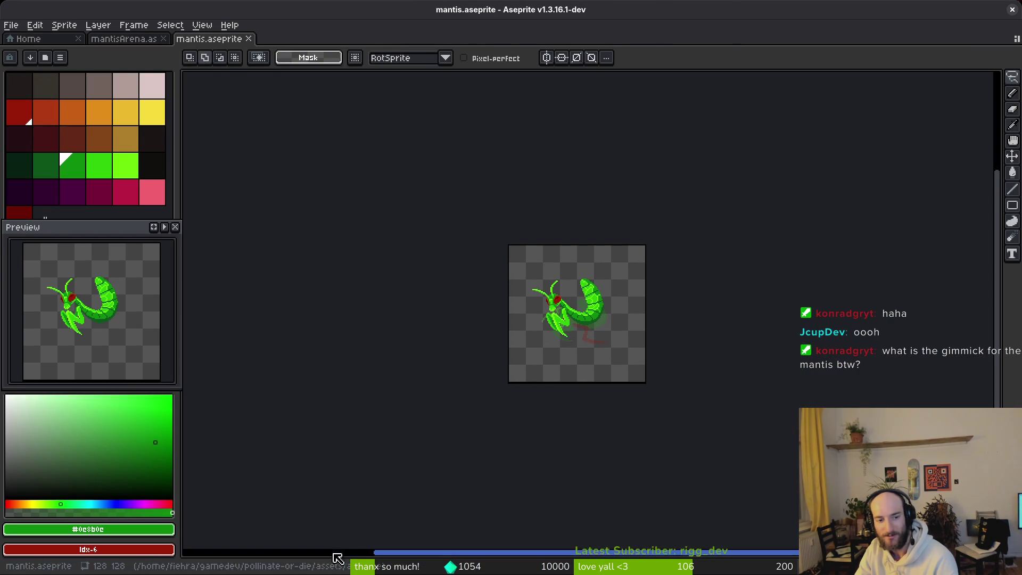
# Step: Show the mantis timeline, jump to the pose with legs, and turn off onion skin
pyautogui.press('Tab')
pyautogui.click(194, 549)
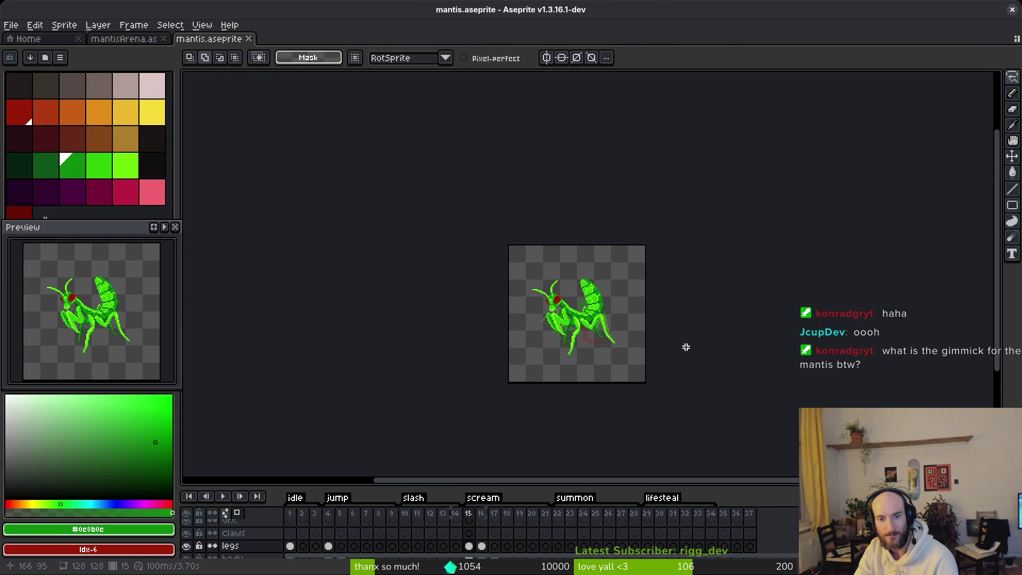
pyautogui.scroll(2, 582, 332)
pyautogui.moveTo(583, 332); pyautogui.dragTo(602, 308)
pyautogui.click(237, 513)
# Step: Go back to mantisArena, then open mantisbossLevelDesik.aseprite from the recent files
pyautogui.hotkey('ctrl', 'shift', 'Tab')
pyautogui.hscroll(2, 699, 276)
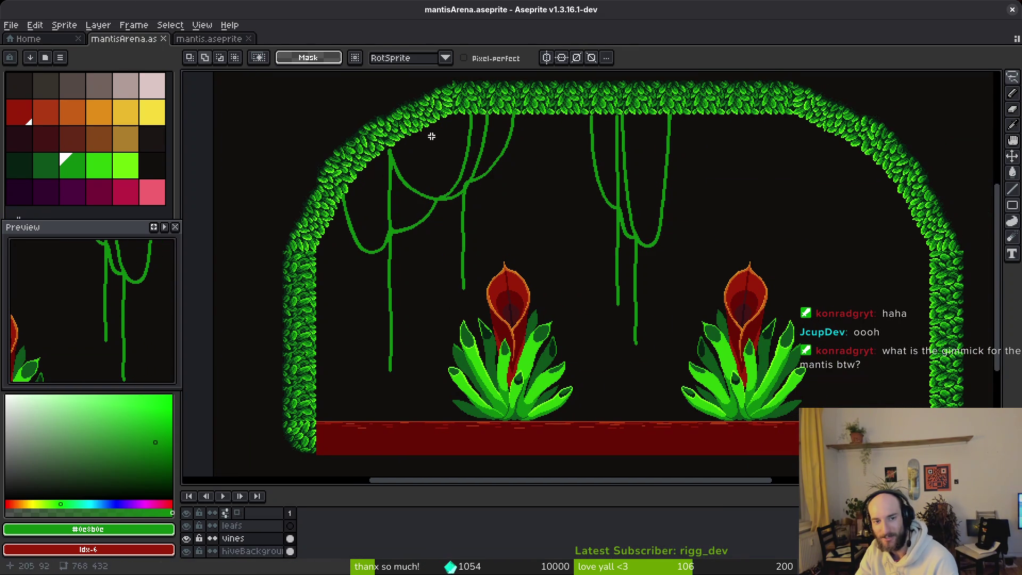
pyautogui.hotkey('ctrl', 'shift', 'Tab')
pyautogui.click(42, 164)
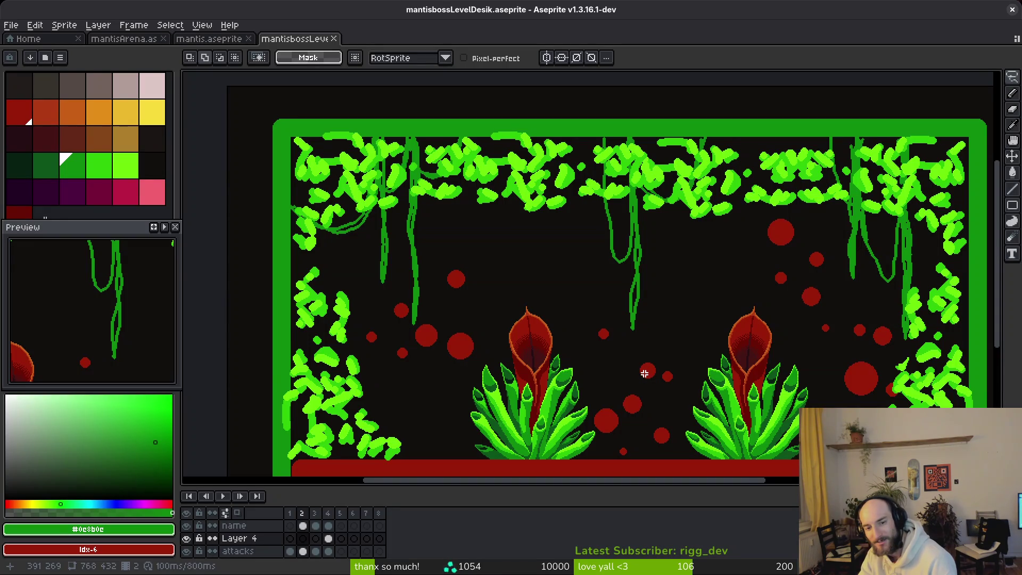
# Step: Step through the mantisbossLevelDesik frames with Enter, then return to the mantisArena tab
pyautogui.press('Return')
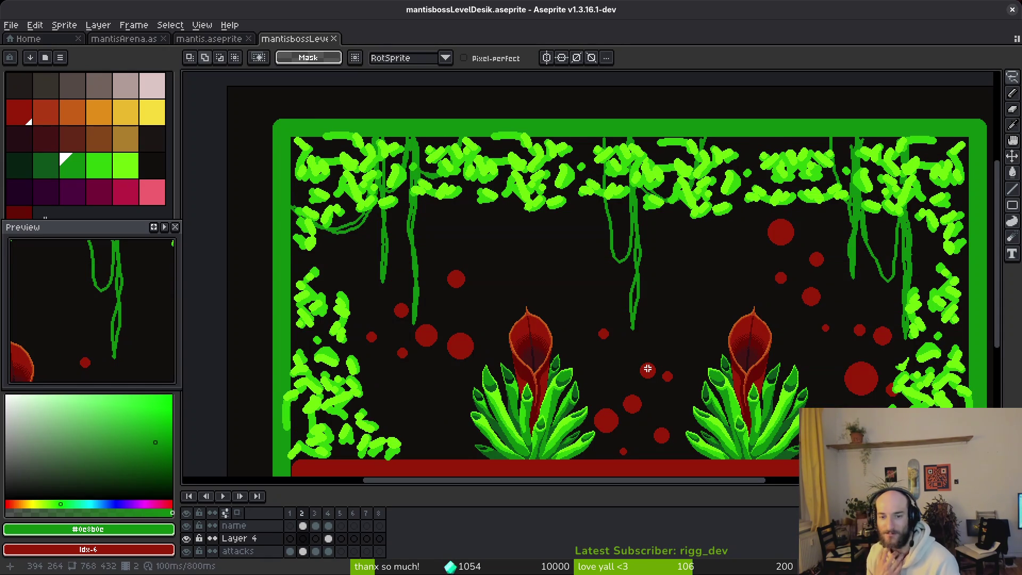
pyautogui.press('Return')
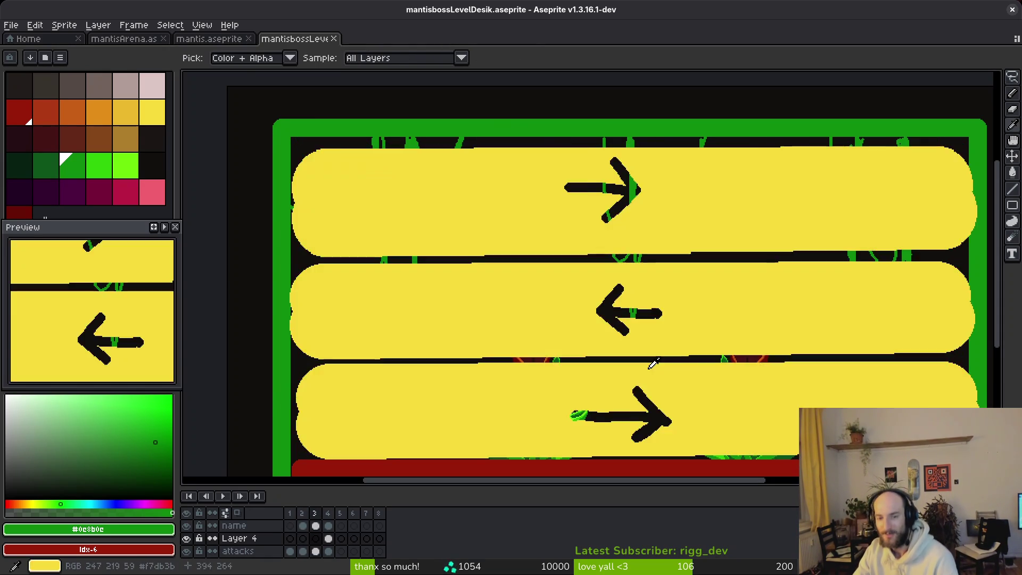
pyautogui.press('Return')
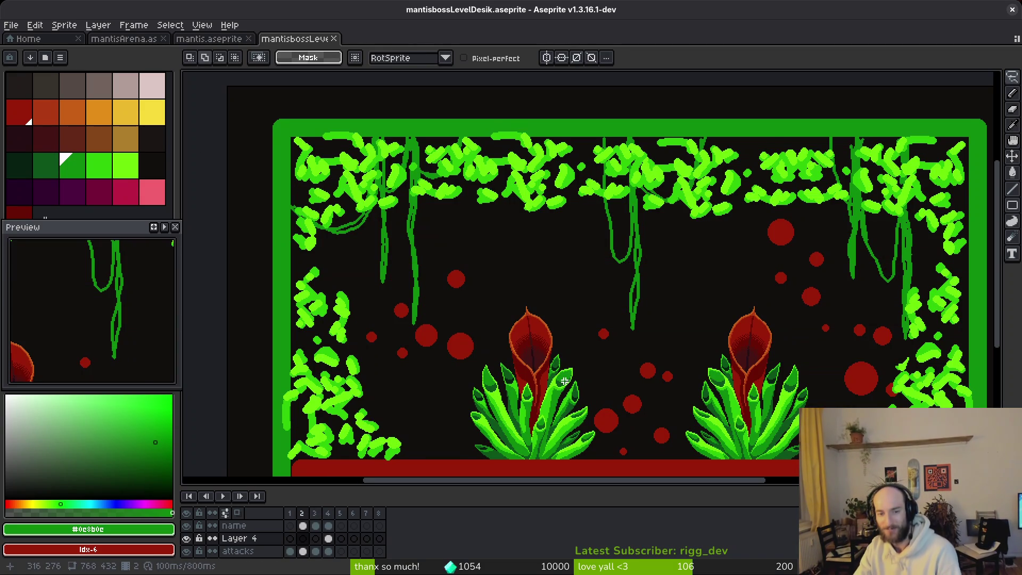
pyautogui.scroll(1, 565, 381)
pyautogui.scroll(-3, 584, 346)
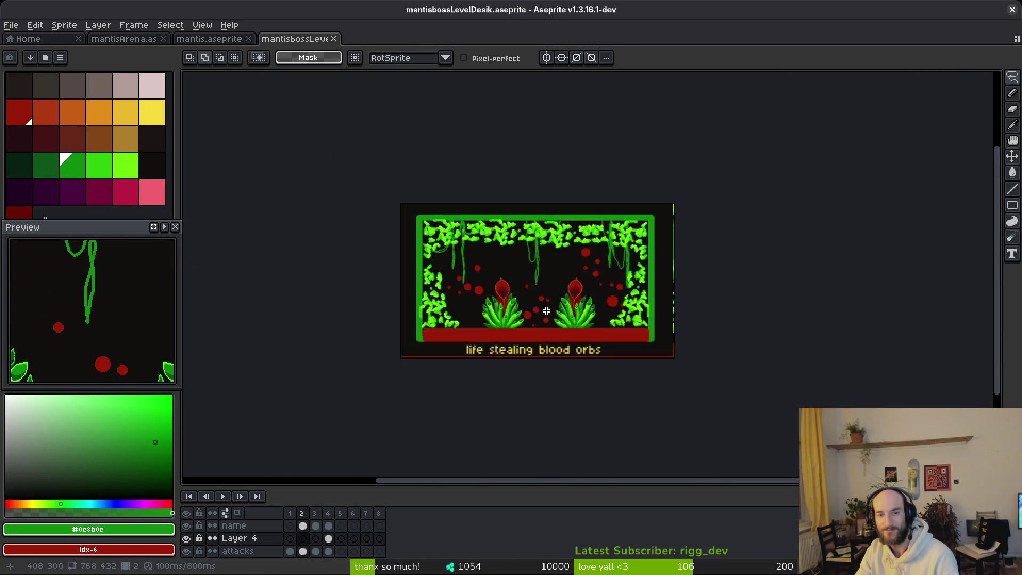
pyautogui.click(124, 38)
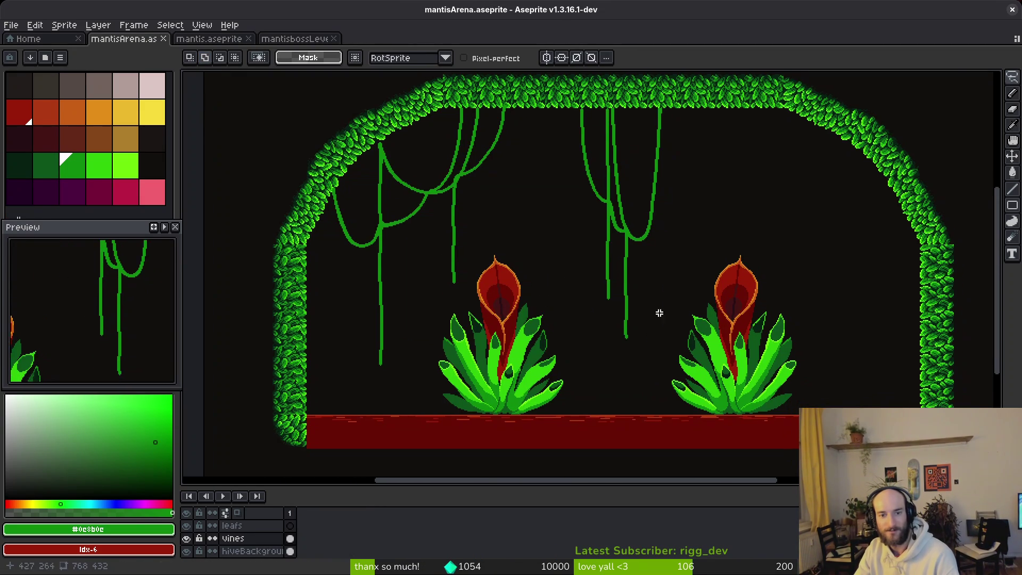
pyautogui.hscroll(5, 593, 312)
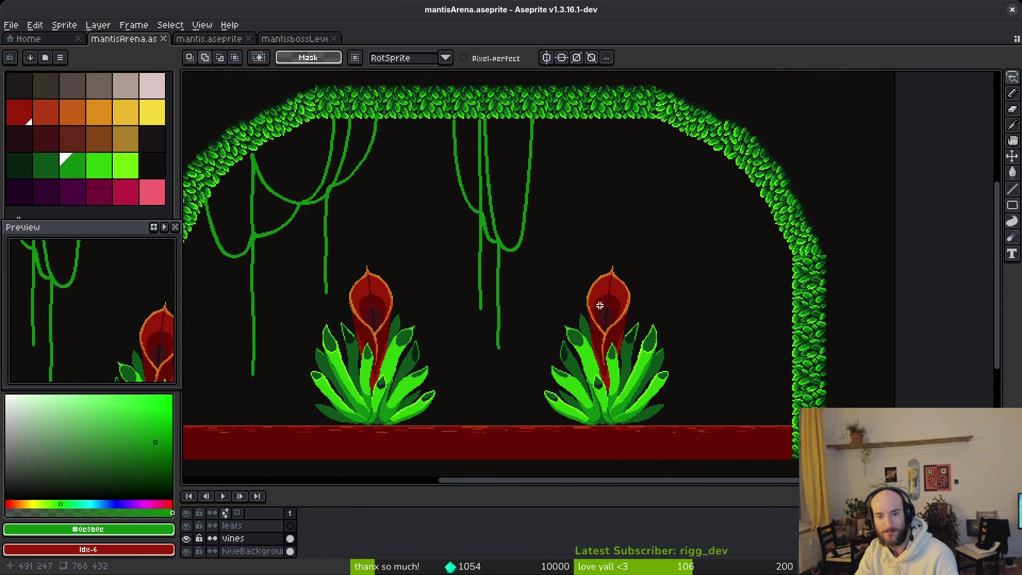
# Step: Zoom in on the right carnivorous plant's leaf tips, then go to the Home start page
pyautogui.scroll(3, 564, 342)
pyautogui.moveTo(648, 362)
pyautogui.mouseDown()
pyautogui.moveTo(548, 206)
pyautogui.moveTo(564, 231)
pyautogui.mouseUp()
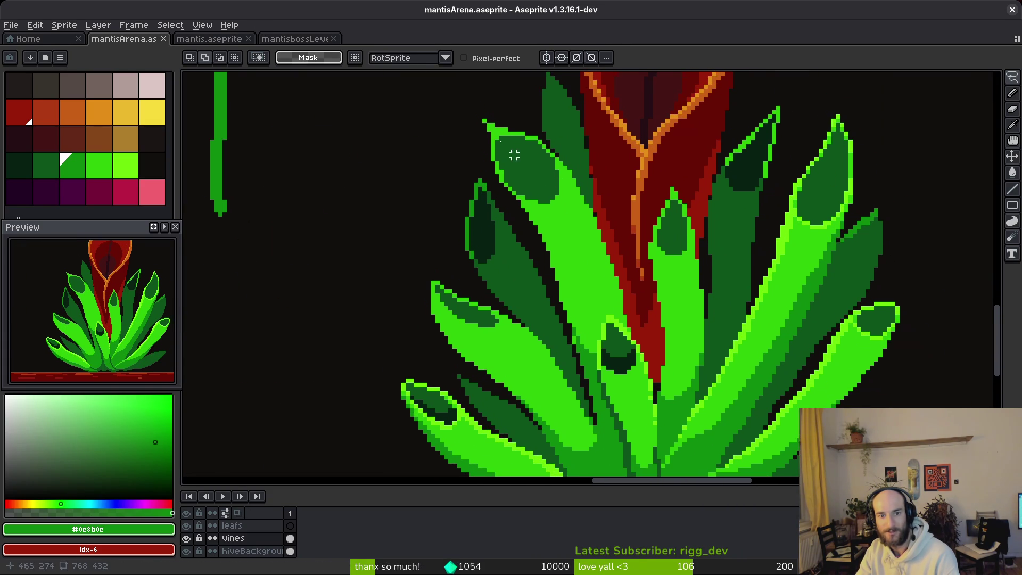
pyautogui.scroll(-2, 532, 258)
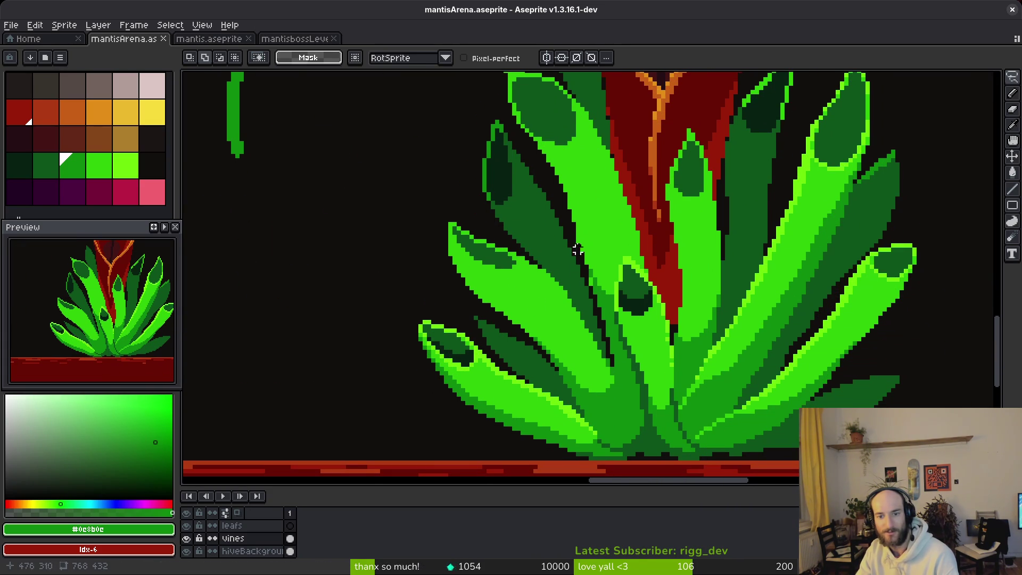
pyautogui.scroll(3, 746, 320)
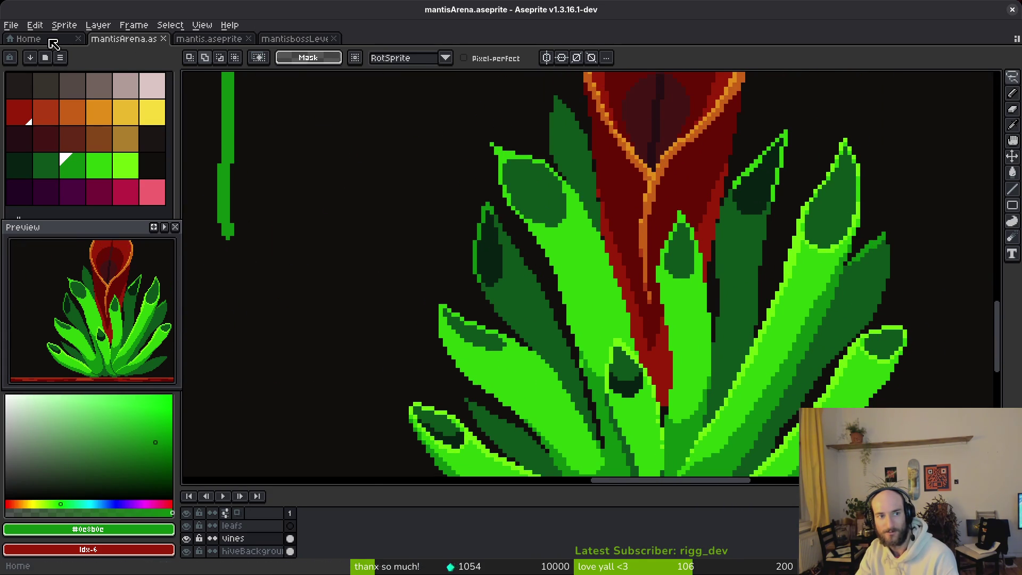
pyautogui.click(51, 39)
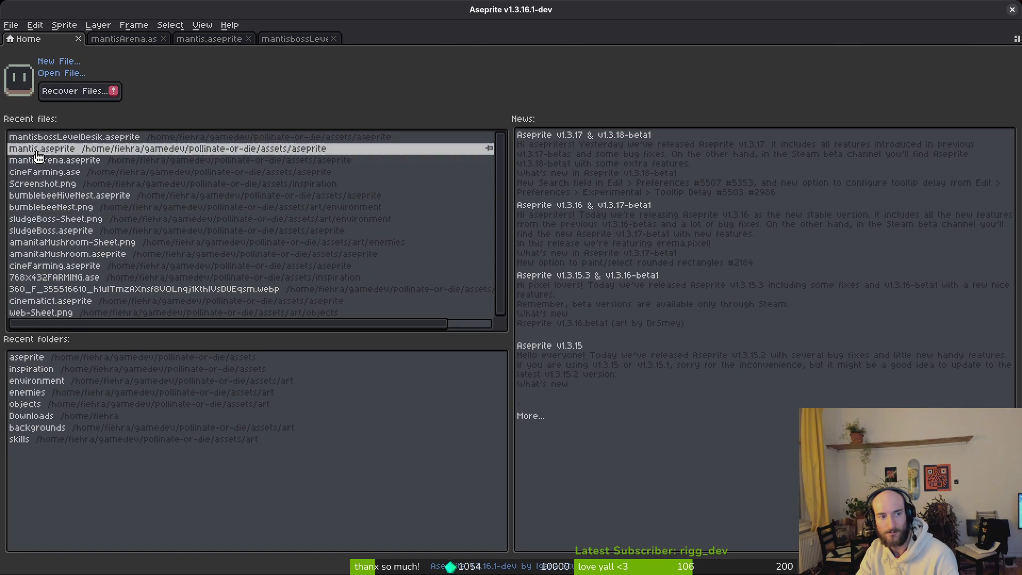
# Step: Open varnivoruousPlant.aseprite from the aseprite folder
pyautogui.click(64, 73)
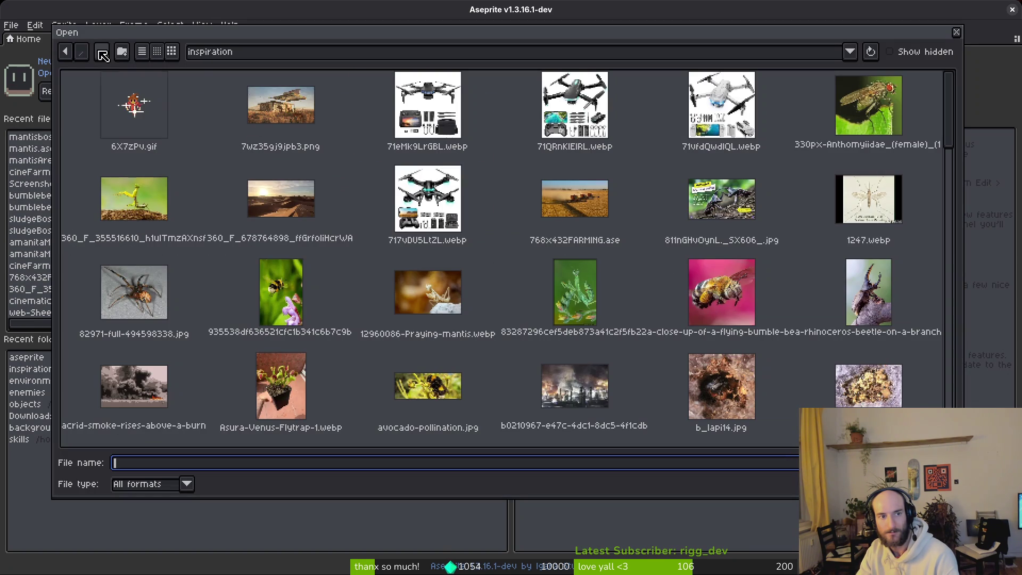
pyautogui.click(103, 55)
pyautogui.doubleClick(171, 102)
pyautogui.scroll(-10, 593, 286)
pyautogui.scroll(-15, 609, 313)
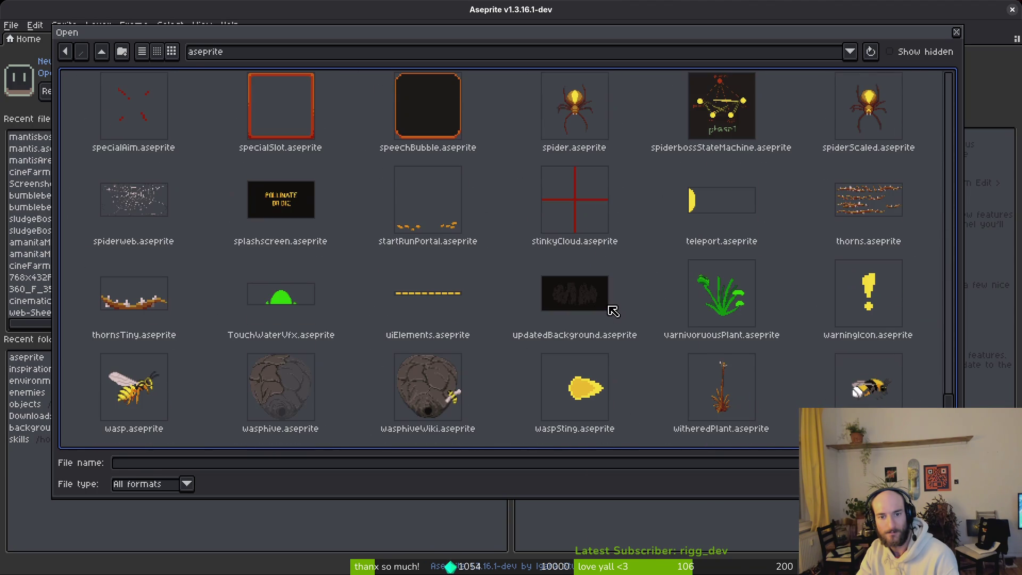
pyautogui.doubleClick(735, 306)
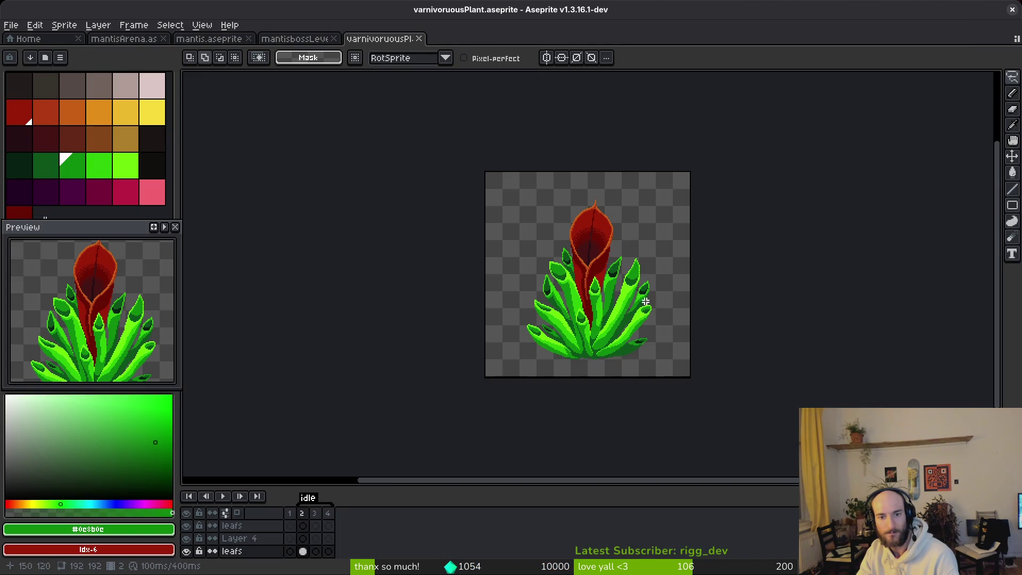
pyautogui.scroll(3, 541, 279)
pyautogui.scroll(-1, 545, 260)
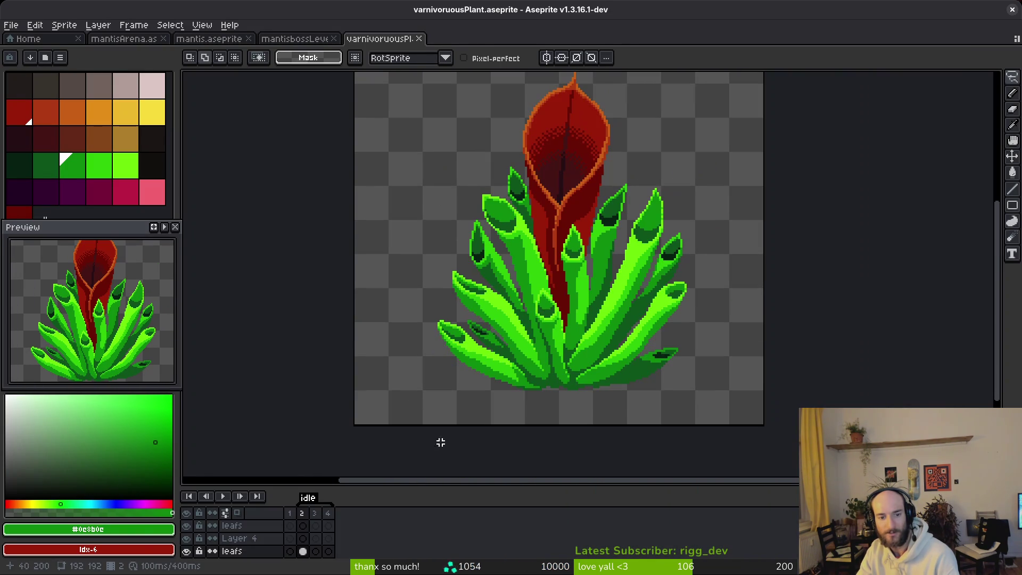
# Step: Generate the carnivorous plant sprite sheet and dismiss the follow-up file export prompt
pyautogui.hotkey('ctrl', 'e')
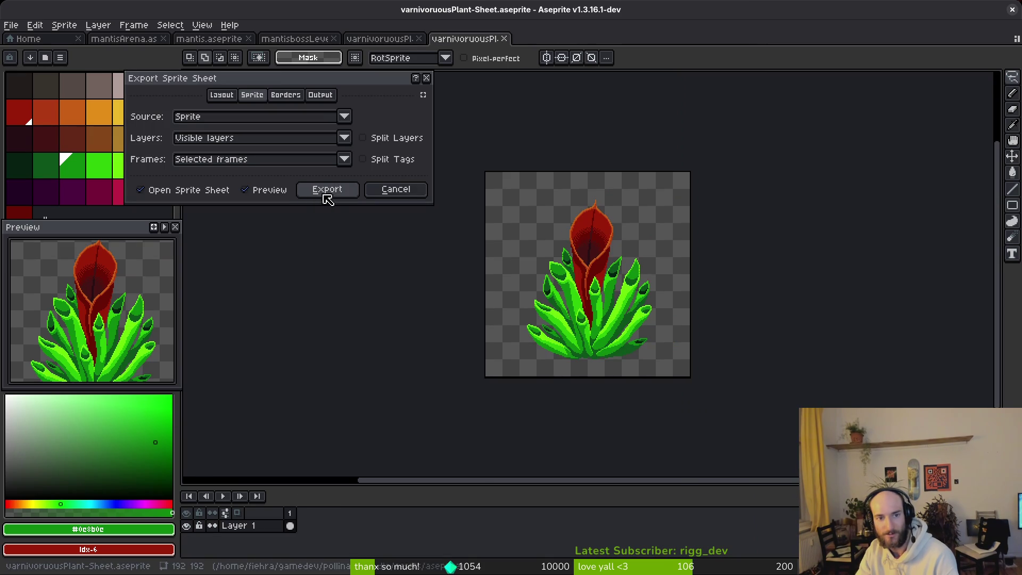
pyautogui.click(325, 192)
pyautogui.hotkey('ctrl', 'alt', 'shift', 's')
pyautogui.press('Escape')
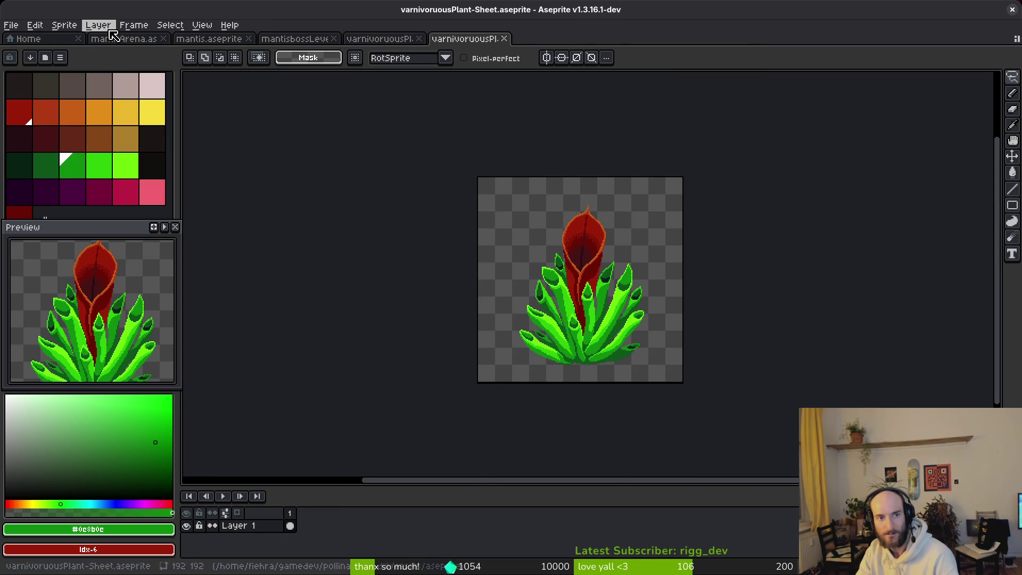
# Step: Return to the mantisArena artwork, then move over to the Godot editor
pyautogui.click(134, 39)
pyautogui.scroll(-7, 658, 251)
pyautogui.hotkey('alt', 'Tab')
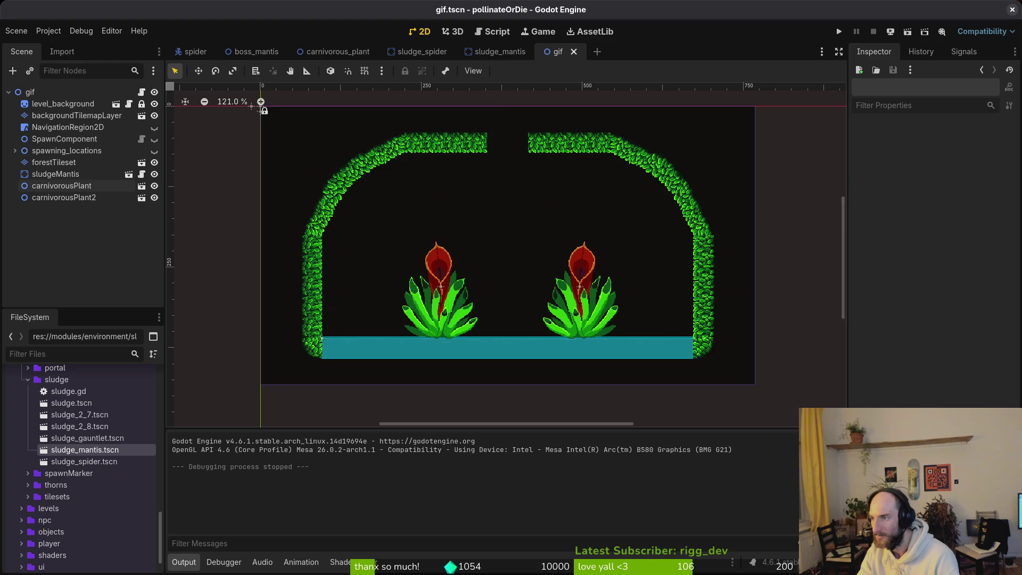
# Step: Open carnivorous_plant.tscn via a search for 'ca' and inspect its Sprite2D texture
pyautogui.scroll(4, 615, 335)
pyautogui.hotkey('shift', 'alt', 'o')
pyautogui.write('ca')
pyautogui.press('Down')
pyautogui.press('Return')
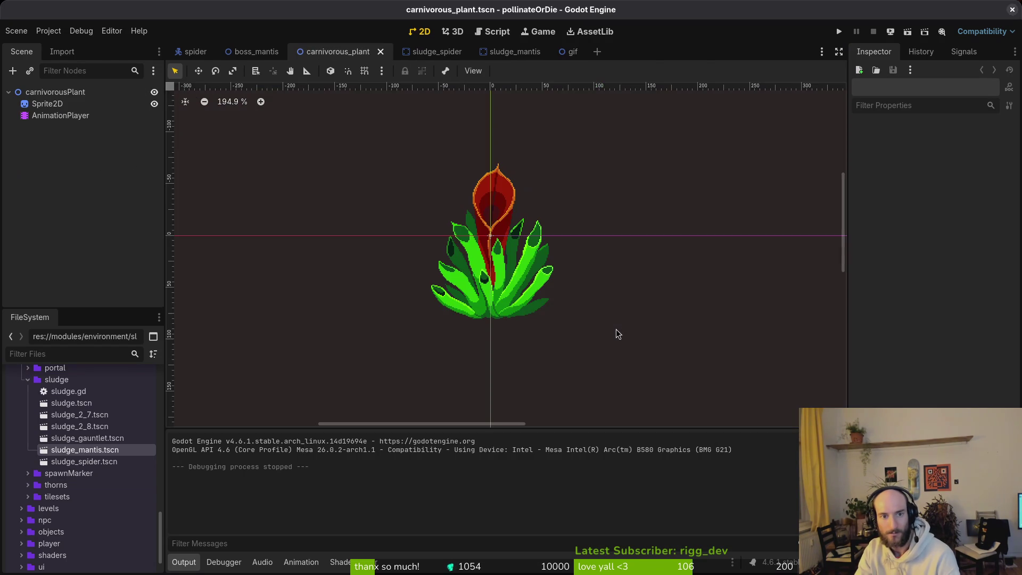
pyautogui.click(517, 286)
pyautogui.hotkey('alt', 'Tab')
pyautogui.hotkey('alt', 'Tab')
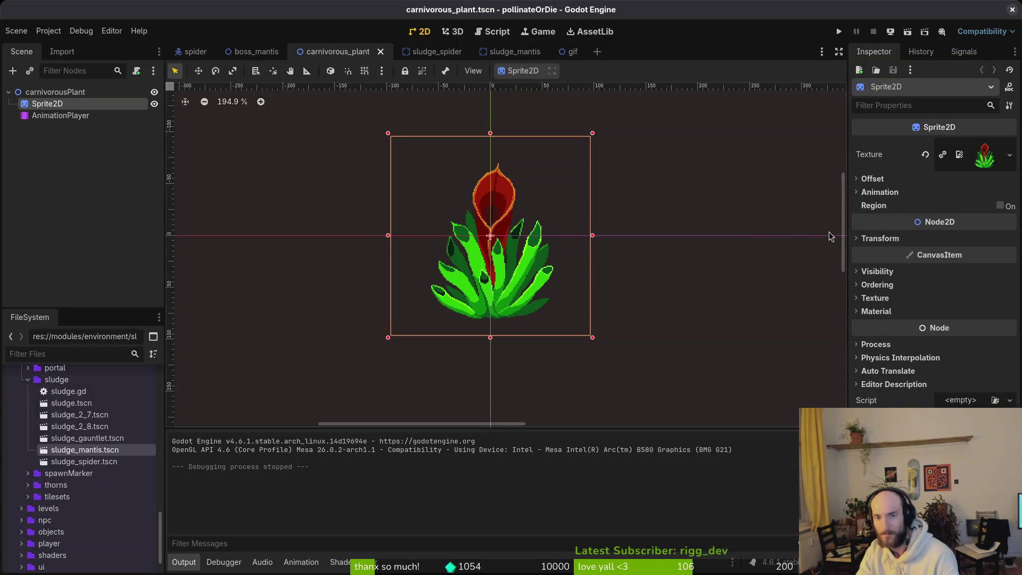
pyautogui.hotkey('alt', 'Tab')
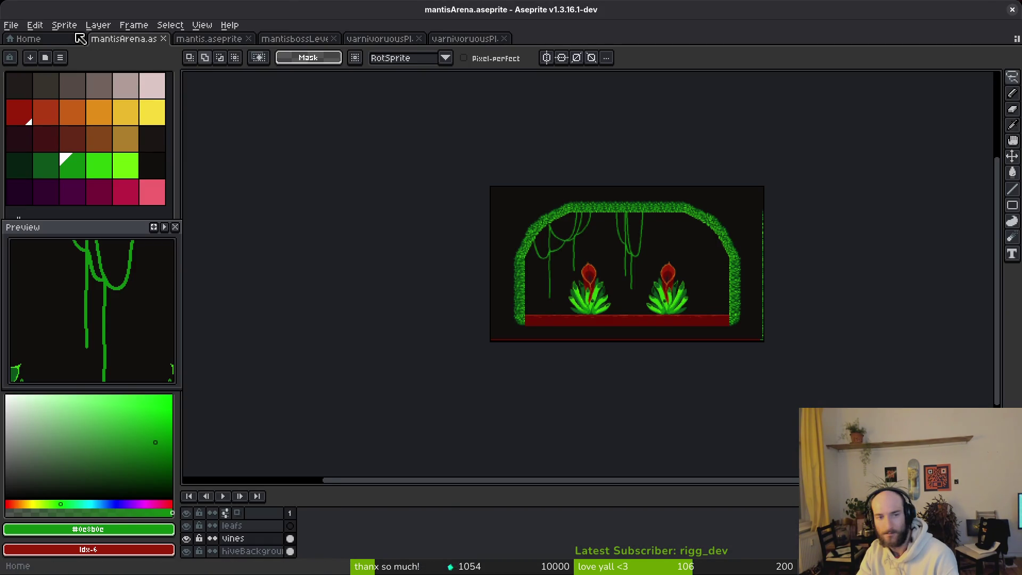
# Step: Generate the plant sprite sheet again and start choosing a different output file
pyautogui.click(465, 38)
pyautogui.hotkey('ctrl', 'e')
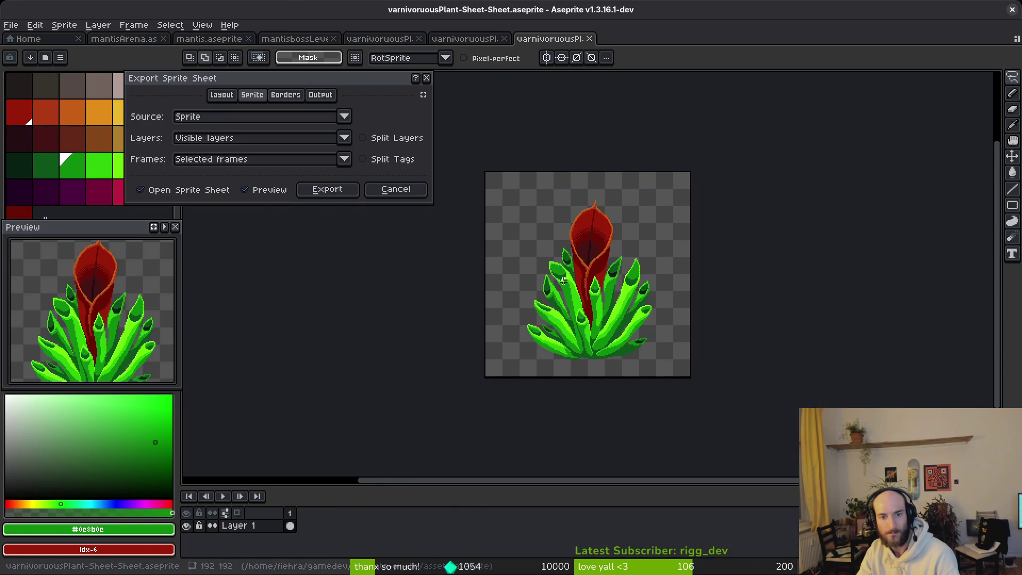
pyautogui.click(341, 191)
pyautogui.hotkey('ctrl', 'alt', 'shift', 's')
pyautogui.click(257, 47)
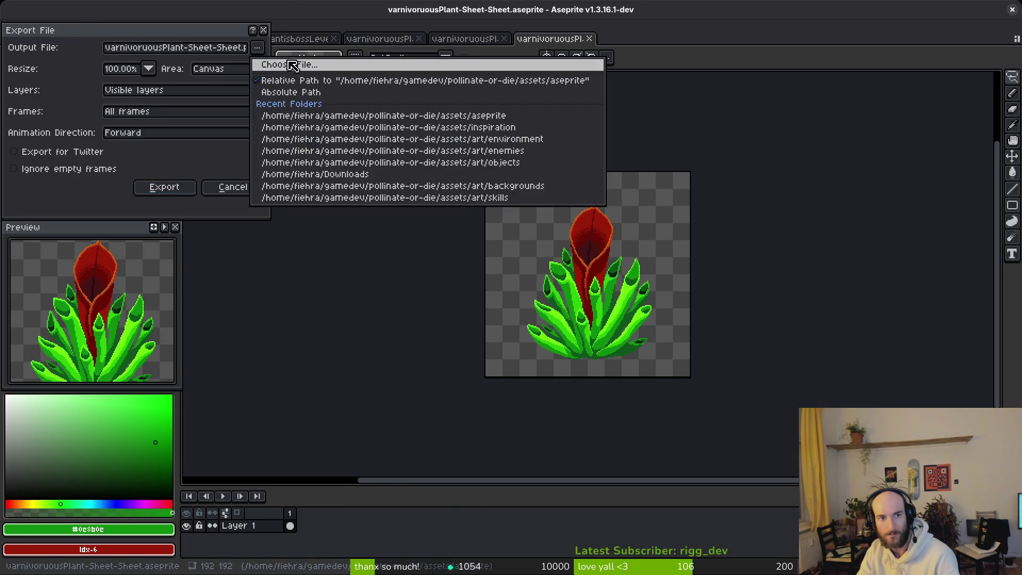
pyautogui.click(277, 63)
# Step: Overwrite art/objects/carnivoruousPlant.png with the exported plant sprite sheet
pyautogui.click(103, 53)
pyautogui.doubleClick(127, 134)
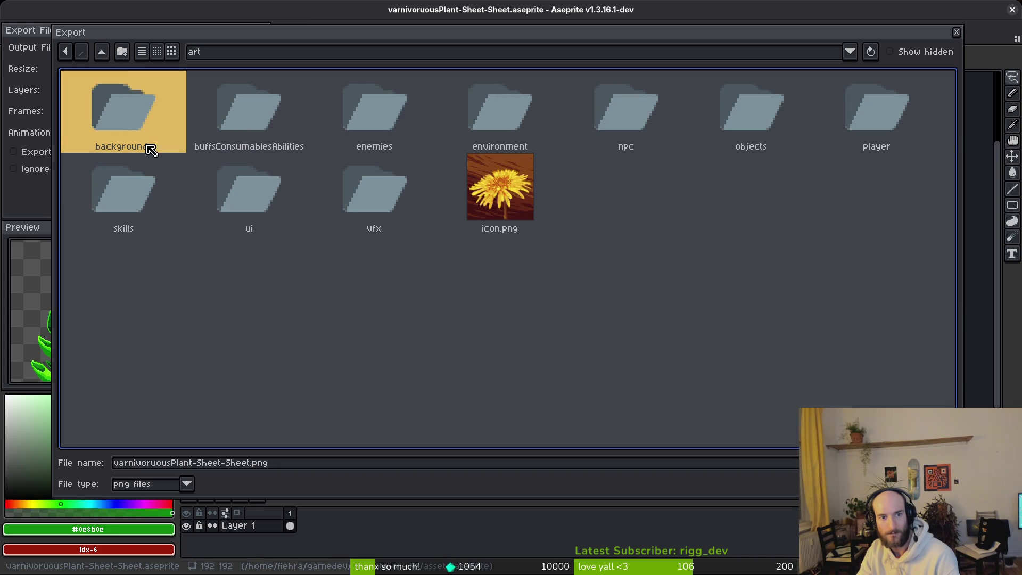
pyautogui.doubleClick(407, 99)
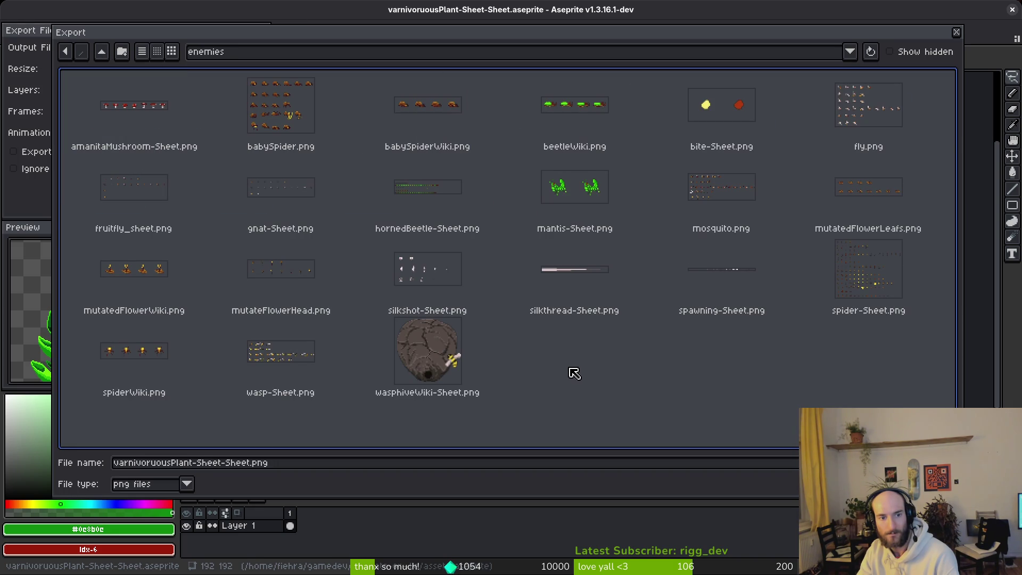
pyautogui.click(101, 51)
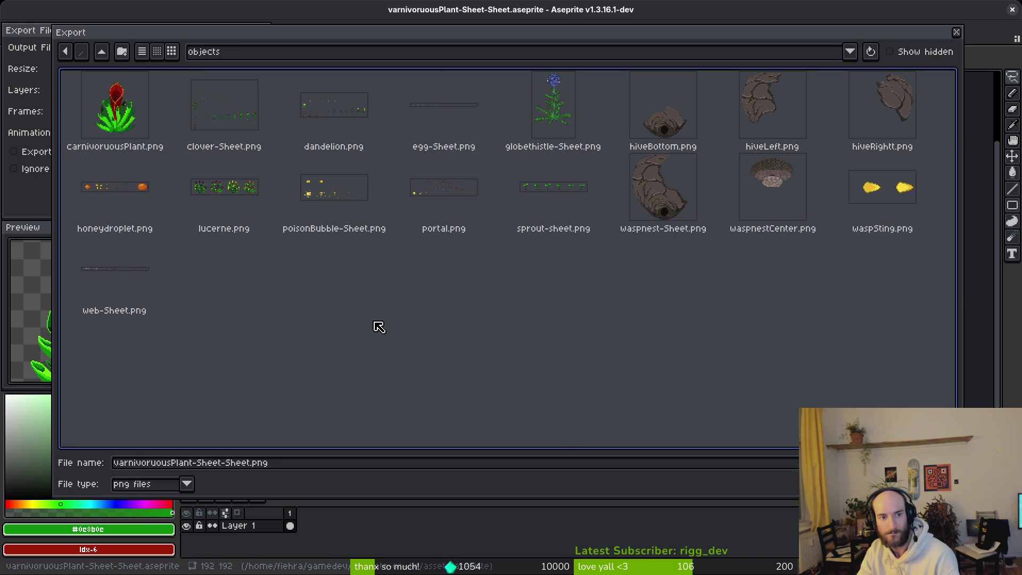
pyautogui.click(141, 119)
pyautogui.press('Return')
pyautogui.click(443, 321)
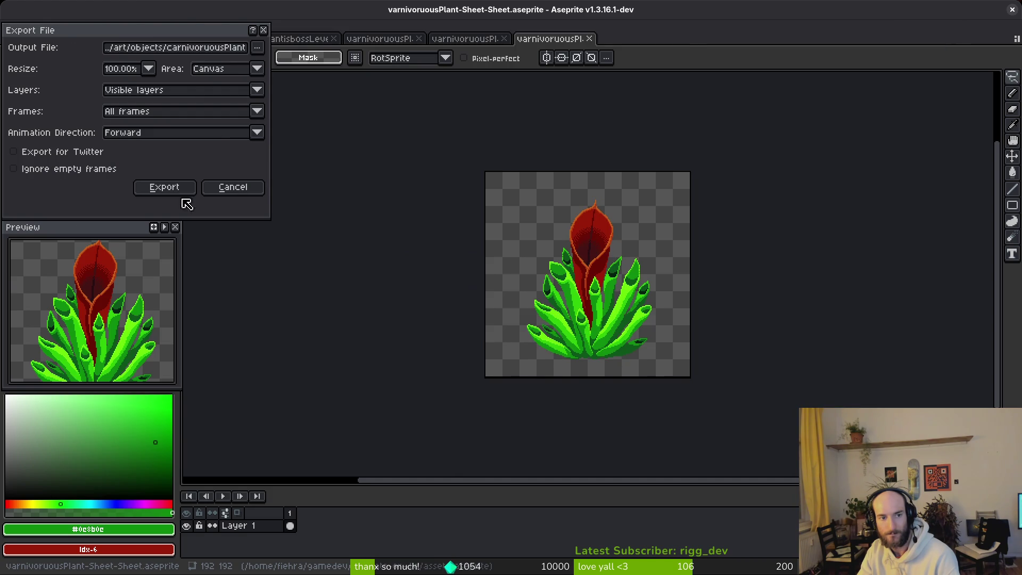
pyautogui.click(165, 187)
# Step: Close the extra jungle vines browser tabs and cycle through windows toward the terminal
pyautogui.hotkey('alt', 'Tab')
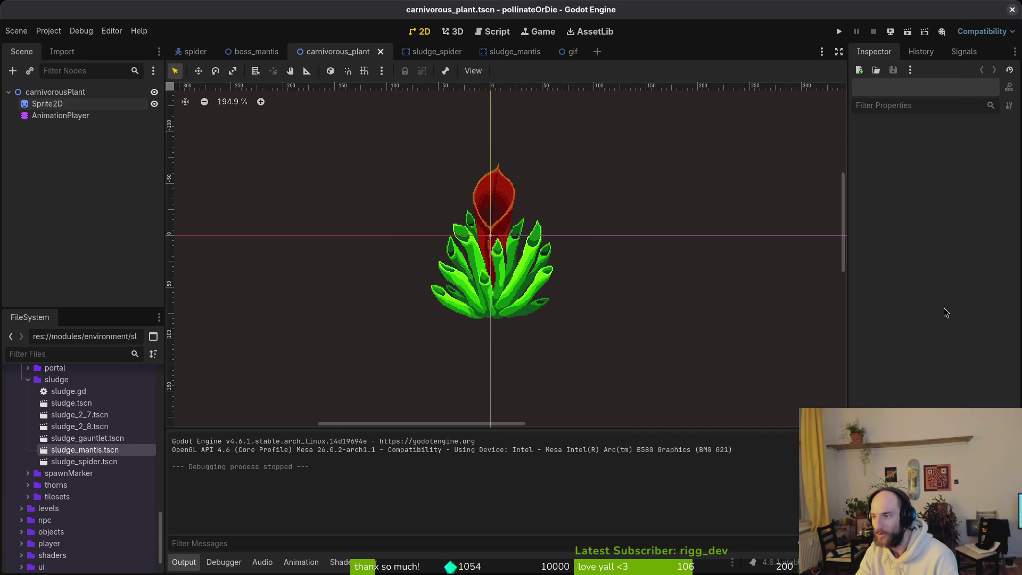
pyautogui.hotkey('alt', 'Tab')
pyautogui.hotkey('ctrl', 'w')
pyautogui.hotkey('ctrl', 'w')
pyautogui.hotkey('alt', 'Tab')
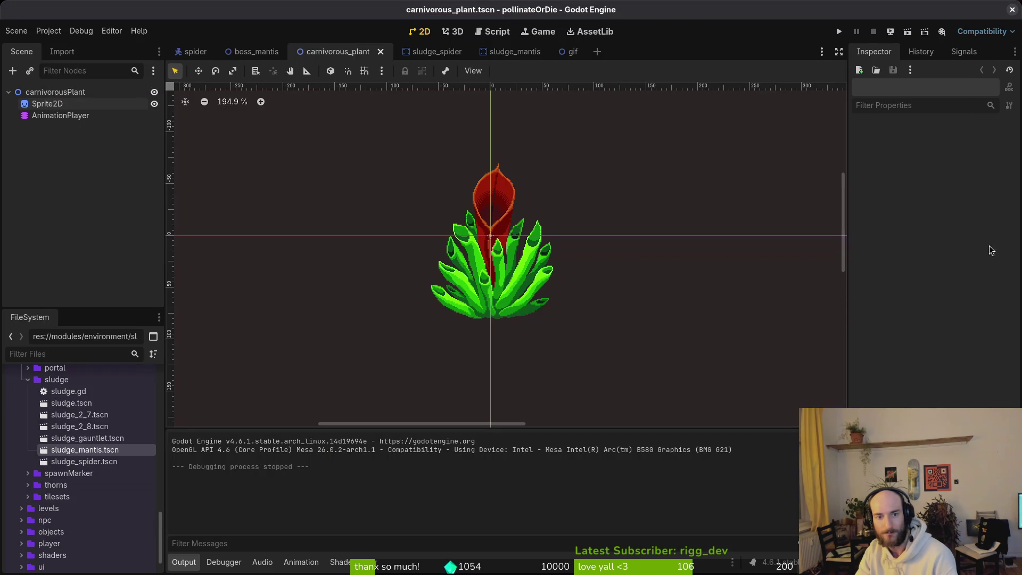
pyautogui.hotkey('alt', 'Tab')
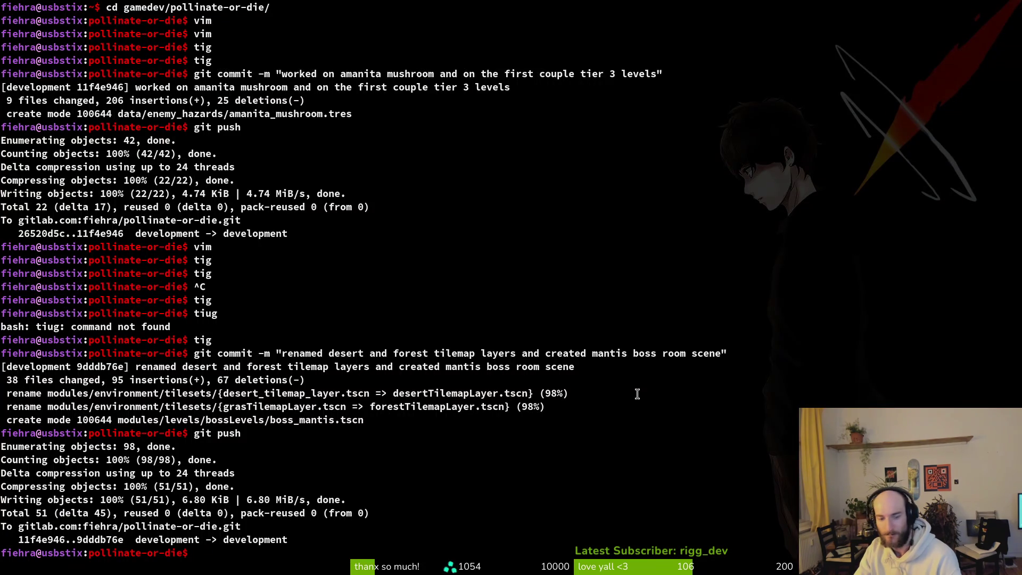
# Step: Bring the terminal forward and quit both vim splits back to the shell
pyautogui.hotkey('alt', 'Tab')
pyautogui.hotkey('alt', 'Tab')
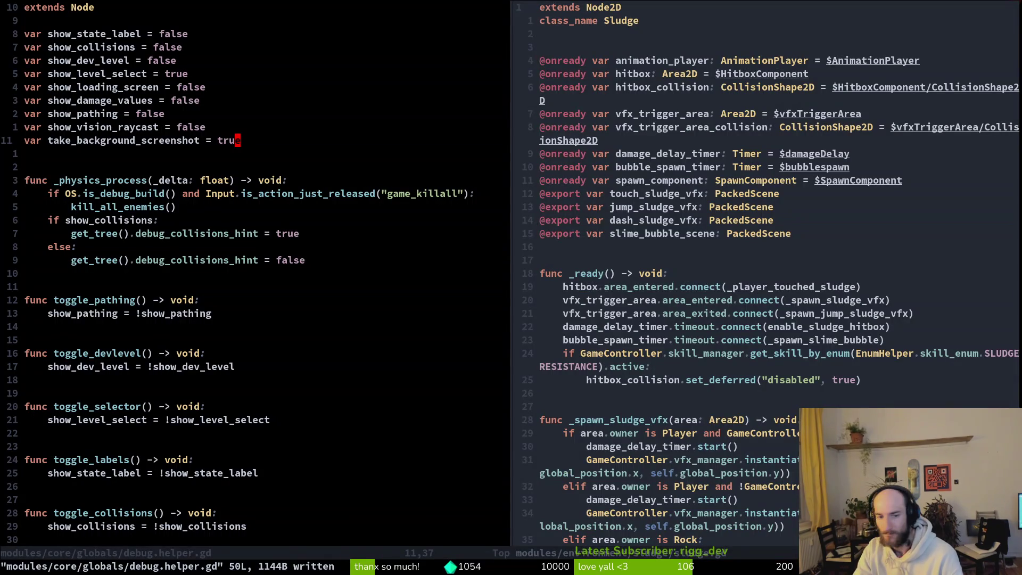
pyautogui.write(':q')
pyautogui.press('Return')
pyautogui.write(':q')
pyautogui.press('Return')
# Step: Run tig status and review the levelselector.gd diff
pyautogui.write('tig status')
pyautogui.press('Return')
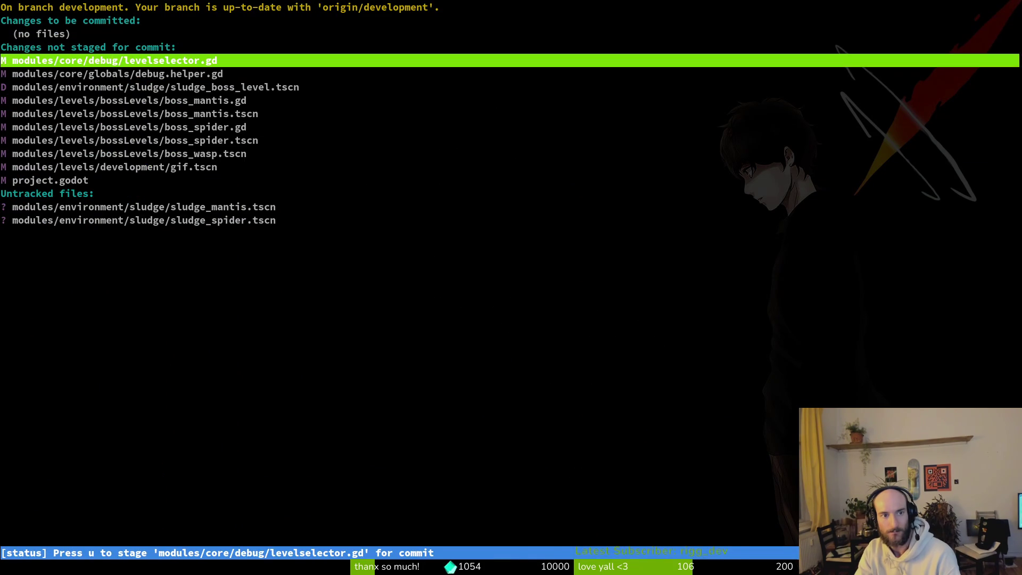
pyautogui.press('Return')
pyautogui.press('Down')
pyautogui.press('Up')
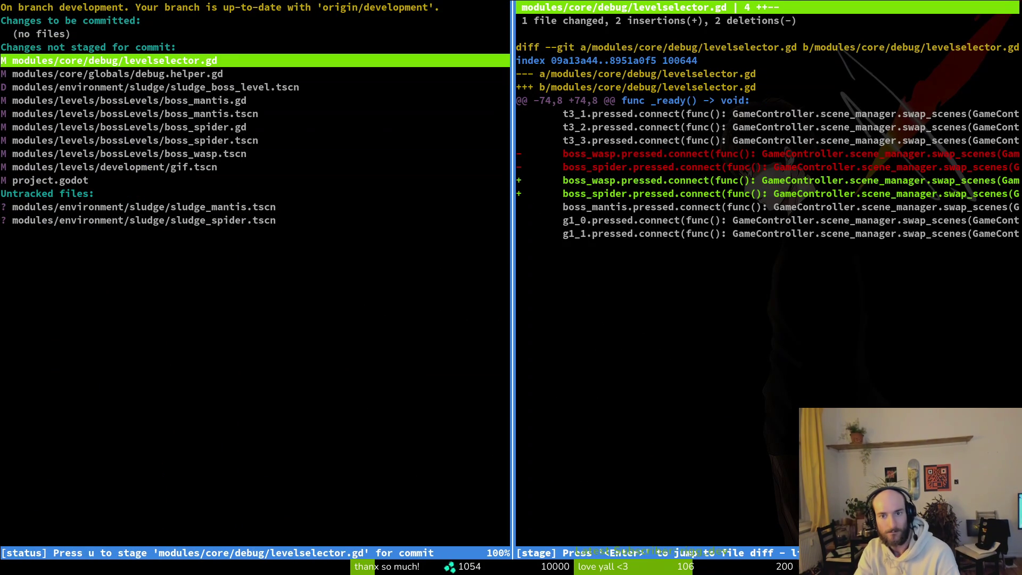
# Step: Stage all eleven changes, including sludge_mantis.tscn, then begin the git commit command
pyautogui.press('u')
pyautogui.press('Down')
pyautogui.press('u')
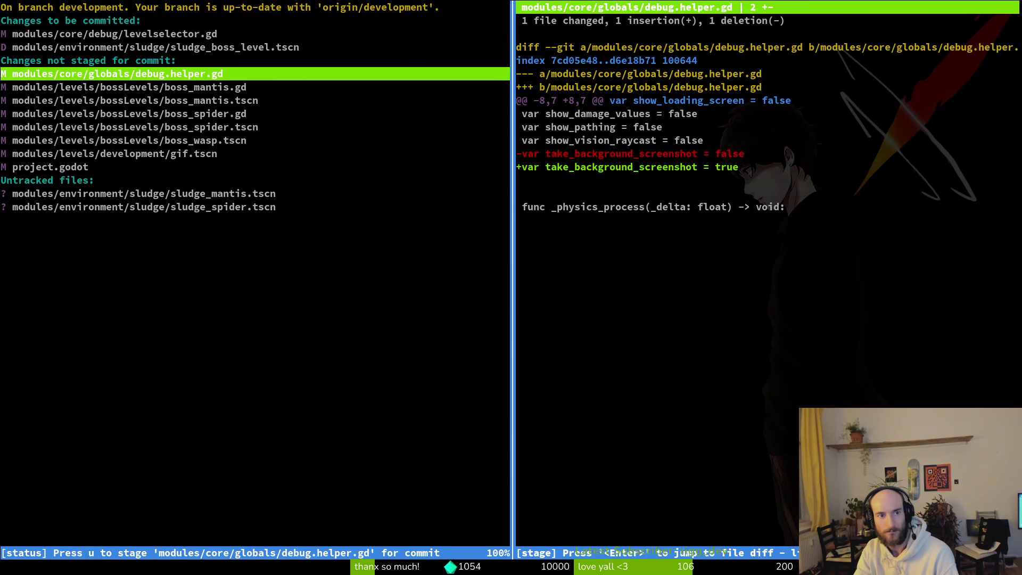
pyautogui.press('Down')
pyautogui.press('u')
pyautogui.press('Down')
pyautogui.press('u')
pyautogui.press('u')
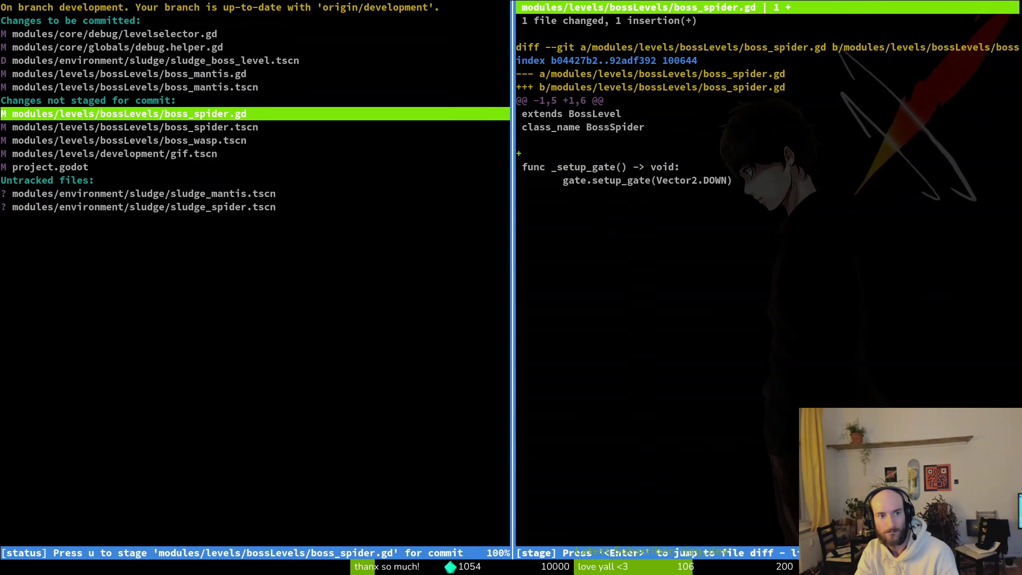
pyautogui.press('u')
pyautogui.press('u')
pyautogui.press('u')
pyautogui.press('u')
pyautogui.press('u')
pyautogui.press('u')
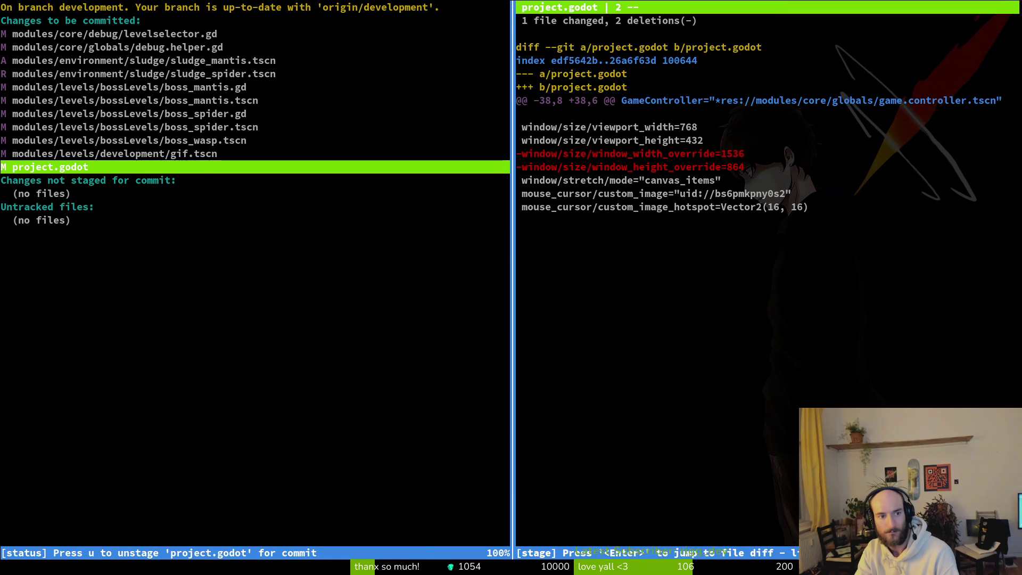
pyautogui.press('Up')
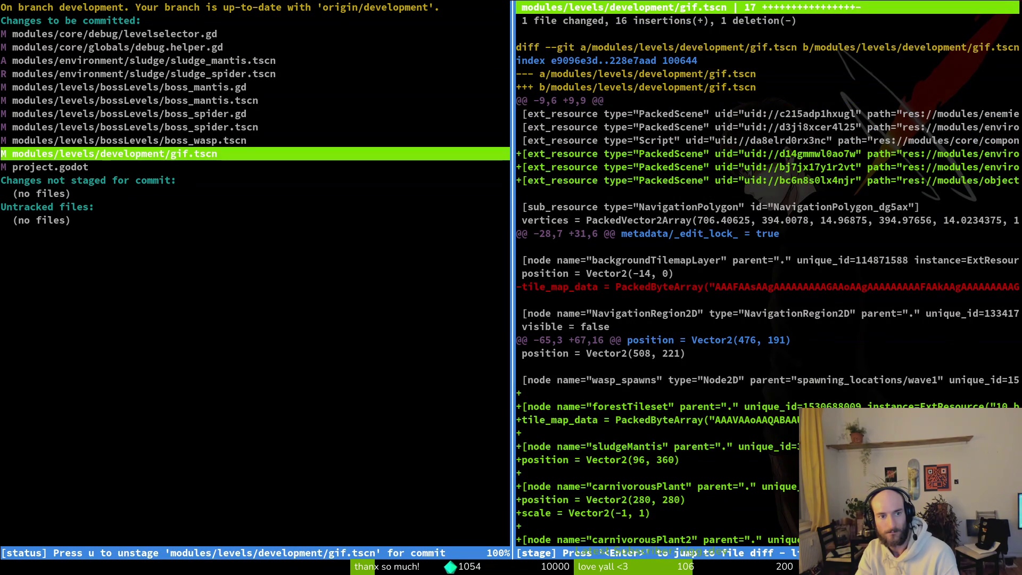
pyautogui.press('Up')
pyautogui.press('Up')
pyautogui.press('Up')
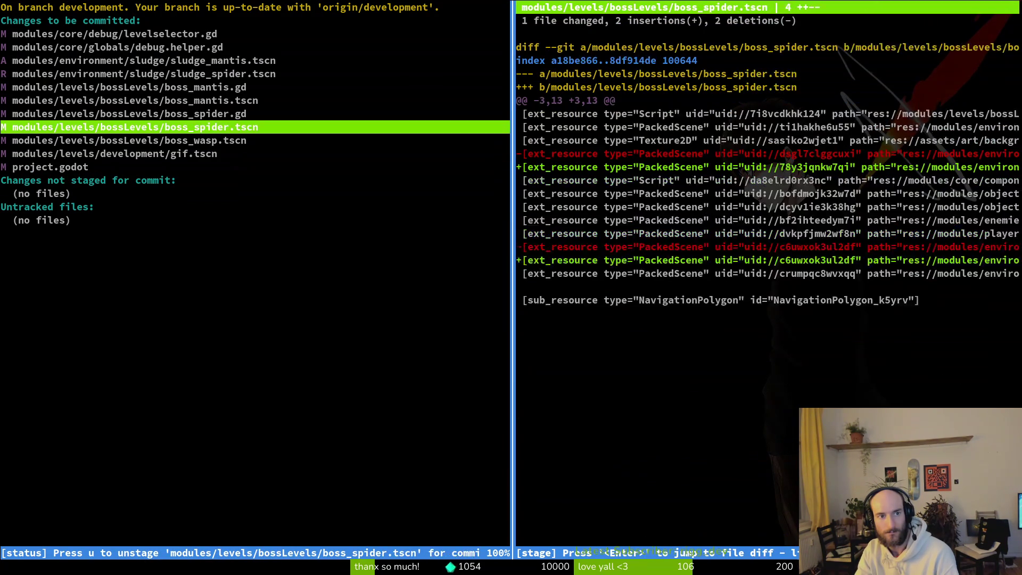
pyautogui.press('q')
pyautogui.press('q')
pyautogui.write('git co')
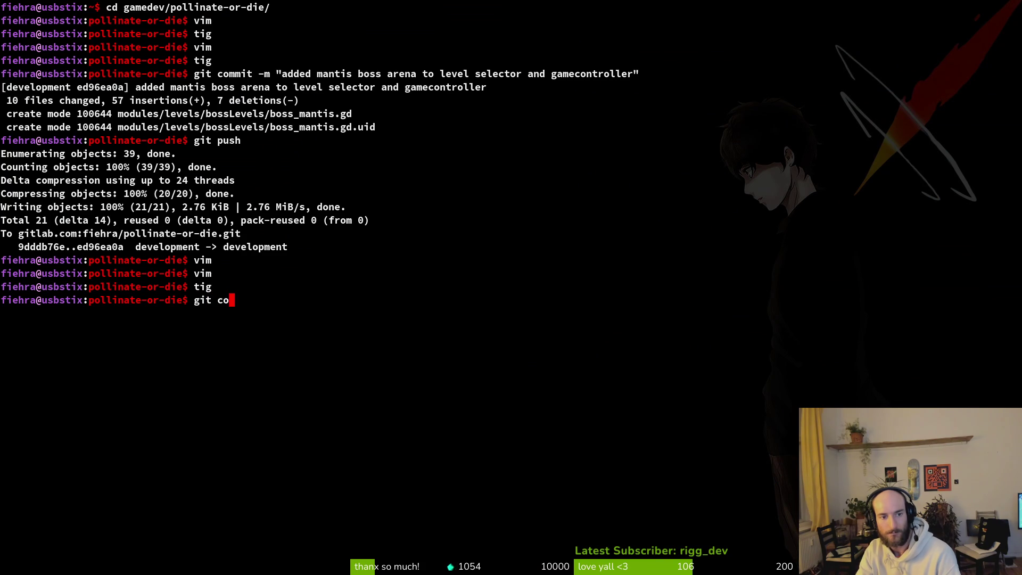
pyautogui.write('mmit -m "f')
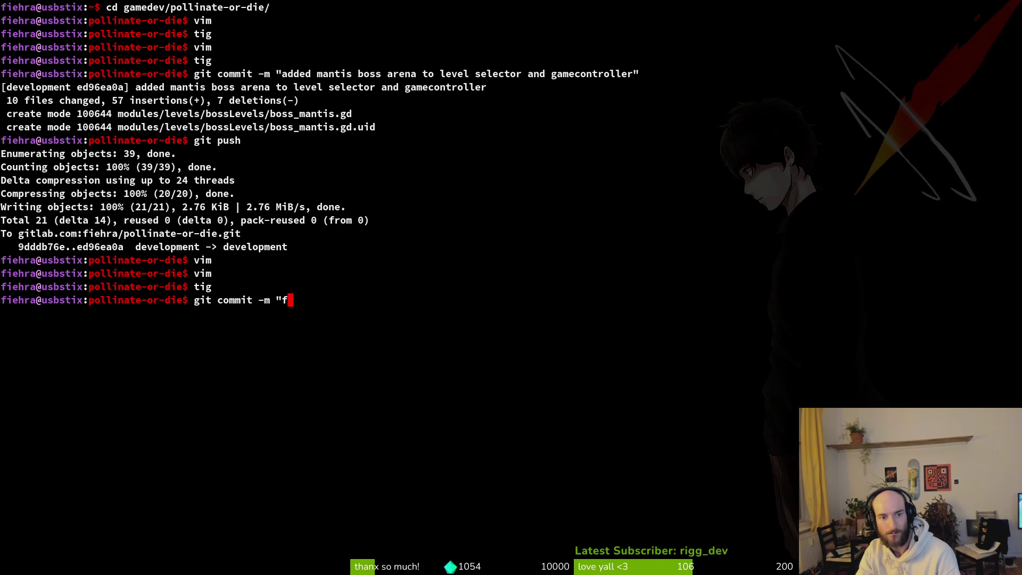
pyautogui.write('ixed level selector for ne')
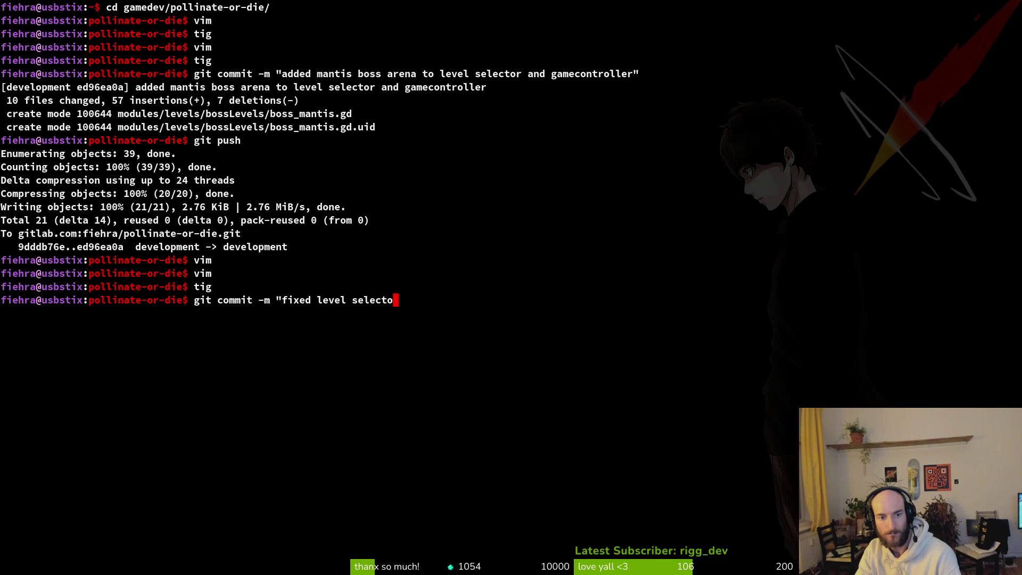
# Step: Fix the message to 'fixed level selector to handle new levels', commit, and git push
pyautogui.press('BackSpace')
pyautogui.press('BackSpace')
pyautogui.press('BackSpace')
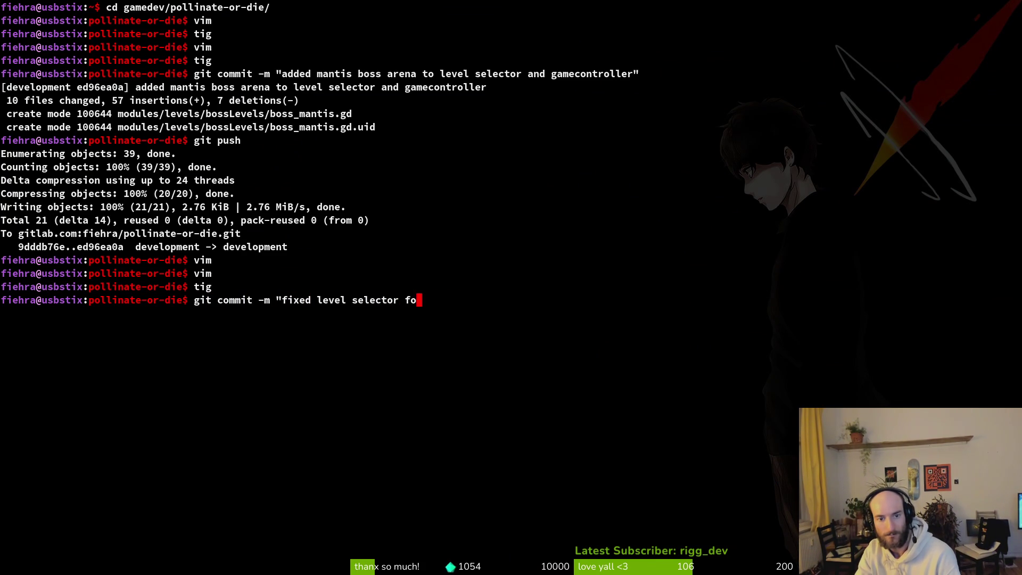
pyautogui.write('to')
pyautogui.press('BackSpace')
pyautogui.press('BackSpace')
pyautogui.press('BackSpace')
pyautogui.write('to handle new levels"')
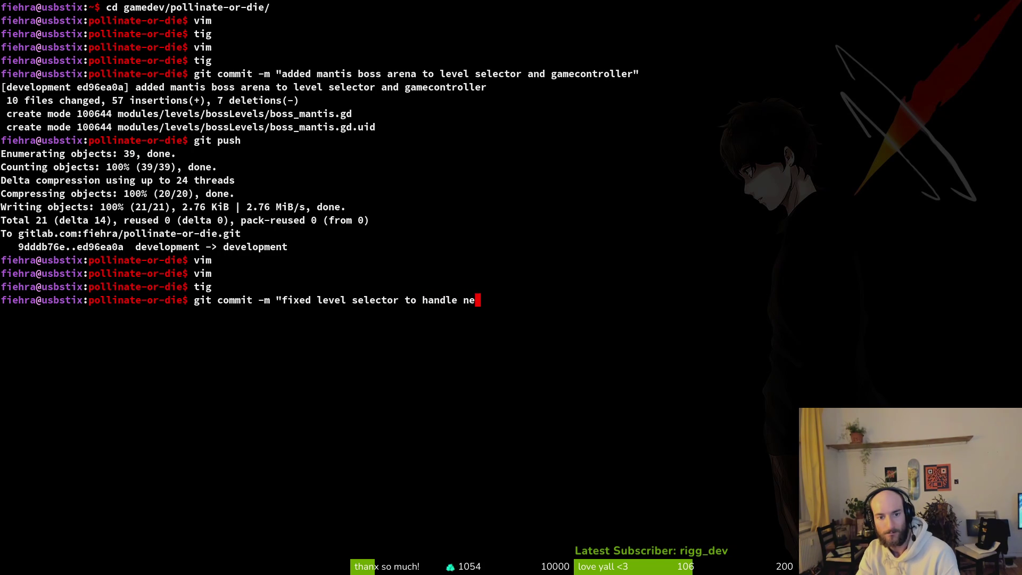
pyautogui.press('Return')
pyautogui.write('git push')
pyautogui.press('Return')
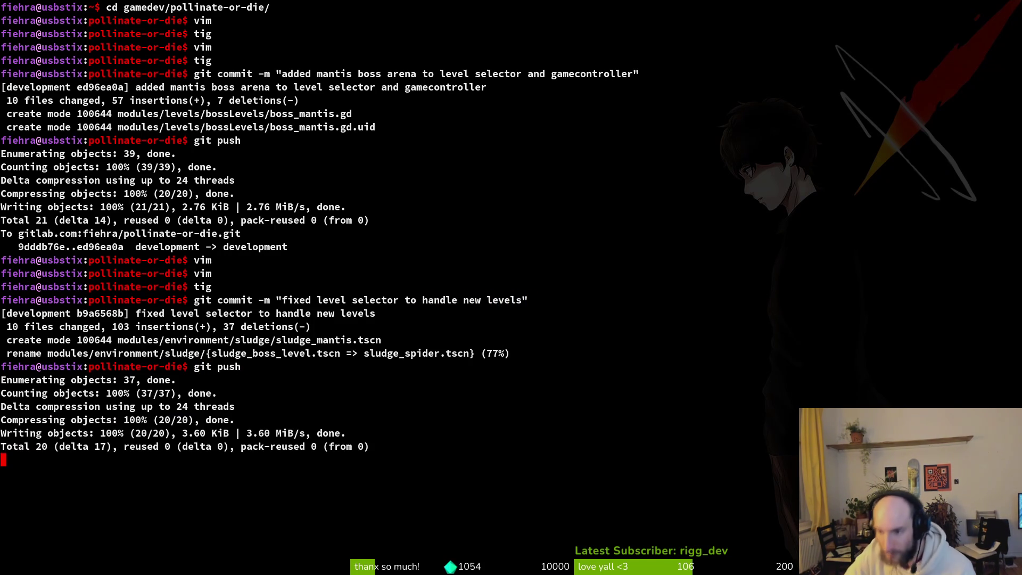
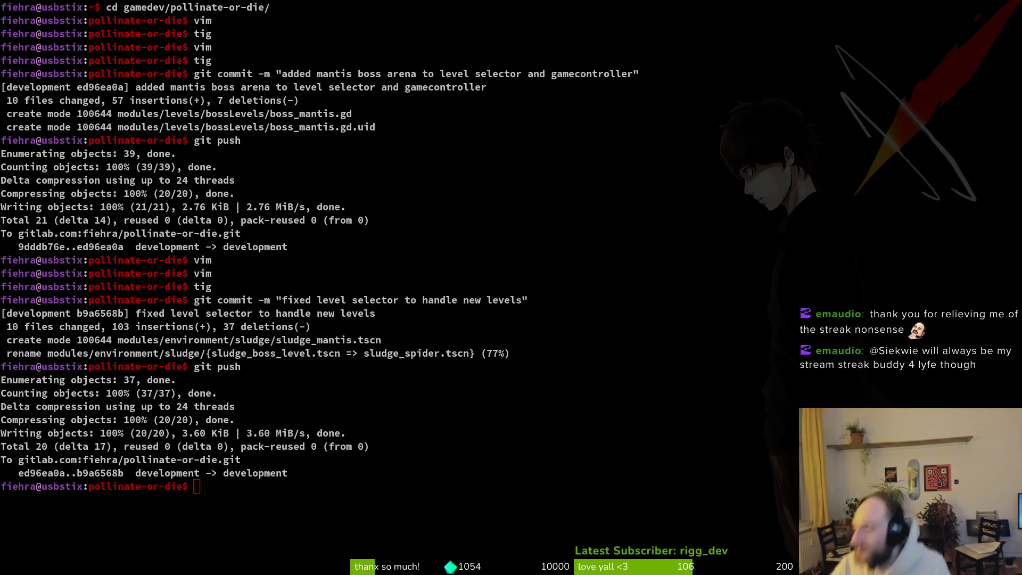
# Step: Bring the floating Claude chat about the Twitch-plays-Pokemon bot to the front
pyautogui.press('super+minus')
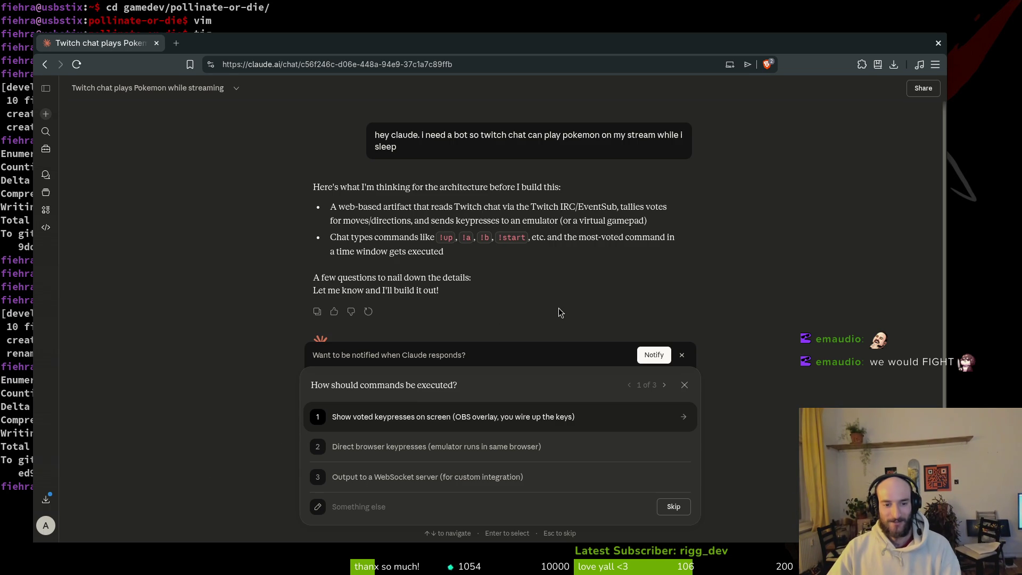
# Step: Answer Claude that you want to run the BizHawk emulator and listen to chat commands, then raise the terminal
pyautogui.scroll(-3, 440, 314)
pyautogui.scroll(3, 453, 306)
pyautogui.scroll(-1, 306, 272)
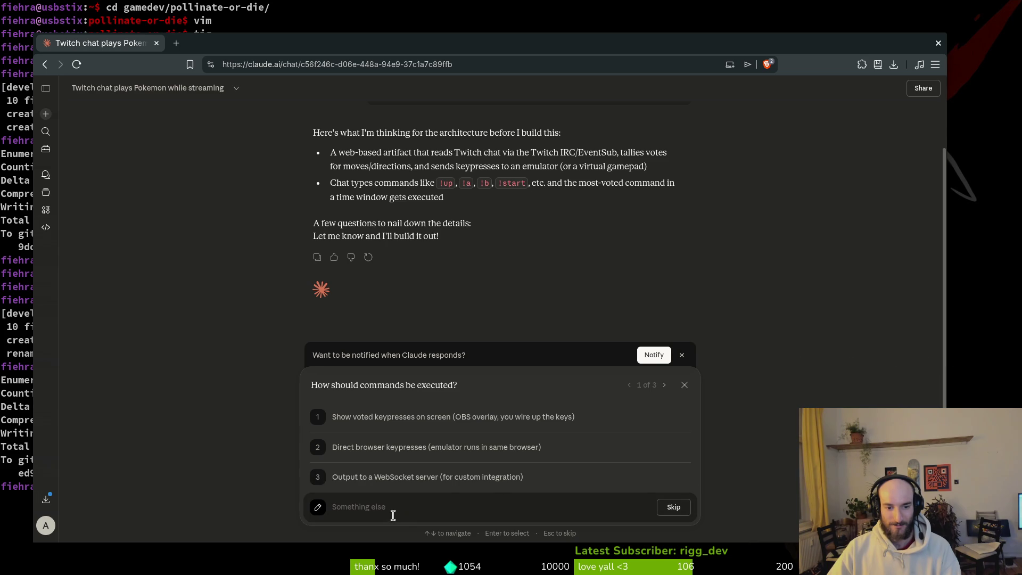
pyautogui.write('i w')
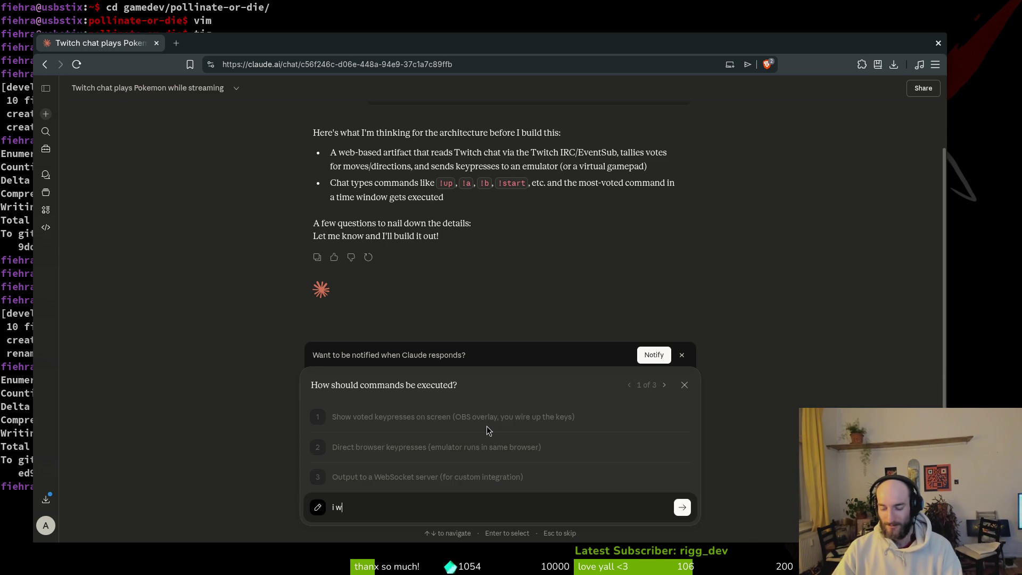
pyautogui.write('ant to run biz')
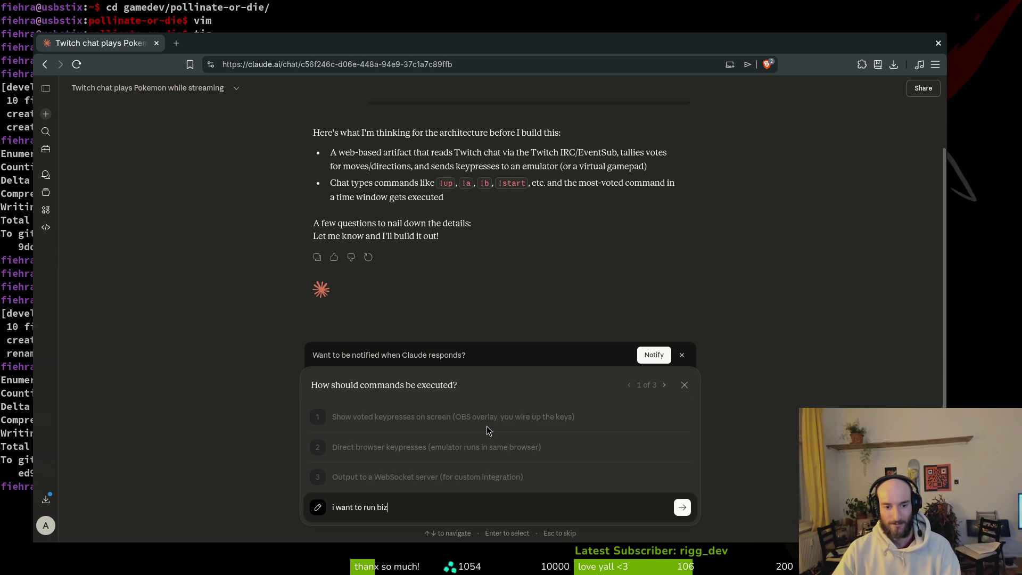
pyautogui.write('hawk emulator')
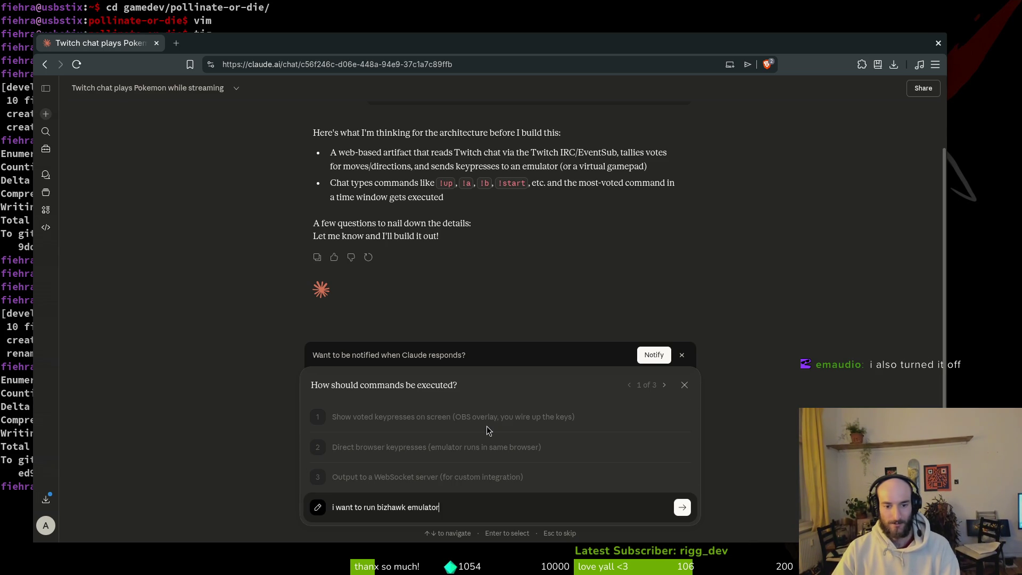
pyautogui.write('. i want to listen to ')
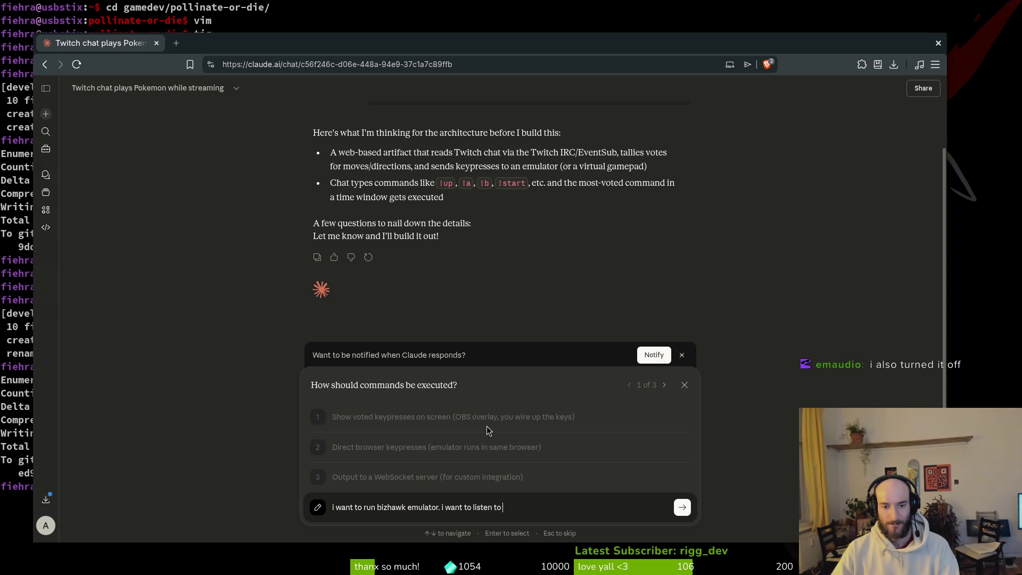
pyautogui.write('chat messages like up, down, right, left')
pyautogui.press('Return')
pyautogui.click(243, 12)
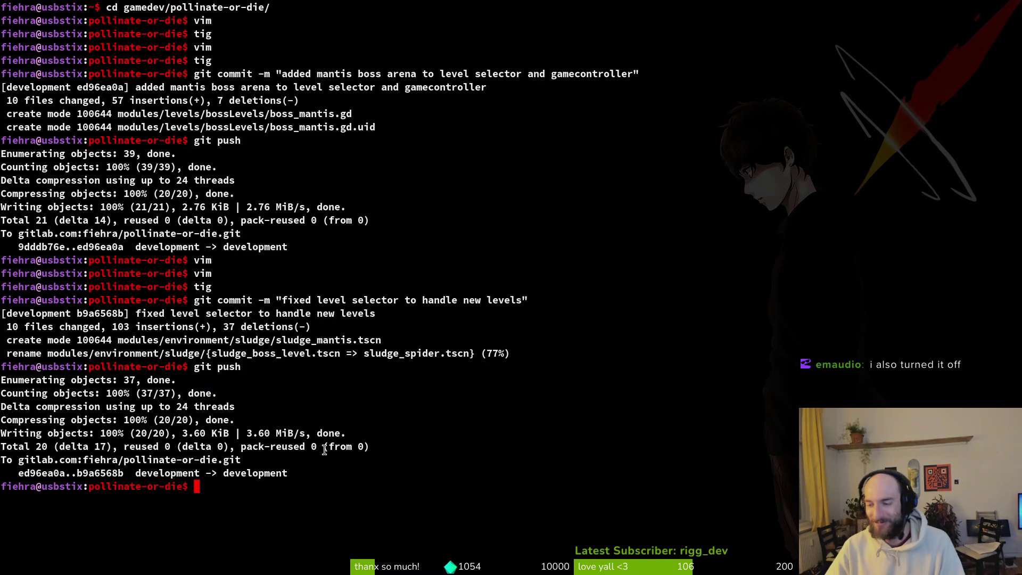
# Step: In a new terminal, cd into gamedev/pollinate-or-die, then switch back to Aseprite
pyautogui.hotkey('alt', 'Tab')
pyautogui.hotkey('alt', 'Tab')
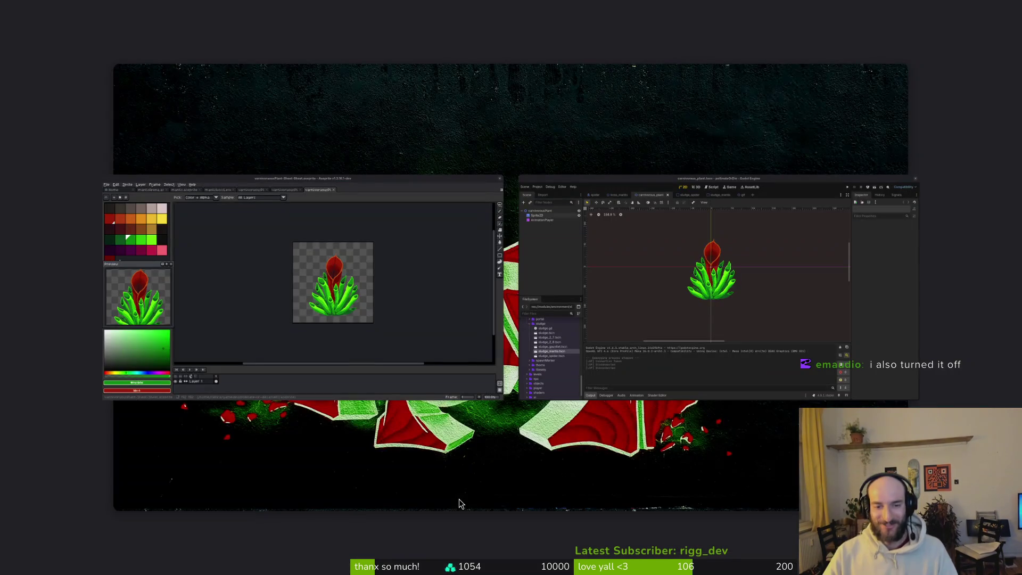
pyautogui.hotkey('alt', 'Tab')
pyautogui.write('cd de')
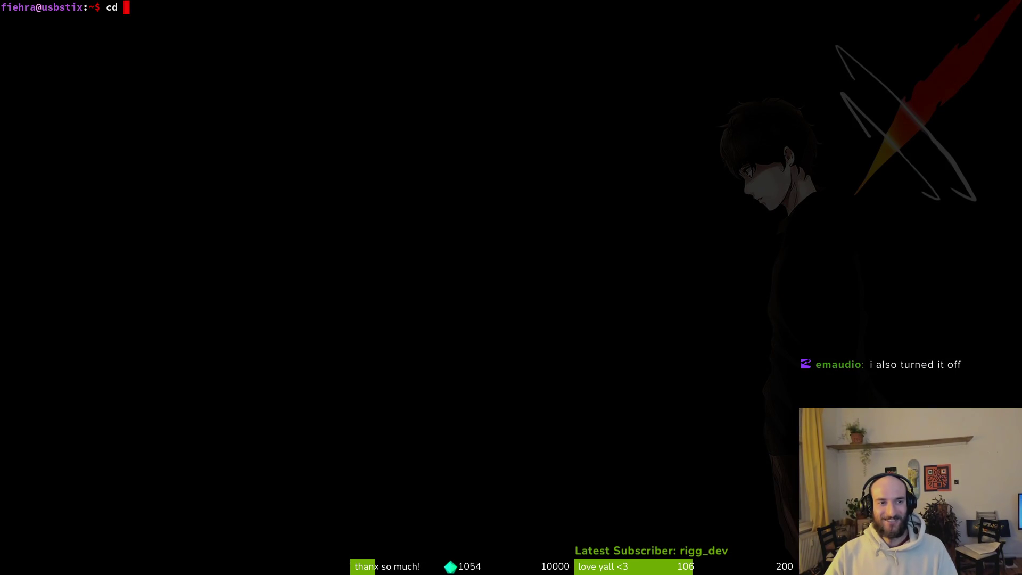
pyautogui.press('BackSpace')
pyautogui.press('BackSpace')
pyautogui.write('game')
pyautogui.press('Tab')
pyautogui.press('Return')
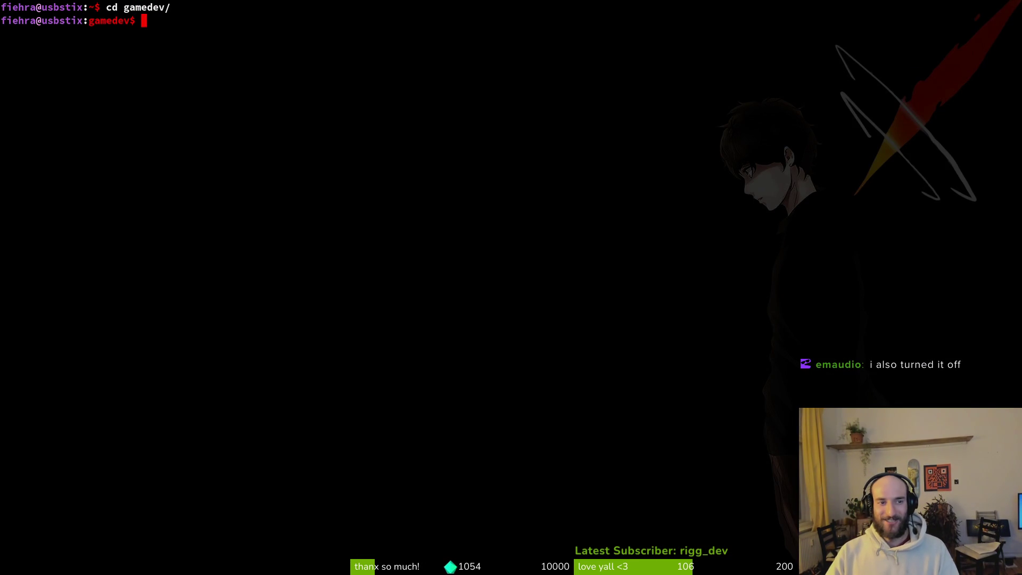
pyautogui.write('cd po')
pyautogui.press('Tab')
pyautogui.press('Return')
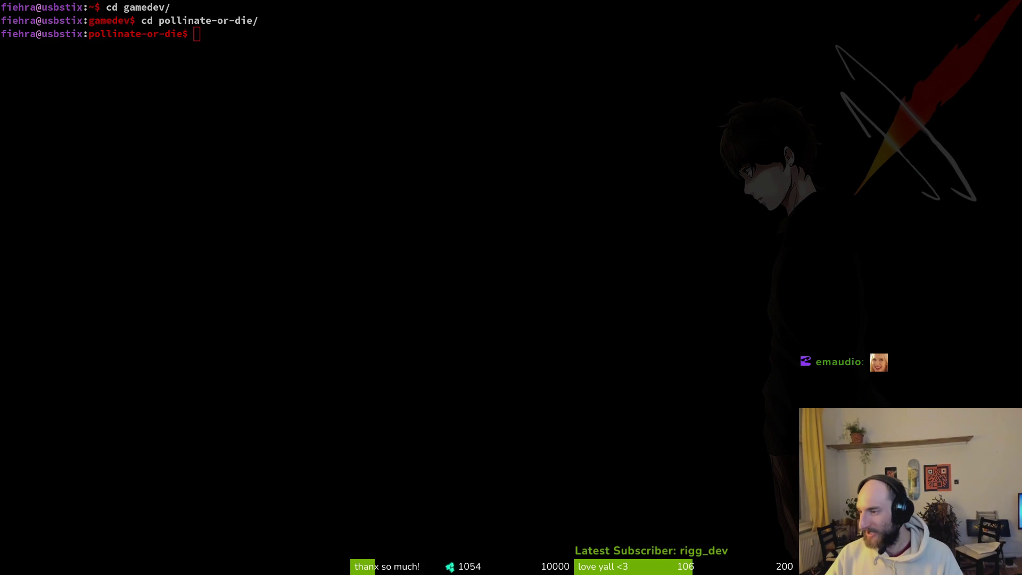
pyautogui.hotkey('alt', 'Tab')
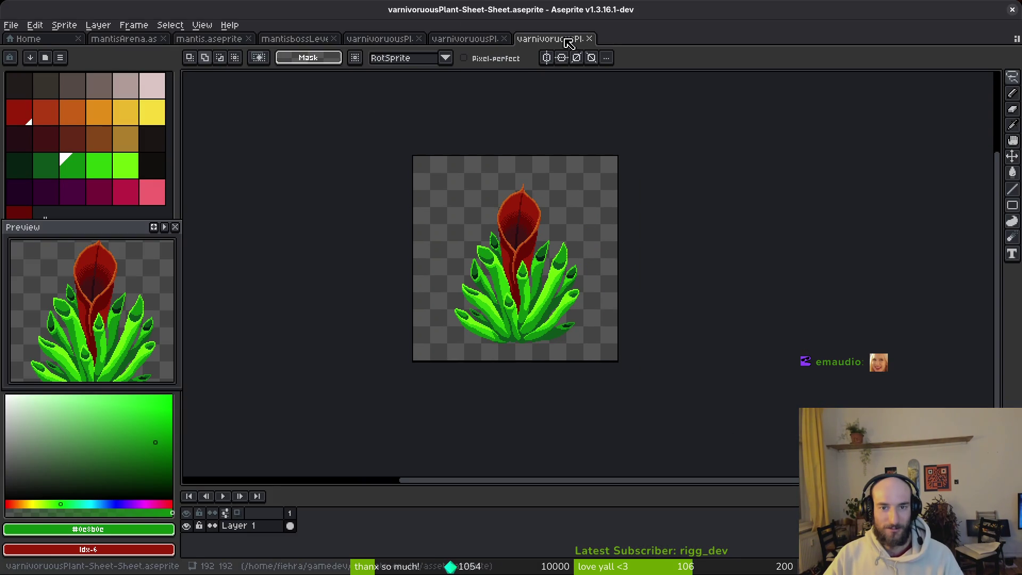
# Step: Close the varnivoruousPlant sheet and mantisbossLevel documents and switch to mantisArena.aseprite
pyautogui.click(589, 39)
pyautogui.hotkey('ctrl', 'w')
pyautogui.hotkey('ctrl', 'w')
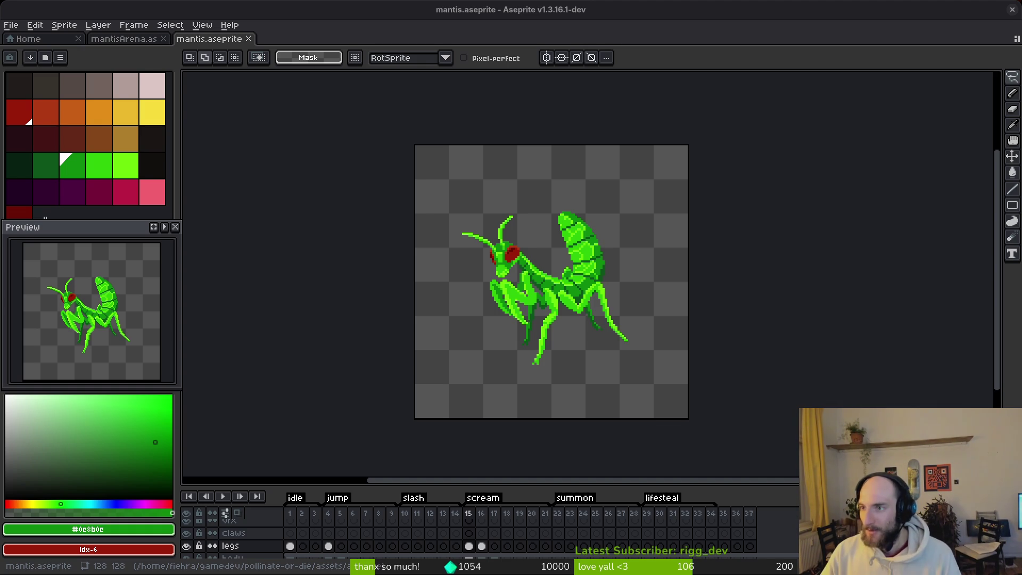
pyautogui.moveTo(559, 326)
pyautogui.mouseDown()
pyautogui.moveTo(591, 306)
pyautogui.moveTo(636, 371)
pyautogui.mouseUp()
pyautogui.click(143, 39)
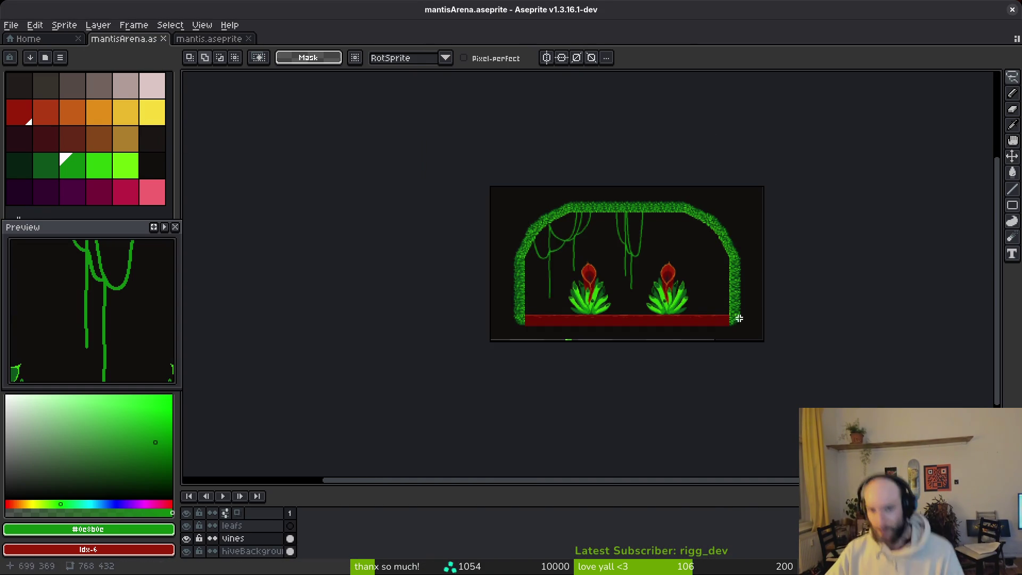
# Step: Zoom and pan over the arena's leafy arch top and corner, then bring the ground and plants into view
pyautogui.scroll(3, 657, 272)
pyautogui.hscroll(-5, 546, 334)
pyautogui.scroll(2, 547, 334)
pyautogui.scroll(-4, 639, 294)
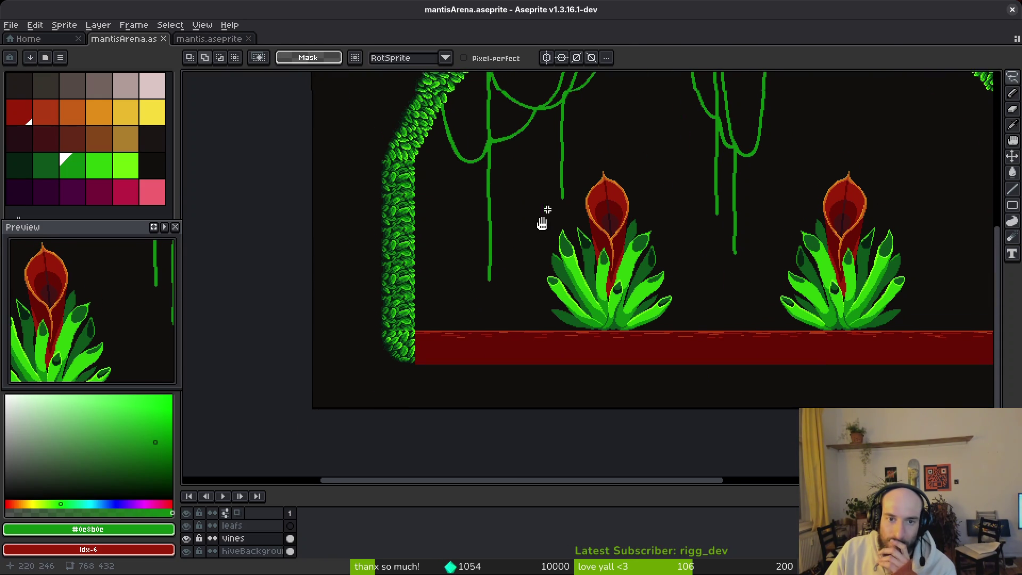
pyautogui.moveTo(548, 201); pyautogui.dragTo(511, 315)
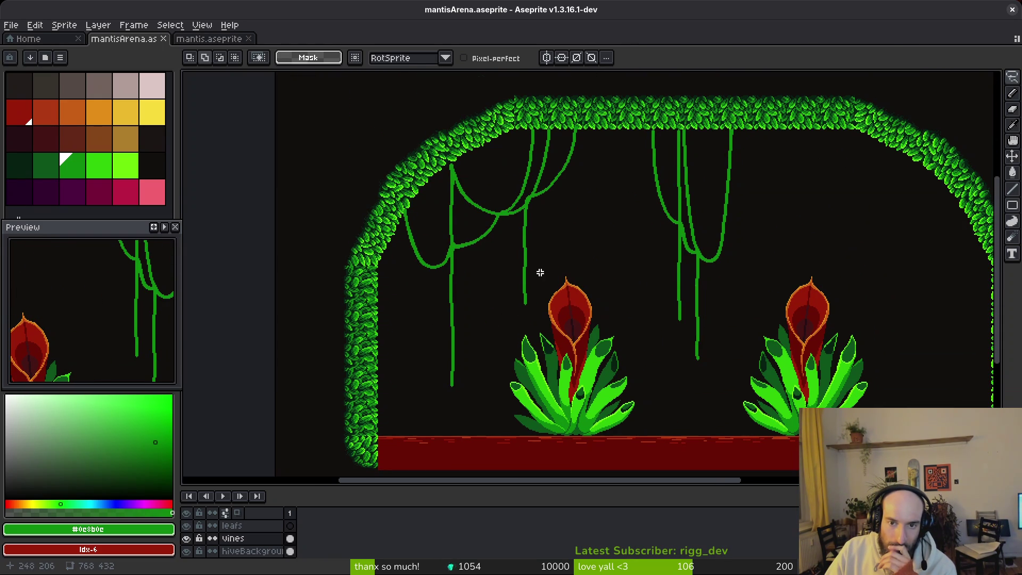
pyautogui.moveTo(575, 243)
pyautogui.mouseDown()
pyautogui.moveTo(570, 272)
pyautogui.moveTo(499, 266)
pyautogui.moveTo(573, 222)
pyautogui.mouseUp()
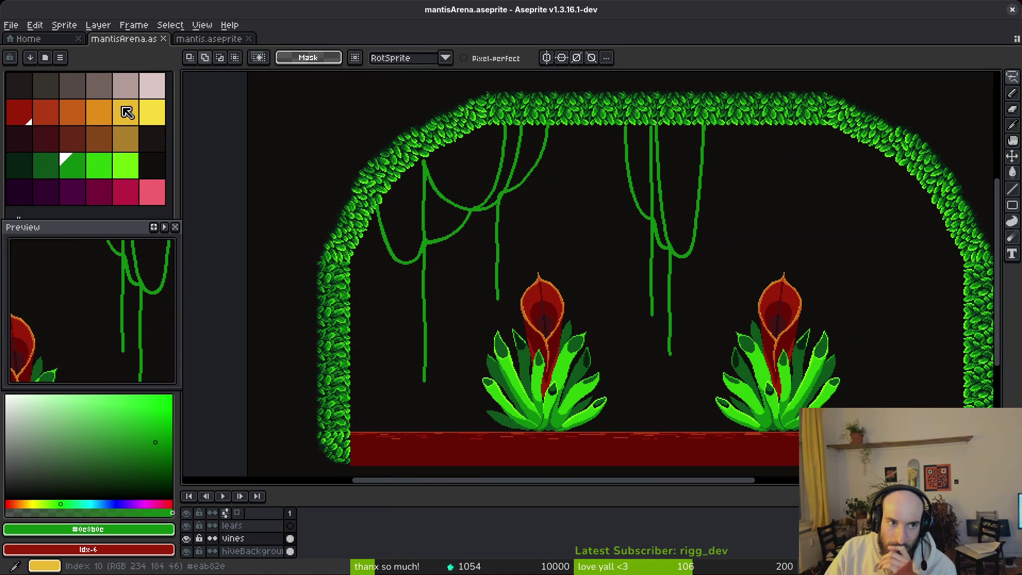
pyautogui.moveTo(494, 245); pyautogui.dragTo(499, 232)
pyautogui.scroll(2, 380, 274)
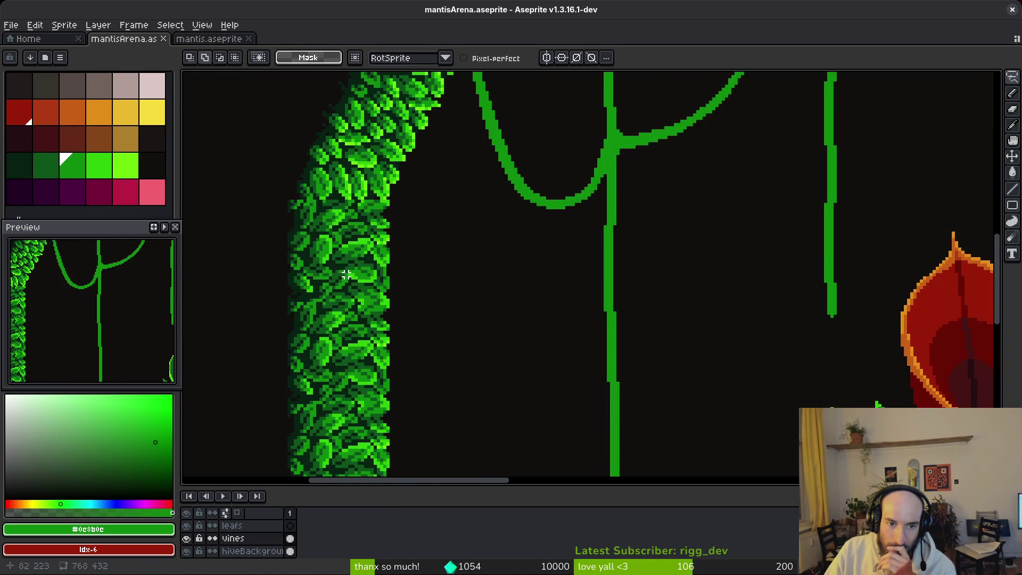
pyautogui.scroll(-2, 482, 261)
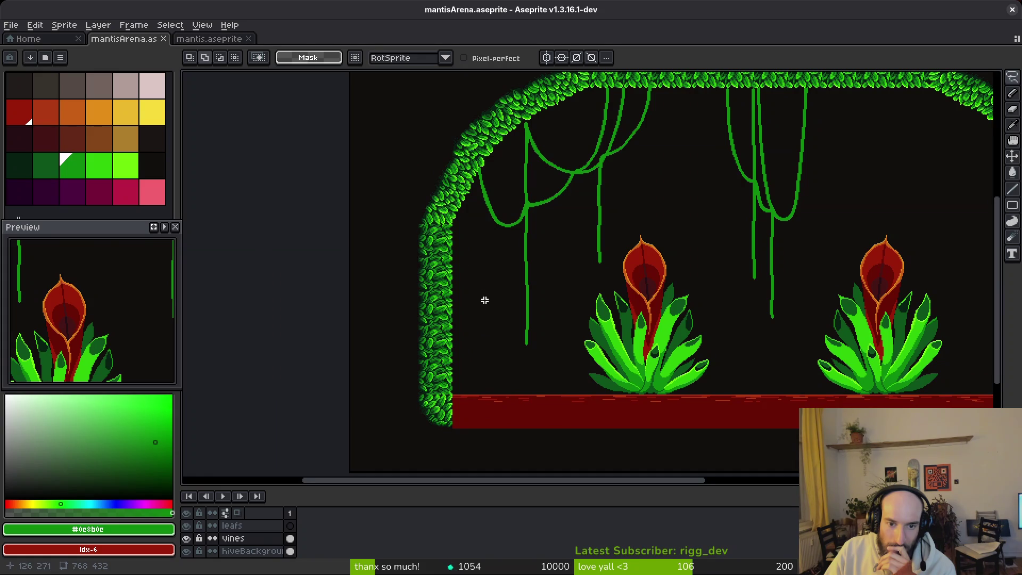
pyautogui.scroll(1, 449, 222)
pyautogui.scroll(3, 456, 278)
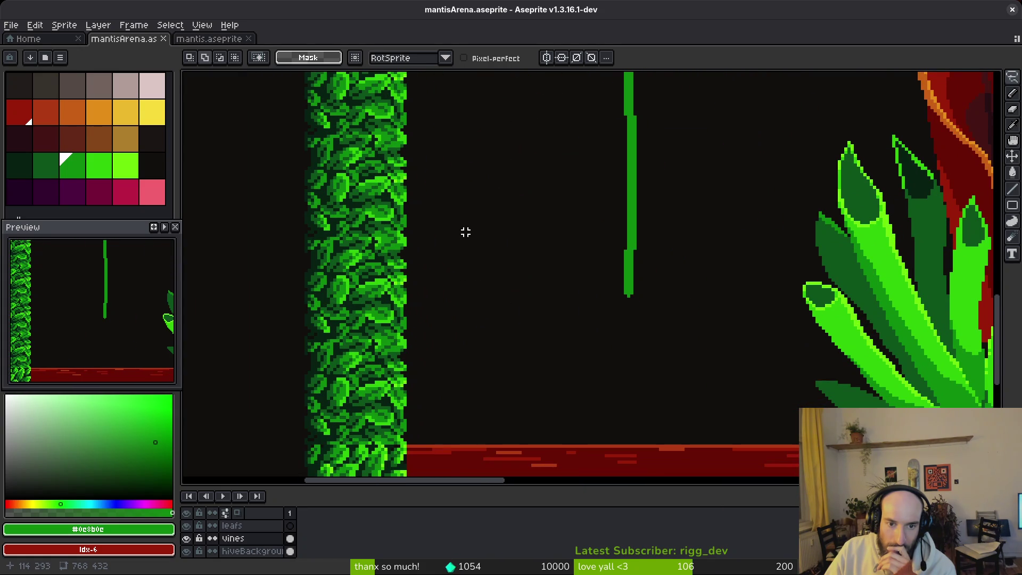
pyautogui.scroll(-3, 476, 226)
pyautogui.moveTo(477, 220)
pyautogui.mouseDown()
pyautogui.moveTo(477, 243)
pyautogui.moveTo(487, 242)
pyautogui.mouseUp()
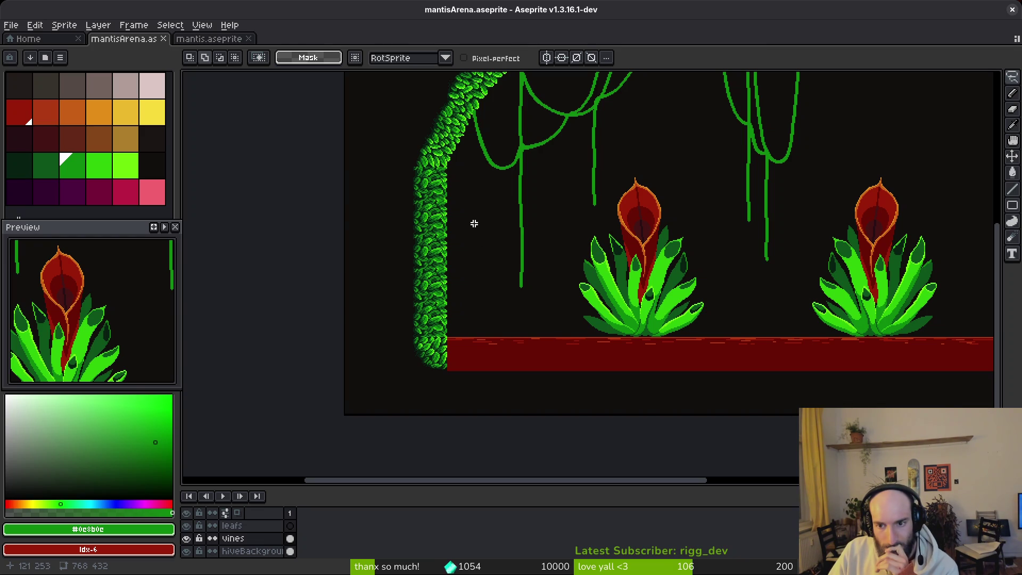
# Step: Zoom in on the left leaf wall, vine and plant, and pick dark green palette index 18
pyautogui.scroll(1, 475, 224)
pyautogui.scroll(-4, 479, 224)
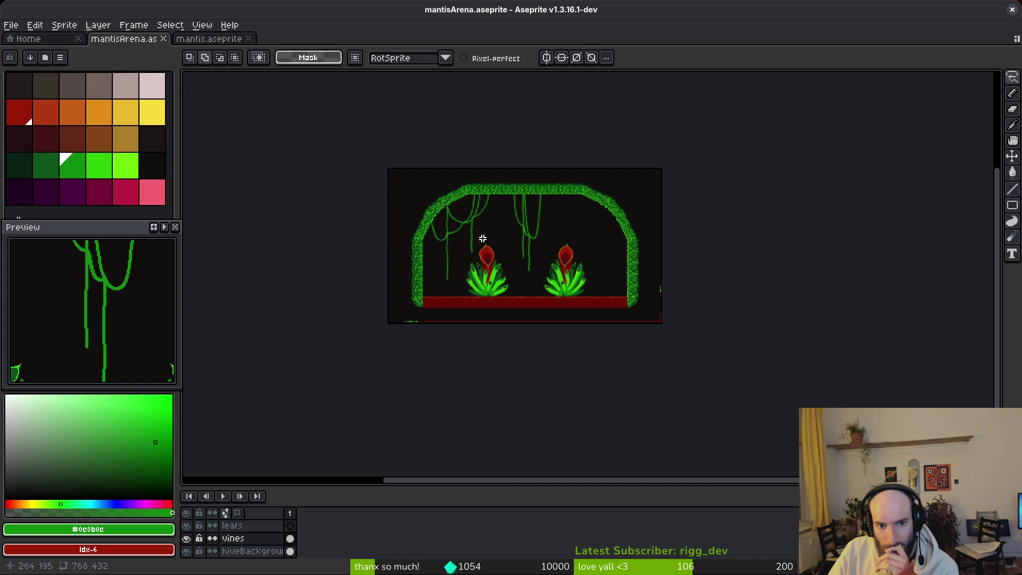
pyautogui.scroll(3, 448, 223)
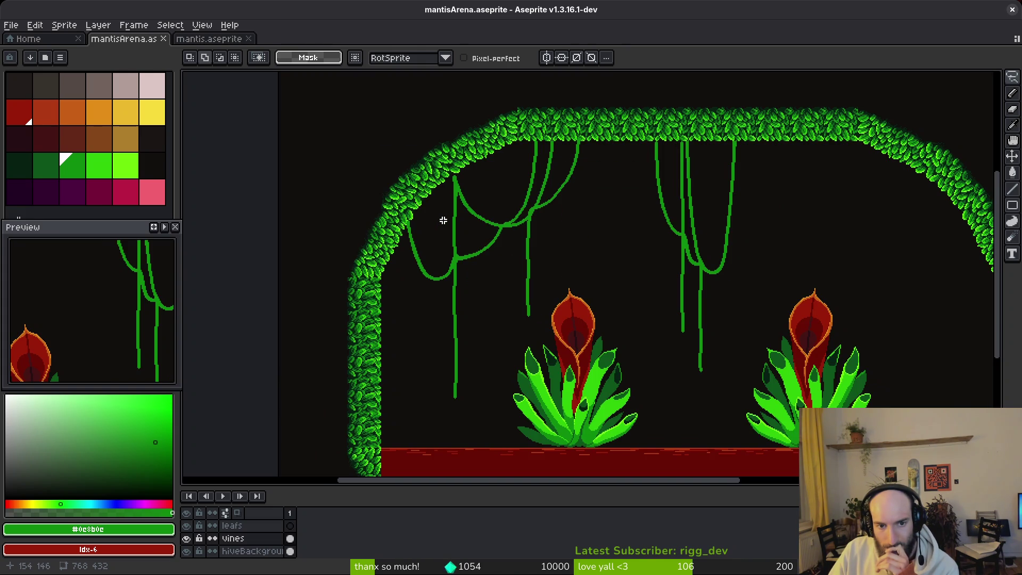
pyautogui.moveTo(465, 337); pyautogui.dragTo(495, 251)
pyautogui.scroll(3, 427, 319)
pyautogui.moveTo(426, 320)
pyautogui.mouseDown()
pyautogui.moveTo(479, 238)
pyautogui.moveTo(285, 176)
pyautogui.mouseUp()
pyautogui.click(21, 166)
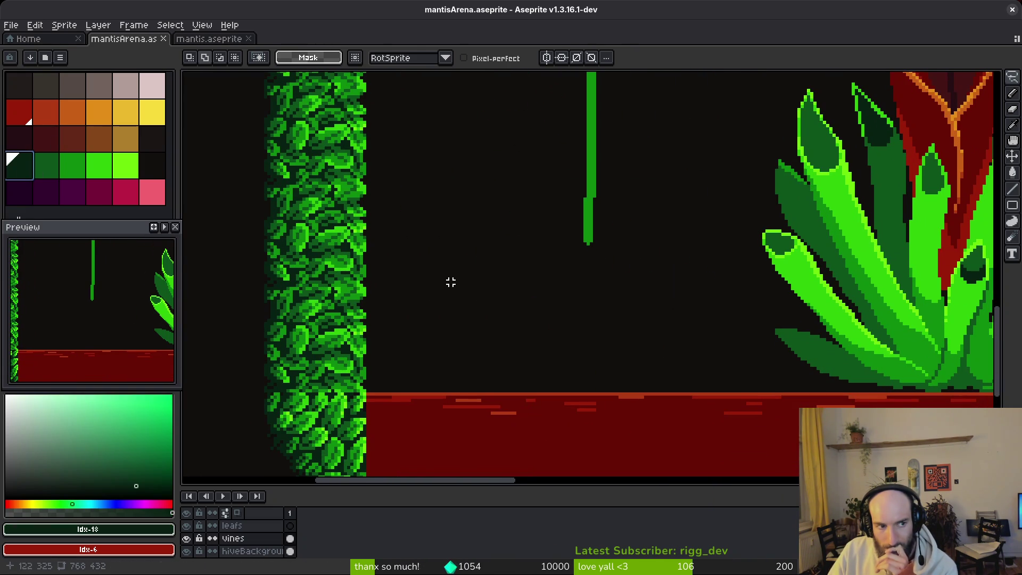
# Step: Open grasTileset.aseprite from the assets/aseprite folder
pyautogui.click(24, 39)
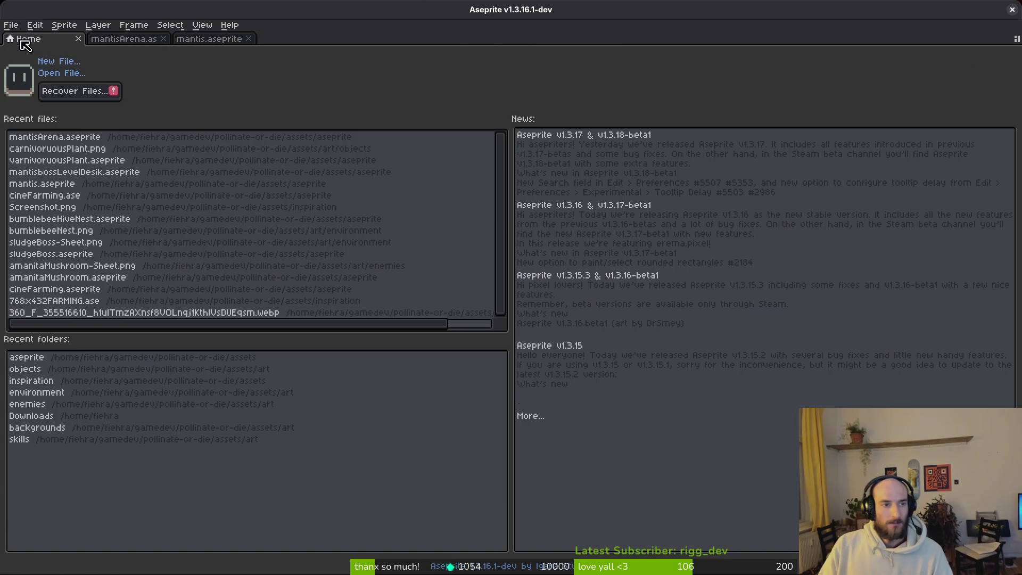
pyautogui.click(53, 72)
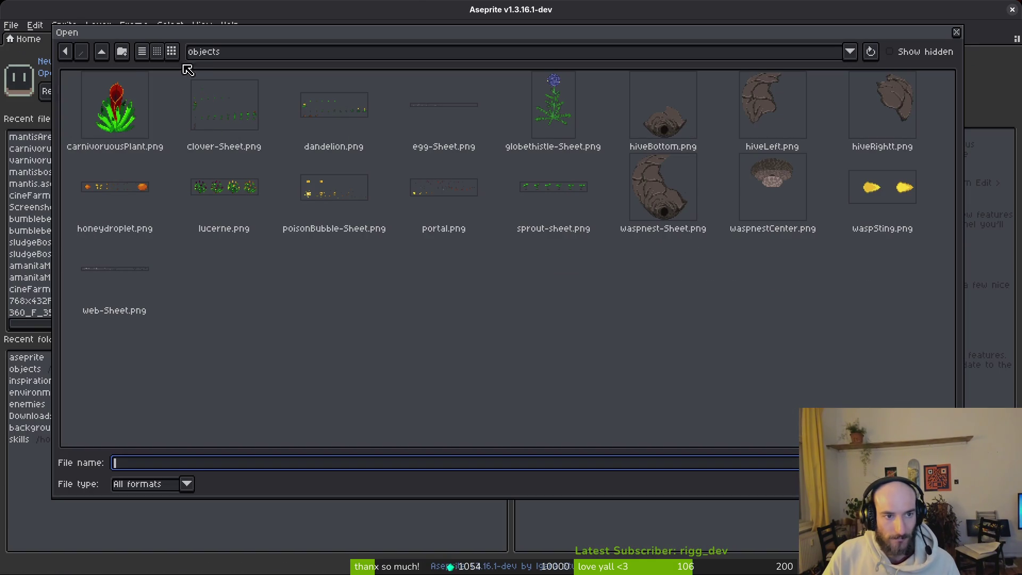
pyautogui.click(108, 54)
pyautogui.click(106, 57)
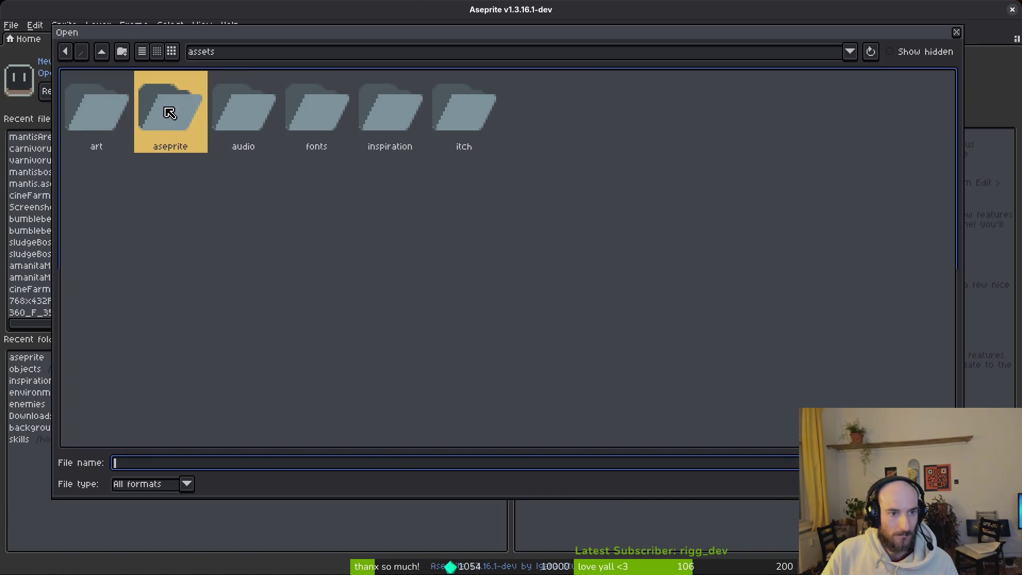
pyautogui.doubleClick(170, 113)
pyautogui.scroll(-5, 521, 302)
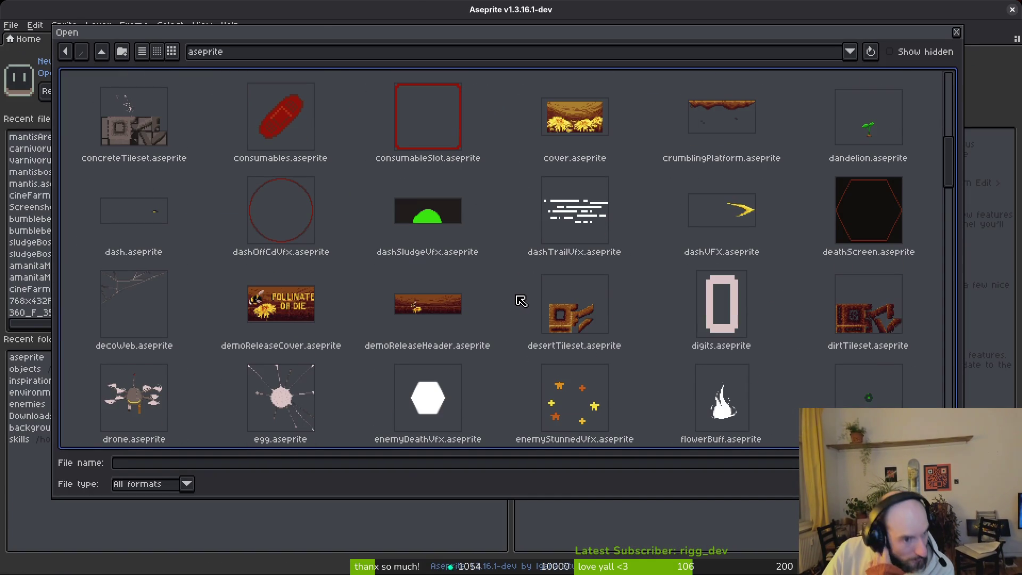
pyautogui.scroll(-5, 520, 299)
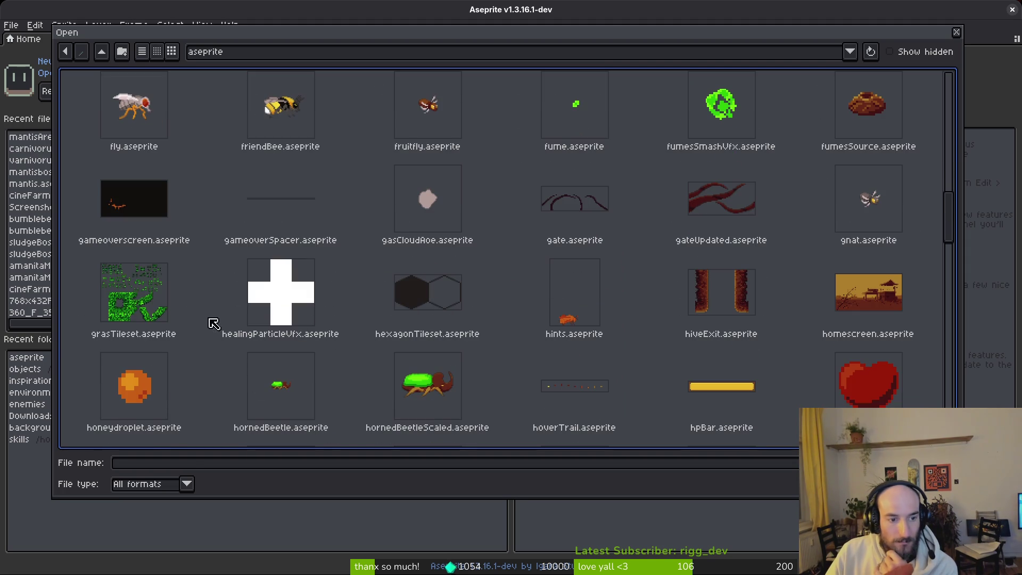
pyautogui.write('gr')
pyautogui.press('Return')
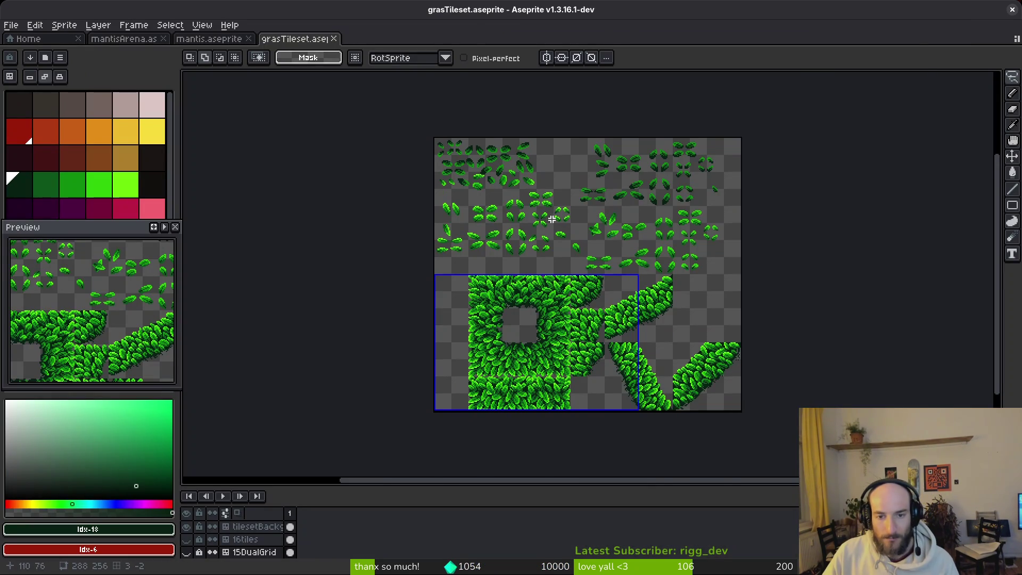
# Step: Trial-select the upper leaf area, then make the leafsTemplate layer active
pyautogui.scroll(1, 558, 222)
pyautogui.scroll(-1, 497, 173)
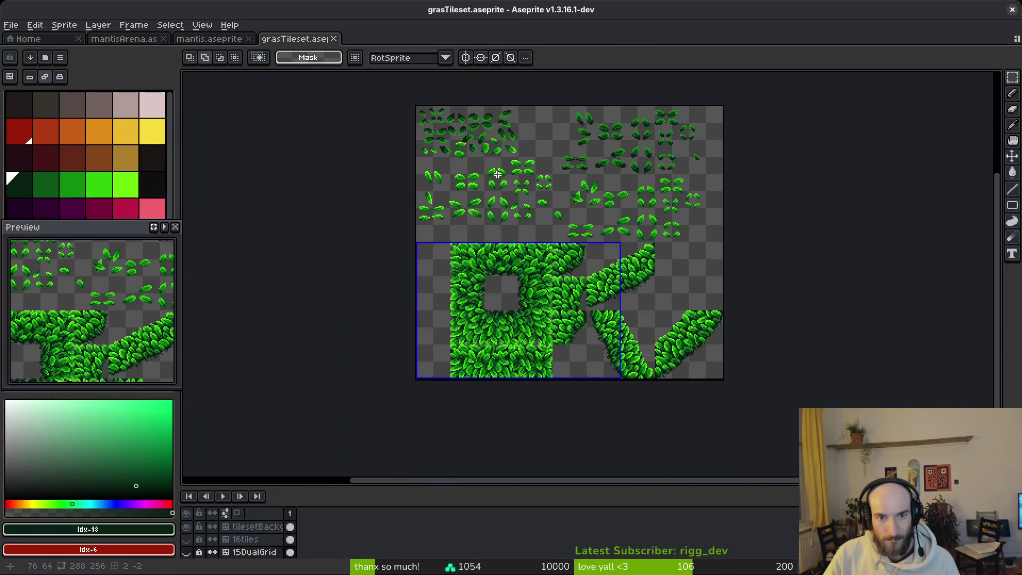
pyautogui.moveTo(413, 114); pyautogui.dragTo(754, 251)
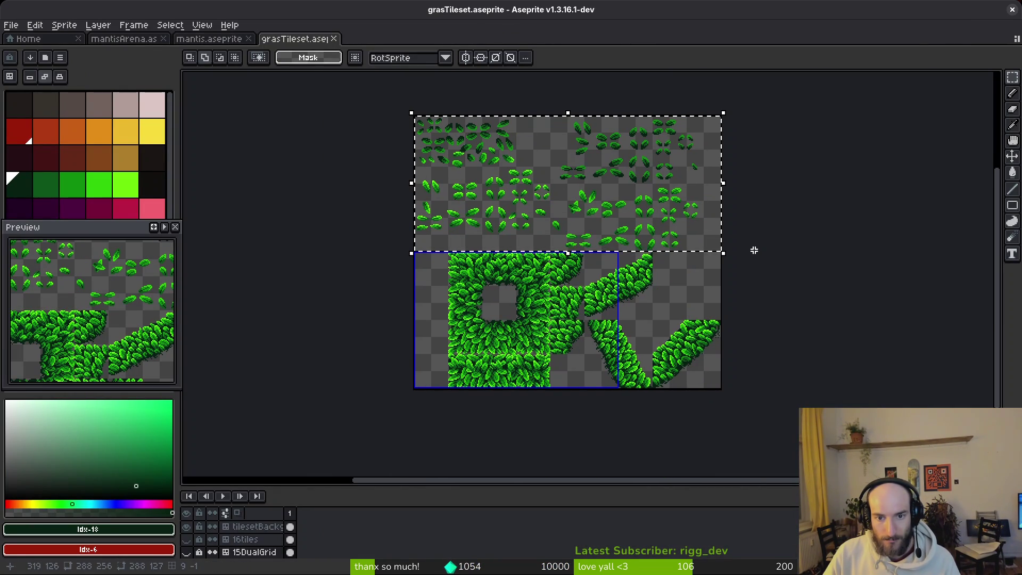
pyautogui.hotkey('ctrl', 'd')
pyautogui.click(290, 527)
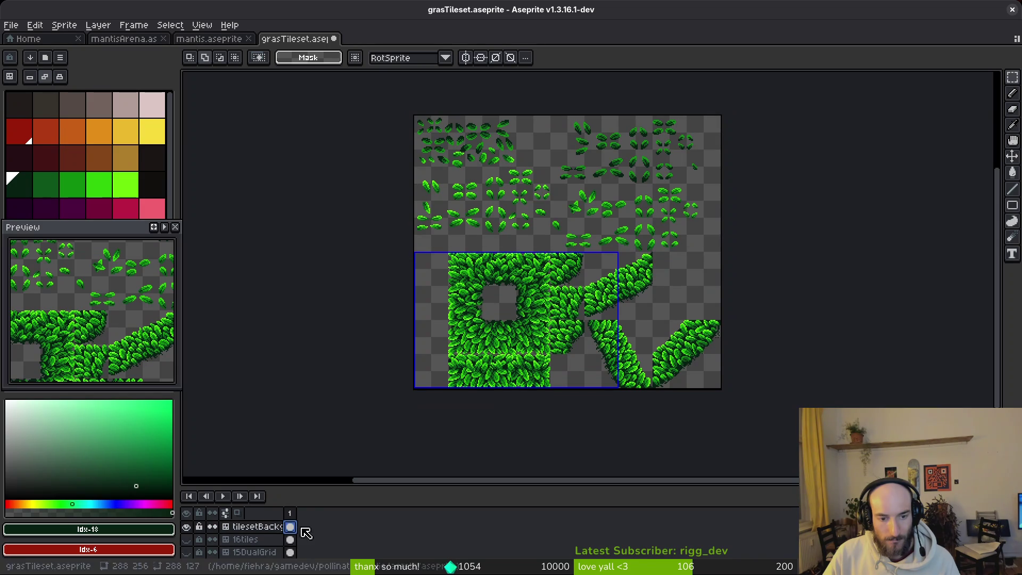
pyautogui.scroll(1, 295, 543)
pyautogui.click(291, 539)
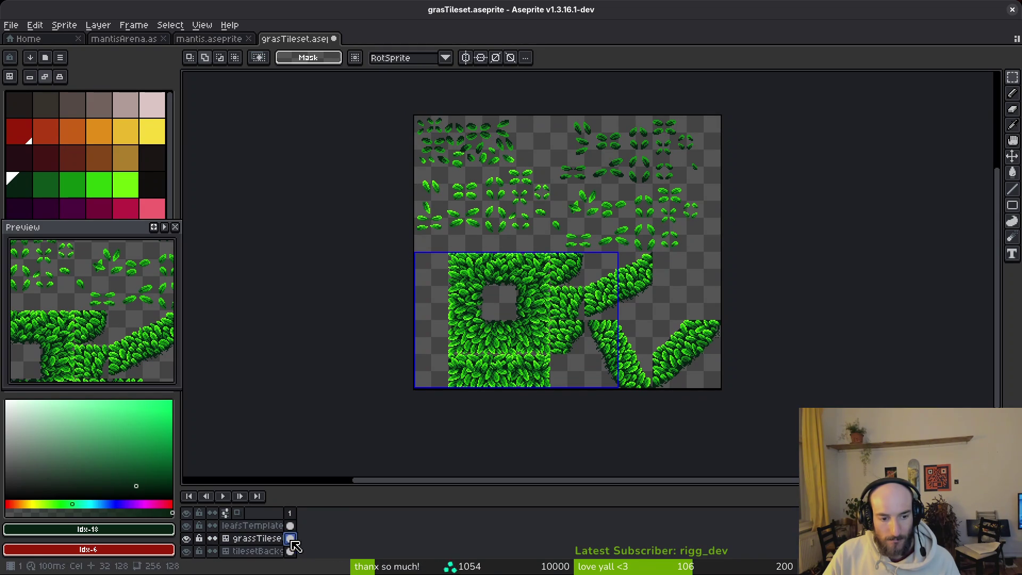
pyautogui.click(290, 525)
# Step: Cut and undo the top leaf-template region to copy it, then view the whole mantis arena
pyautogui.moveTo(326, 83); pyautogui.dragTo(765, 251)
pyautogui.press('Delete')
pyautogui.hotkey('ctrl', 'z')
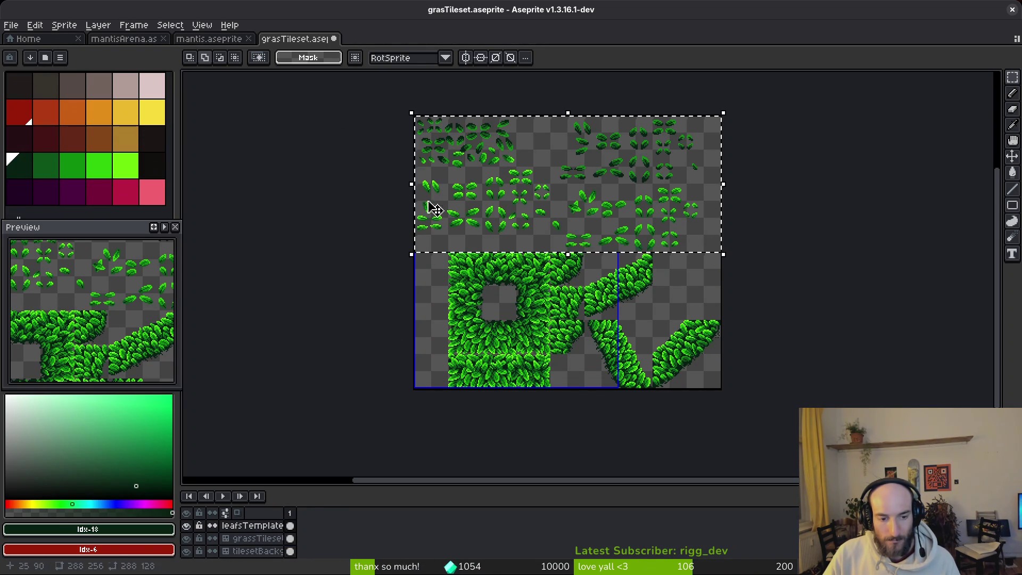
pyautogui.click(125, 39)
pyautogui.hotkey('ctrl', '0')
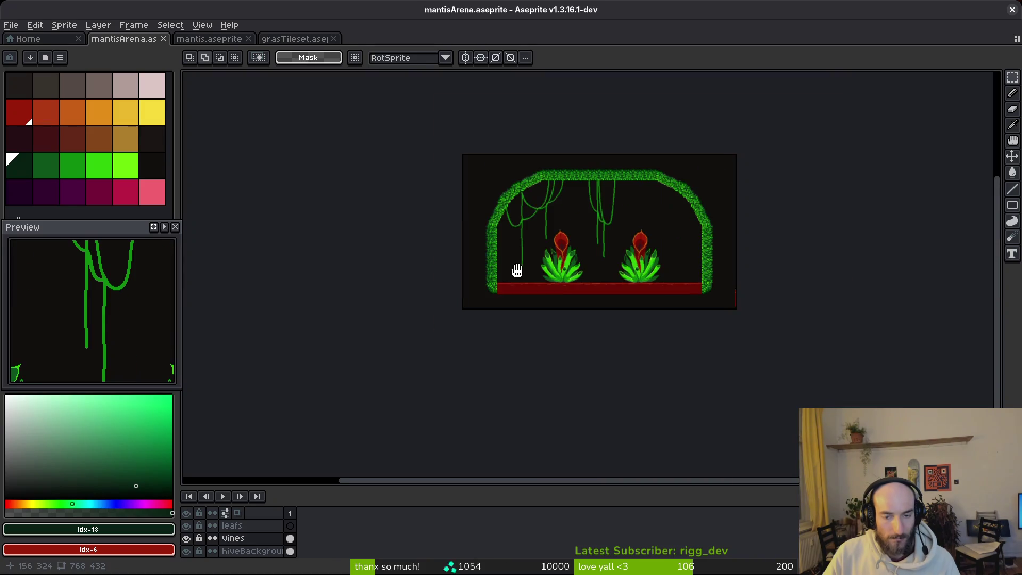
# Step: Paste the copied leaves onto the leafs layer and place them in the arena centre
pyautogui.click(290, 525)
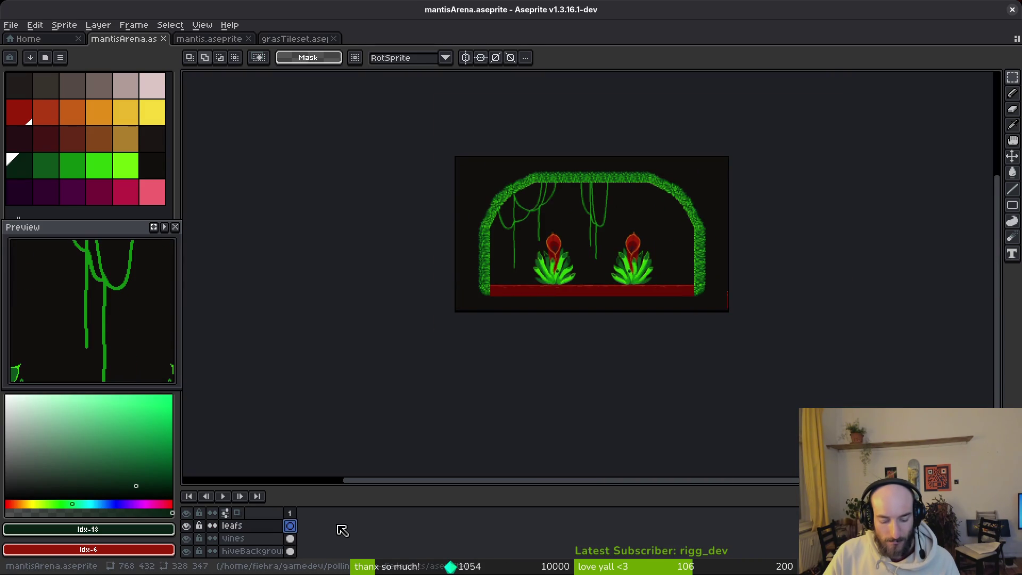
pyautogui.hotkey('alt', 'b')
pyautogui.click(290, 526)
pyautogui.hotkey('ctrl', 'v')
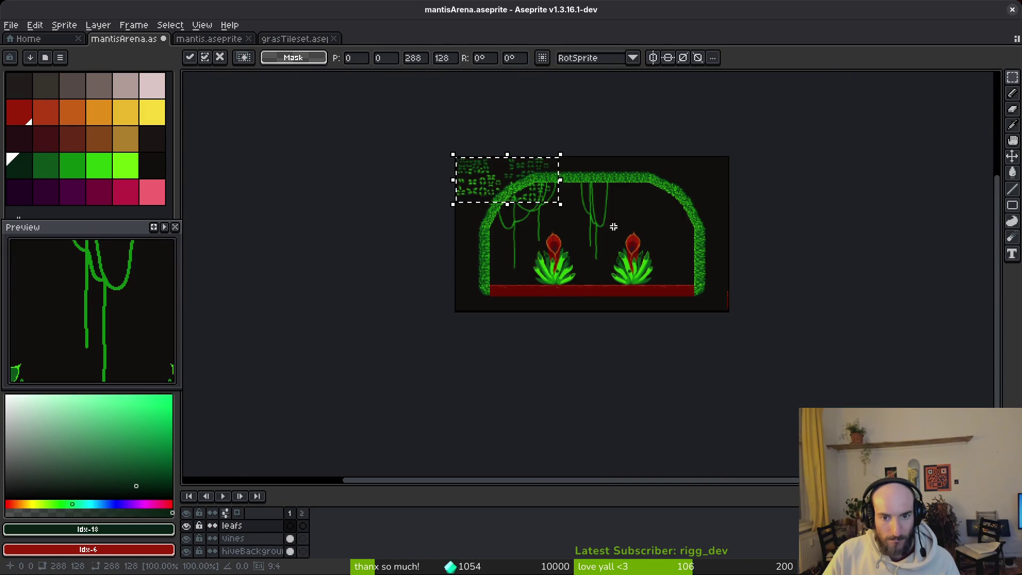
pyautogui.scroll(4, 502, 194)
pyautogui.scroll(-1, 503, 194)
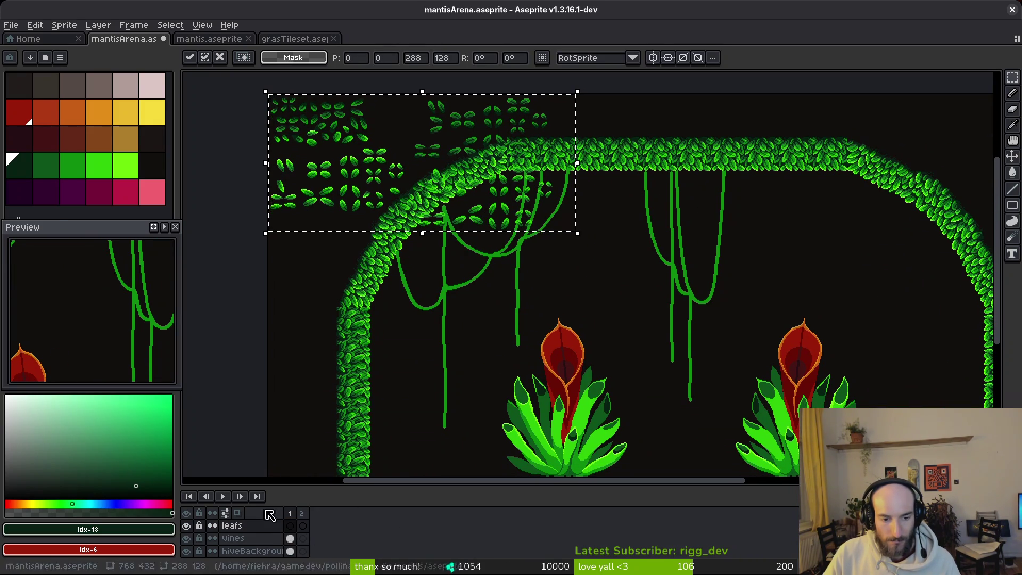
pyautogui.scroll(-2, 578, 242)
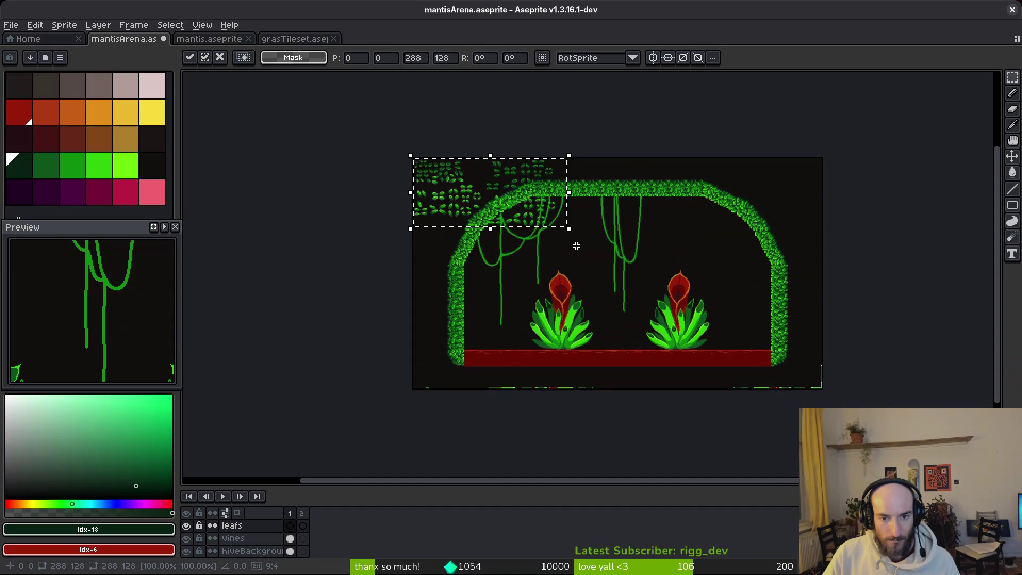
pyautogui.moveTo(471, 213)
pyautogui.mouseDown()
pyautogui.moveTo(670, 251)
pyautogui.moveTo(607, 257)
pyautogui.moveTo(610, 267)
pyautogui.mouseUp()
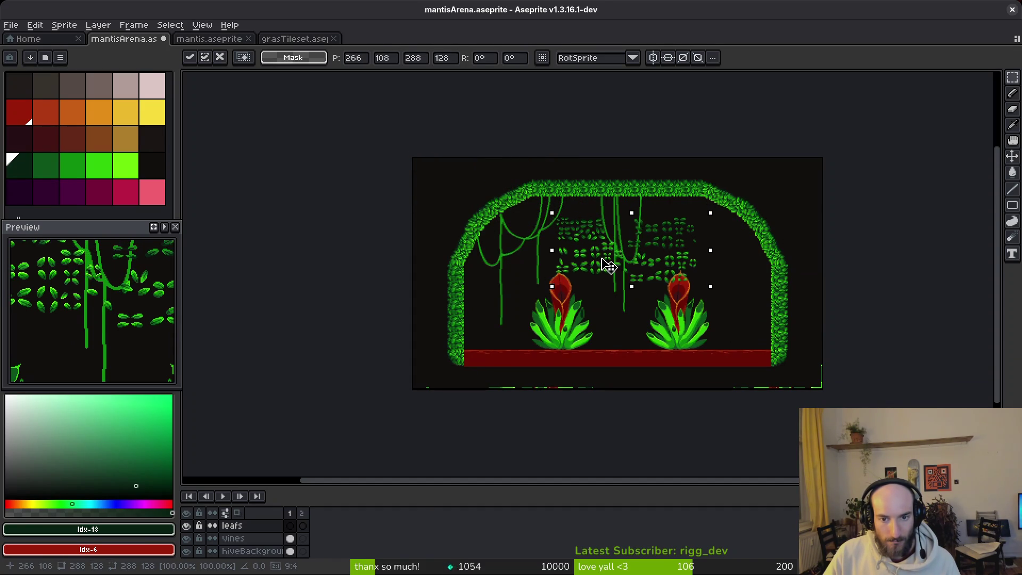
pyautogui.press('Return')
# Step: Move the leaf cluster down over the plants and commit the placed leaves
pyautogui.scroll(3, 598, 246)
pyautogui.scroll(-3, 598, 246)
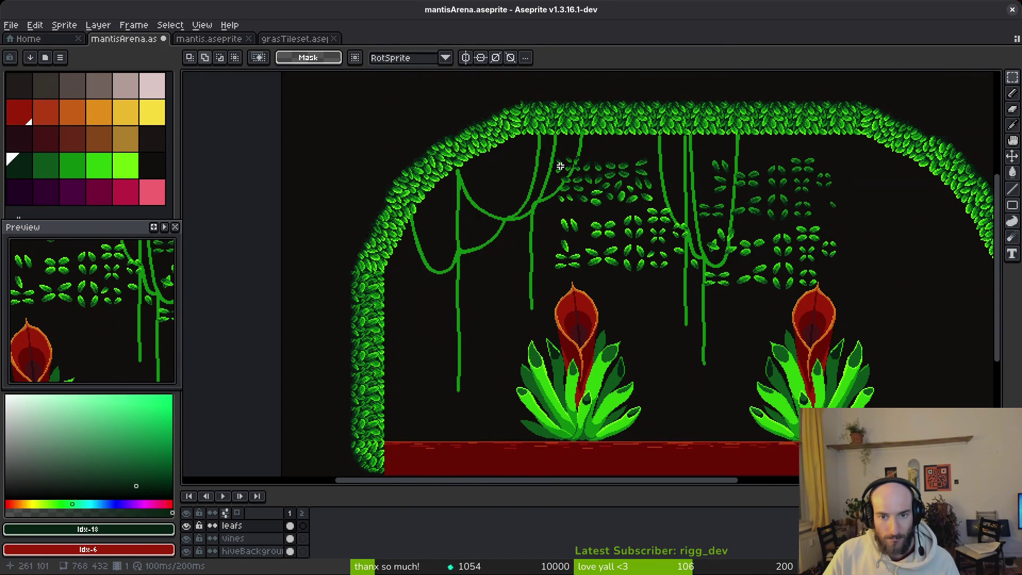
pyautogui.moveTo(542, 151); pyautogui.dragTo(870, 319)
pyautogui.moveTo(815, 234)
pyautogui.mouseDown()
pyautogui.moveTo(799, 229)
pyautogui.moveTo(707, 331)
pyautogui.moveTo(721, 296)
pyautogui.moveTo(714, 319)
pyautogui.mouseUp()
pyautogui.moveTo(606, 330); pyautogui.dragTo(678, 304)
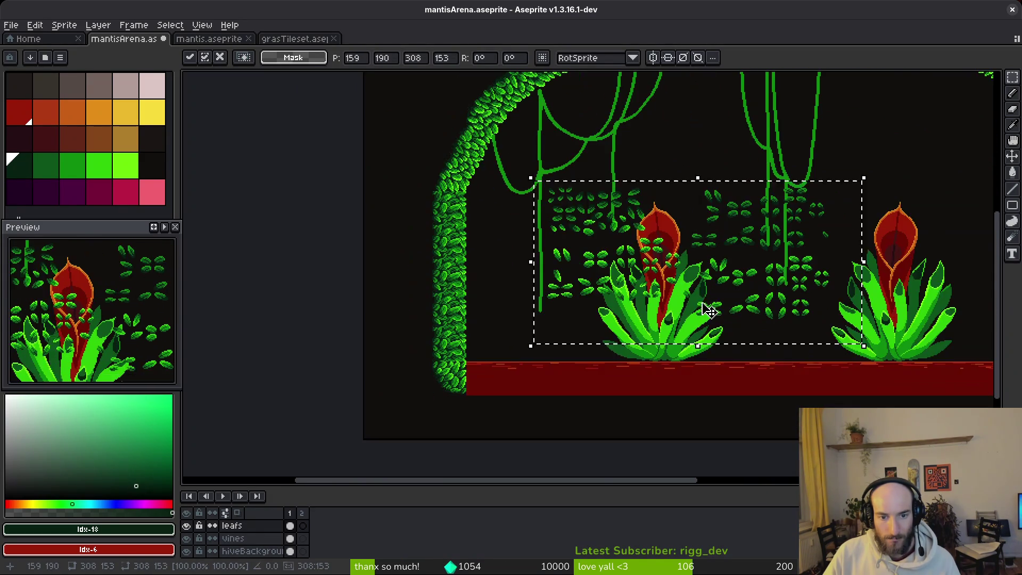
pyautogui.hotkey('ctrl', 'd')
pyautogui.scroll(2, 678, 304)
pyautogui.scroll(1, 623, 318)
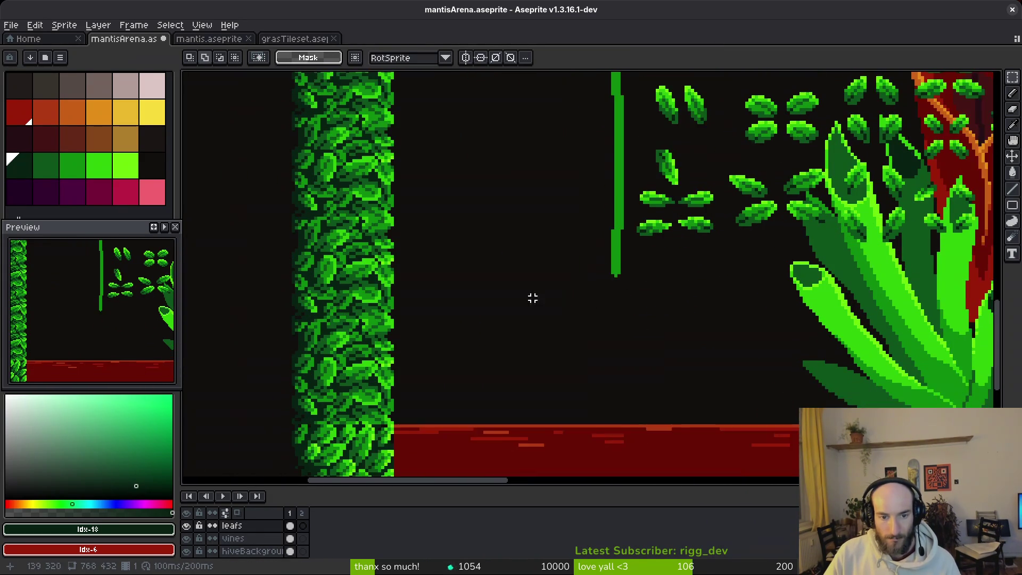
pyautogui.hscroll(2, 632, 322)
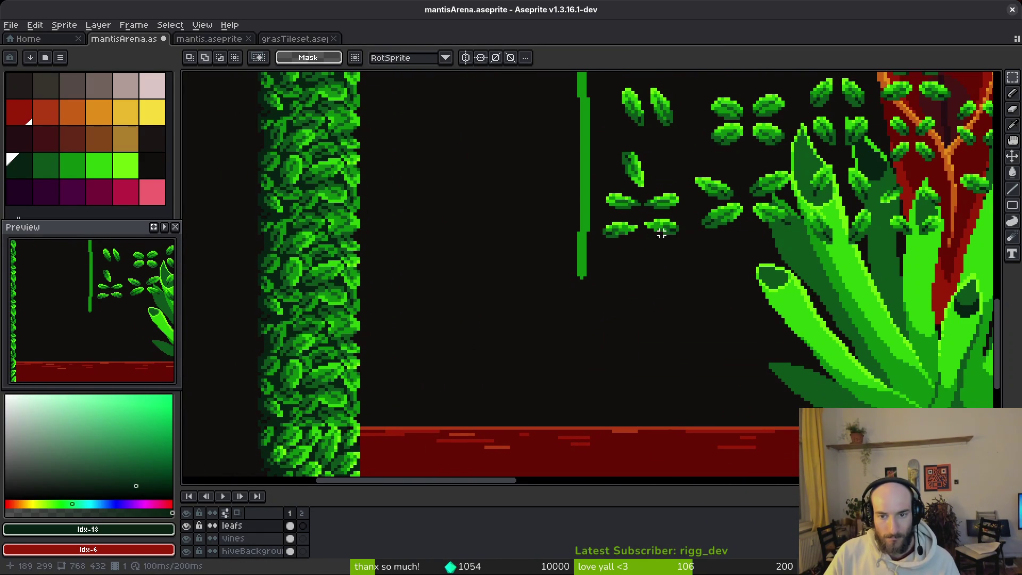
pyautogui.moveTo(696, 204)
pyautogui.mouseDown()
pyautogui.moveTo(751, 240)
pyautogui.moveTo(734, 228)
pyautogui.moveTo(416, 353)
pyautogui.mouseUp()
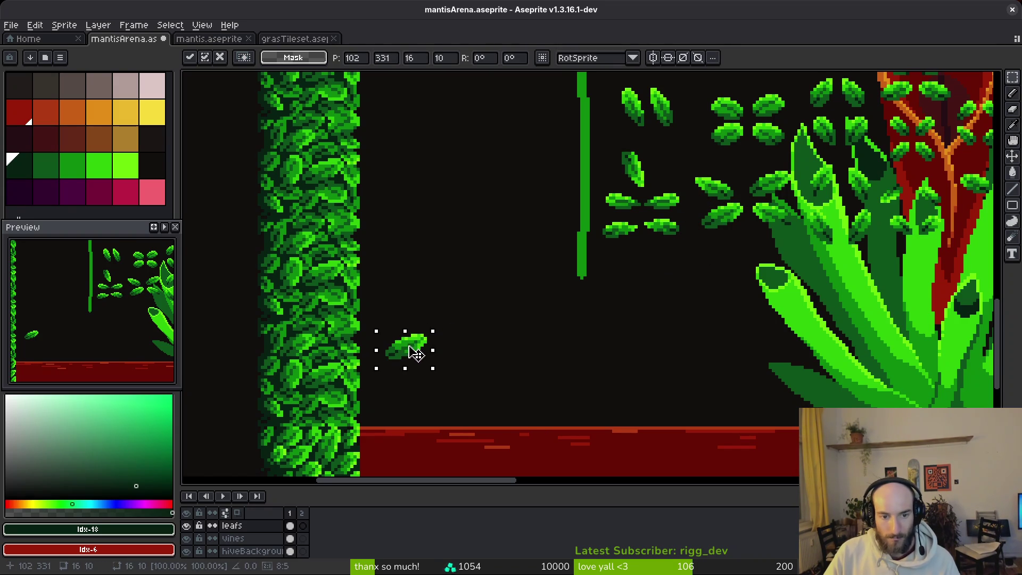
pyautogui.hscroll(2, 621, 295)
pyautogui.click(713, 178)
# Step: Select single leaves and reposition them, placing the lower leaf beside the upper one
pyautogui.moveTo(643, 173)
pyautogui.mouseDown()
pyautogui.moveTo(702, 217)
pyautogui.moveTo(426, 277)
pyautogui.moveTo(423, 250)
pyautogui.moveTo(384, 272)
pyautogui.moveTo(373, 396)
pyautogui.moveTo(361, 409)
pyautogui.mouseUp()
pyautogui.hotkey('ctrl', 't')
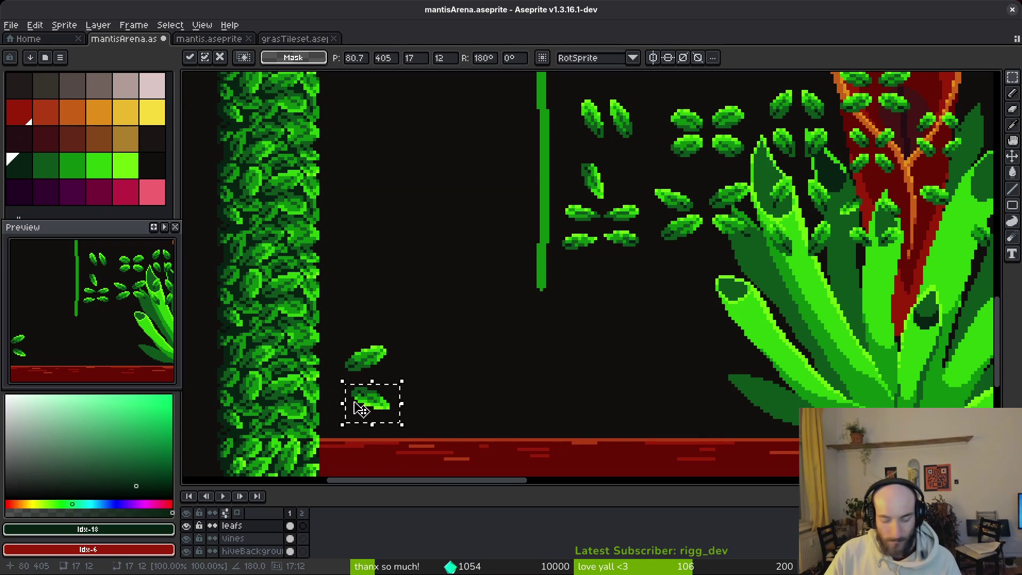
pyautogui.press('Escape')
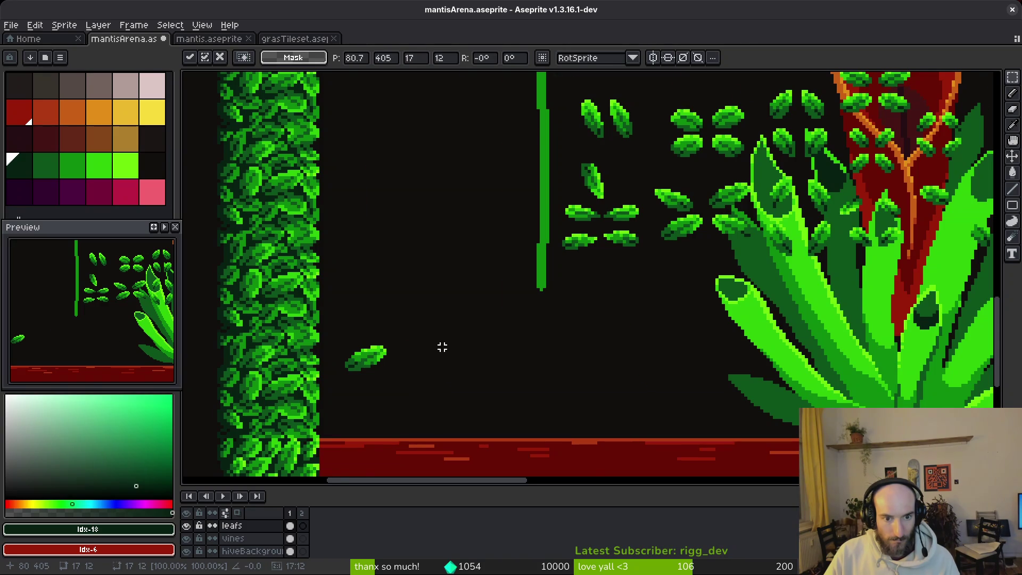
pyautogui.scroll(-3, 442, 350)
pyautogui.scroll(5, 426, 399)
pyautogui.moveTo(410, 401); pyautogui.dragTo(587, 176)
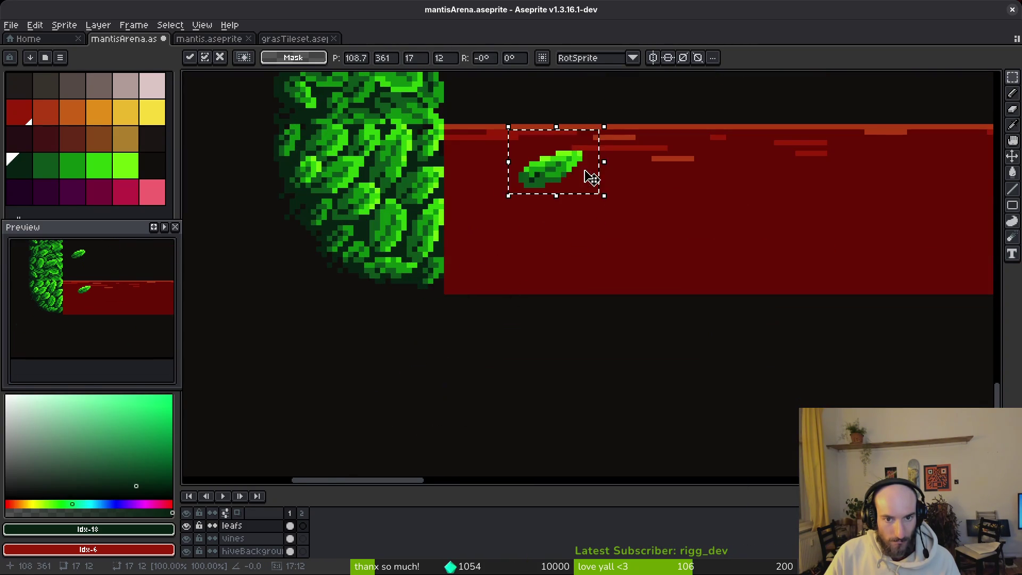
pyautogui.moveTo(521, 372); pyautogui.dragTo(518, 274)
pyautogui.press('Return')
pyautogui.moveTo(441, 228)
pyautogui.mouseDown()
pyautogui.moveTo(589, 312)
pyautogui.moveTo(515, 246)
pyautogui.mouseUp()
pyautogui.scroll(-2, 515, 246)
pyautogui.press('Return')
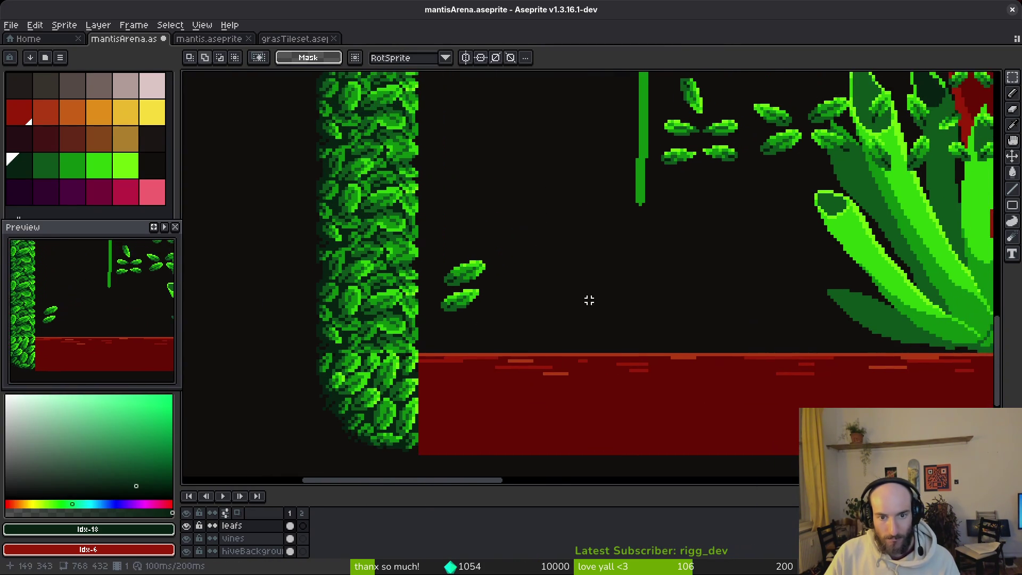
# Step: Move a leaf from the plant to sit next to the left leafy wall
pyautogui.scroll(-1, 582, 299)
pyautogui.scroll(1, 789, 251)
pyautogui.moveTo(780, 256); pyautogui.dragTo(731, 225)
pyautogui.click(760, 253)
pyautogui.moveTo(786, 261); pyautogui.dragTo(725, 226)
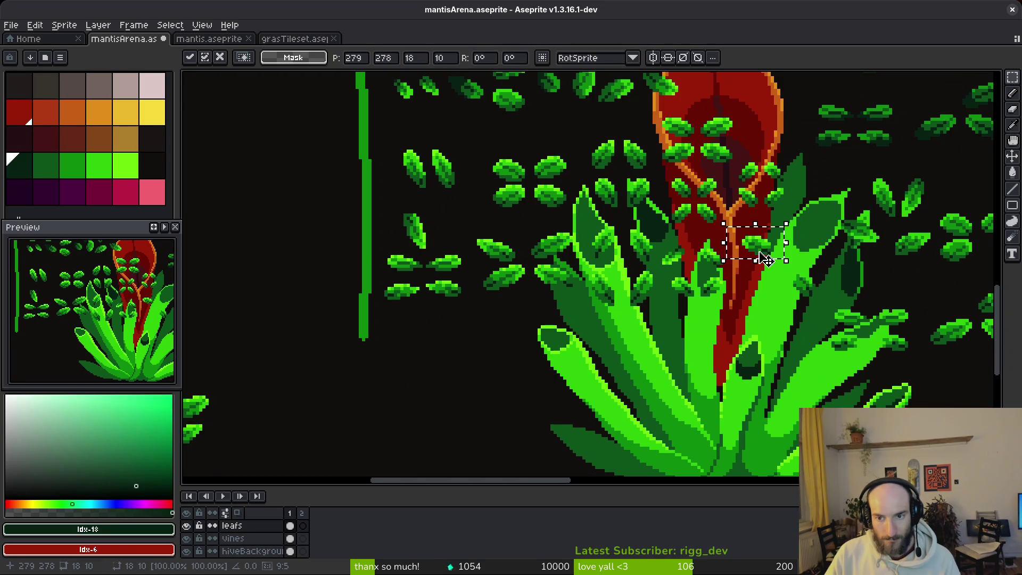
pyautogui.hscroll(-5, 450, 376)
pyautogui.scroll(-2, 450, 376)
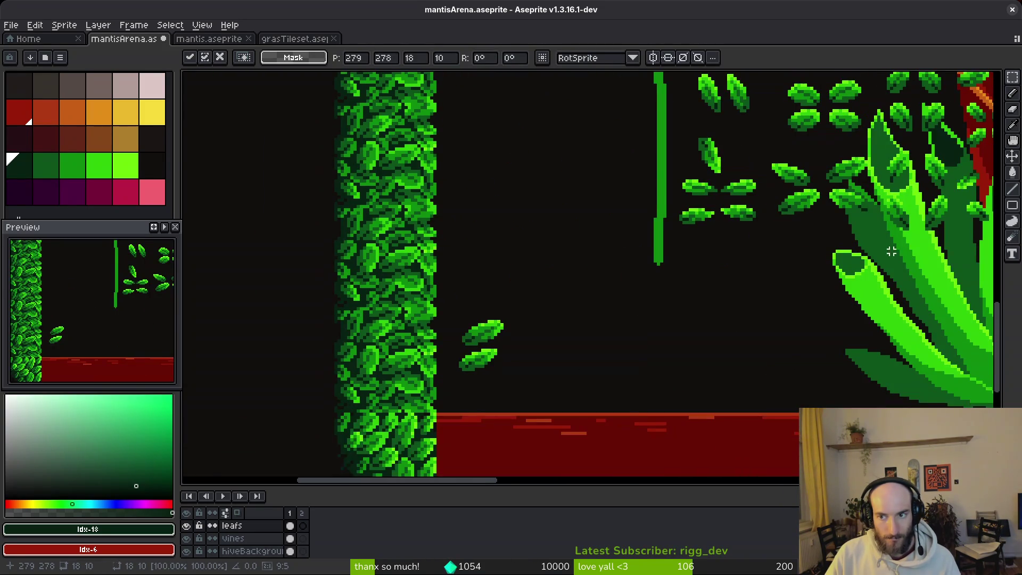
pyautogui.moveTo(986, 183)
pyautogui.mouseDown()
pyautogui.moveTo(764, 285)
pyautogui.moveTo(554, 306)
pyautogui.moveTo(450, 267)
pyautogui.moveTo(391, 324)
pyautogui.mouseUp()
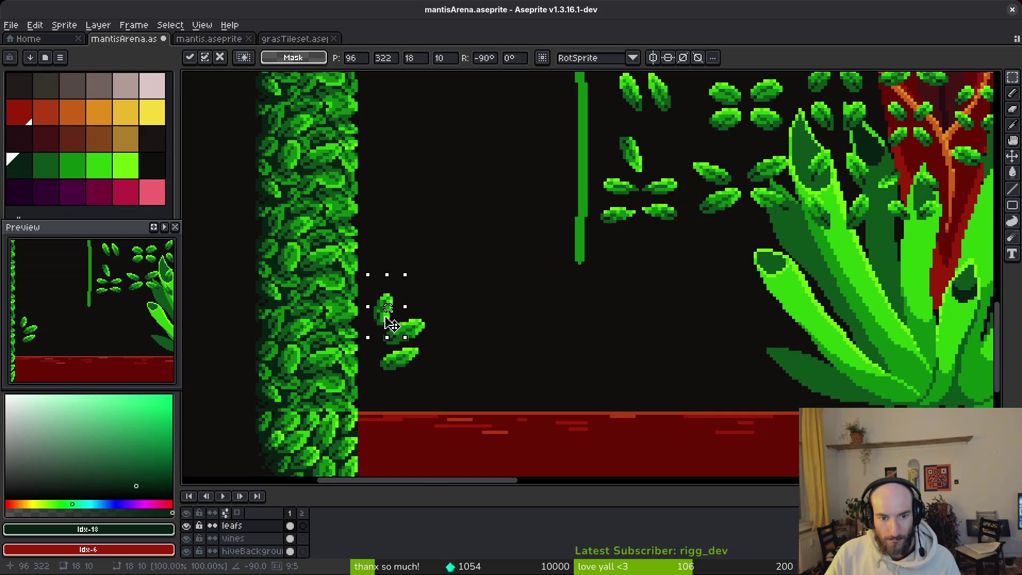
pyautogui.click(500, 294)
# Step: Duplicate a leaf from the cluster and place the copy beside the left wall
pyautogui.scroll(3, 648, 287)
pyautogui.hscroll(5, 647, 213)
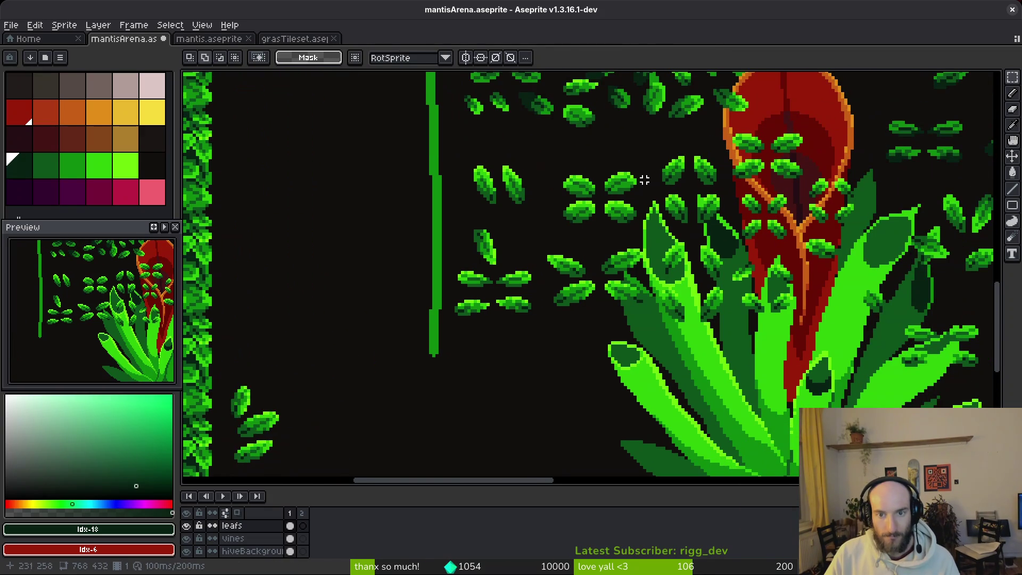
pyautogui.hscroll(2, 596, 160)
pyautogui.moveTo(601, 158); pyautogui.dragTo(664, 210)
pyautogui.scroll(-2, 639, 224)
pyautogui.hscroll(-3, 612, 235)
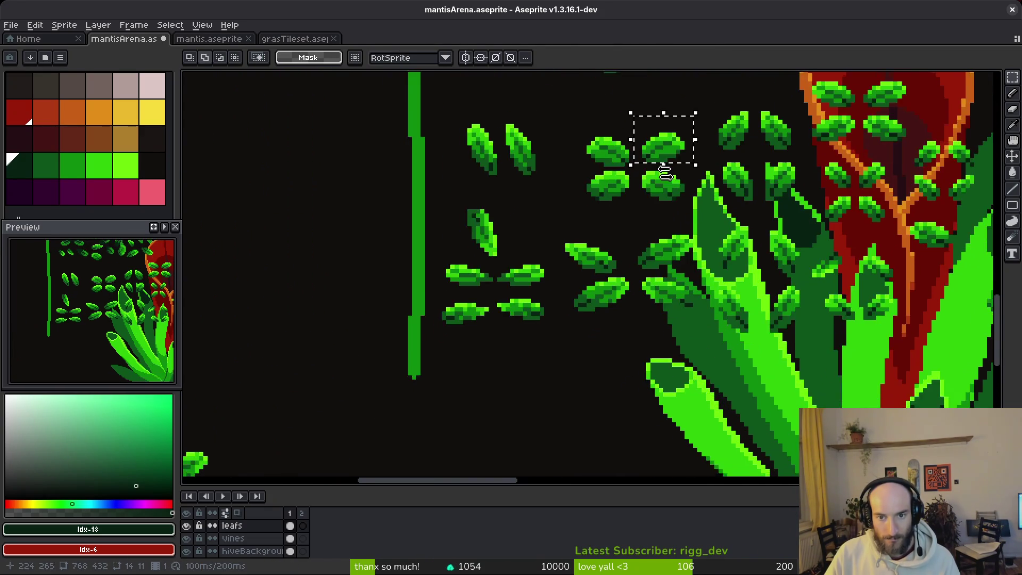
pyautogui.scroll(-2, 601, 240)
pyautogui.hscroll(-3, 533, 319)
pyautogui.hotkey('ctrl', 'v')
pyautogui.moveTo(884, 285)
pyautogui.mouseDown()
pyautogui.moveTo(802, 326)
pyautogui.moveTo(452, 368)
pyautogui.moveTo(391, 409)
pyautogui.moveTo(370, 374)
pyautogui.mouseUp()
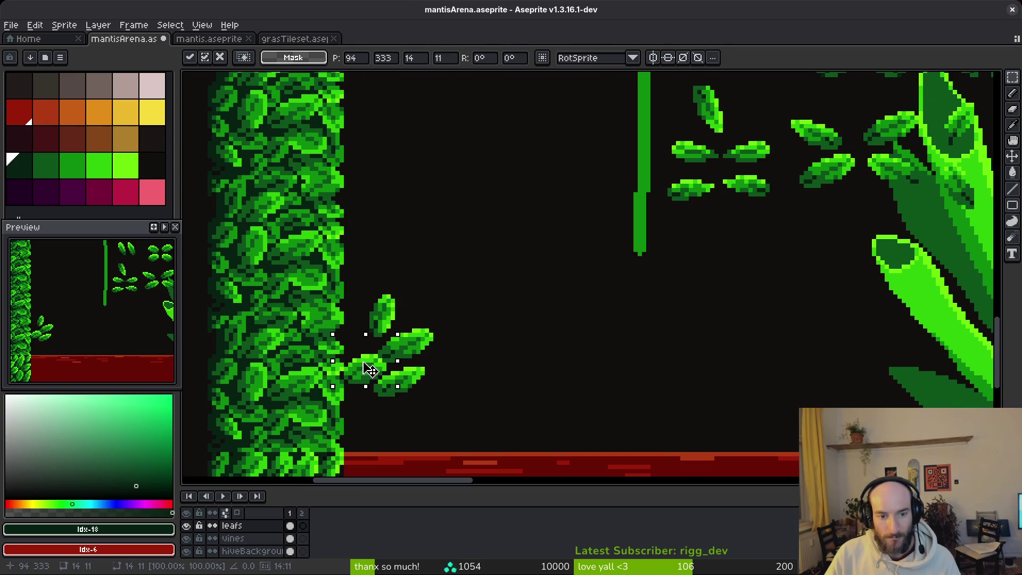
pyautogui.click(504, 377)
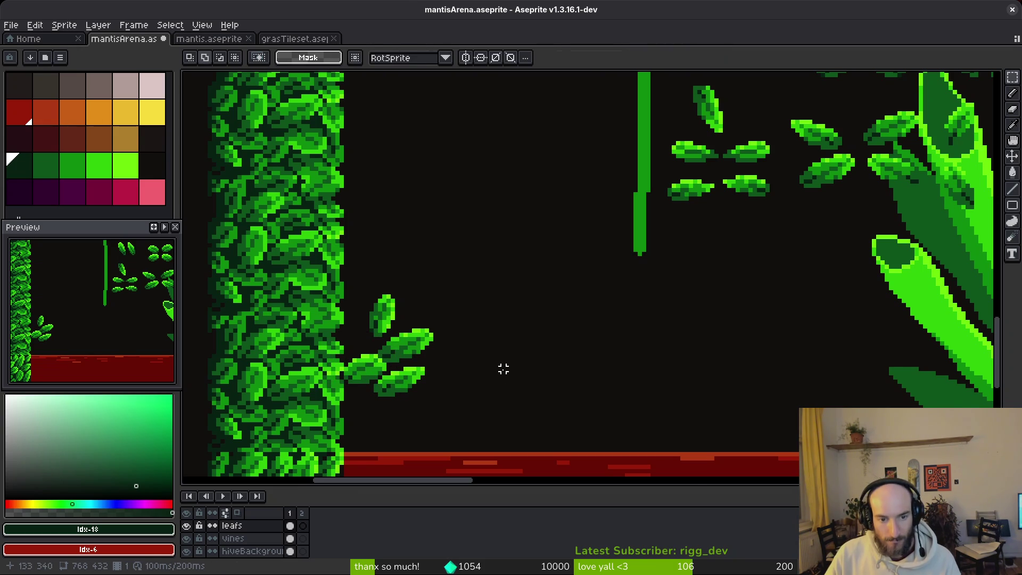
# Step: Select another leaf near the plant and pick it up to move beside the wall
pyautogui.scroll(-2, 504, 377)
pyautogui.scroll(2, 613, 268)
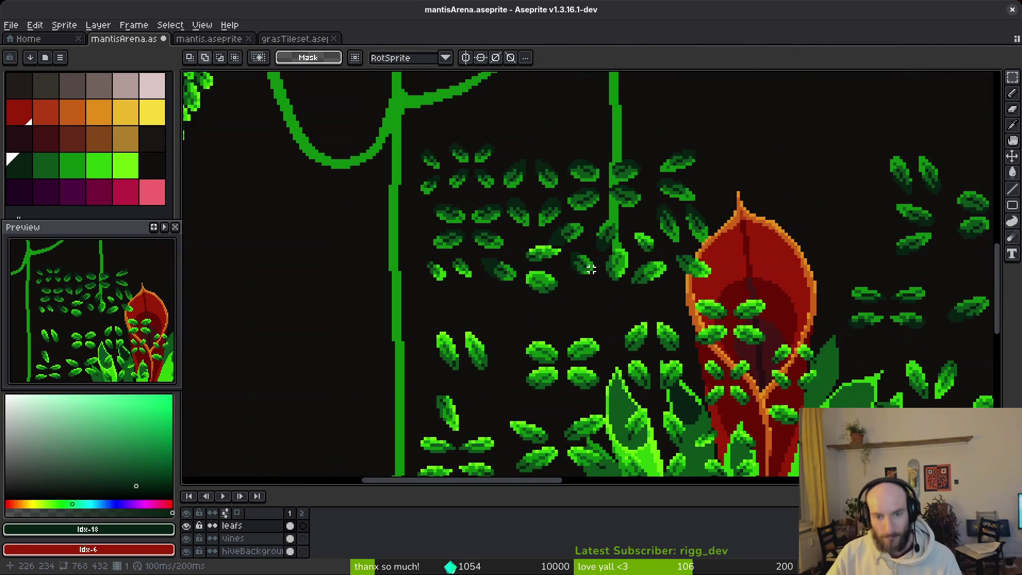
pyautogui.scroll(1, 799, 298)
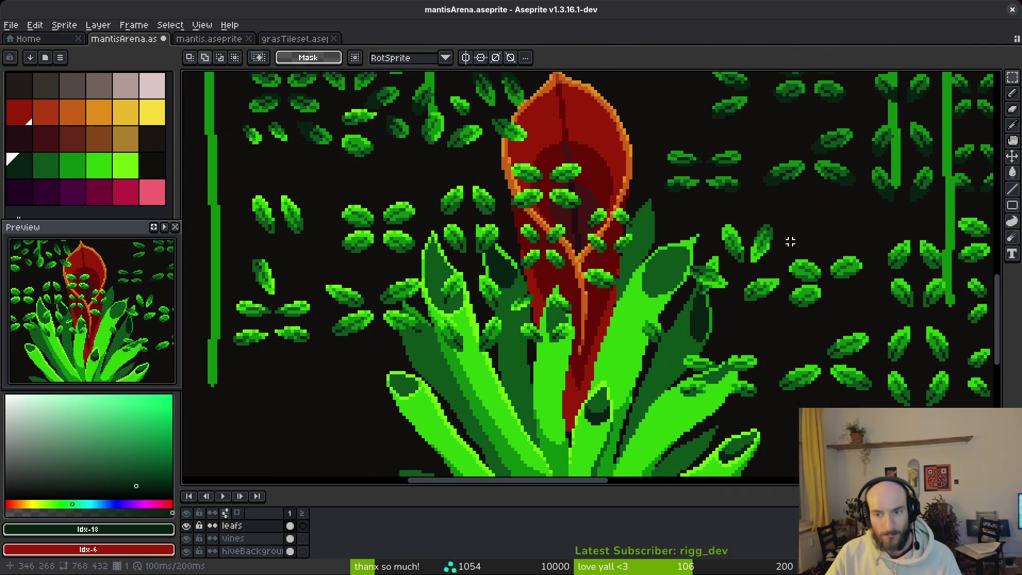
pyautogui.hscroll(2, 768, 235)
pyautogui.moveTo(773, 192)
pyautogui.mouseDown()
pyautogui.moveTo(815, 237)
pyautogui.moveTo(354, 285)
pyautogui.moveTo(278, 312)
pyautogui.moveTo(353, 296)
pyautogui.moveTo(368, 275)
pyautogui.moveTo(388, 297)
pyautogui.moveTo(367, 336)
pyautogui.mouseUp()
pyautogui.click(801, 224)
pyautogui.scroll(-3, 354, 285)
pyautogui.scroll(1, 278, 313)
pyautogui.scroll(3, 320, 298)
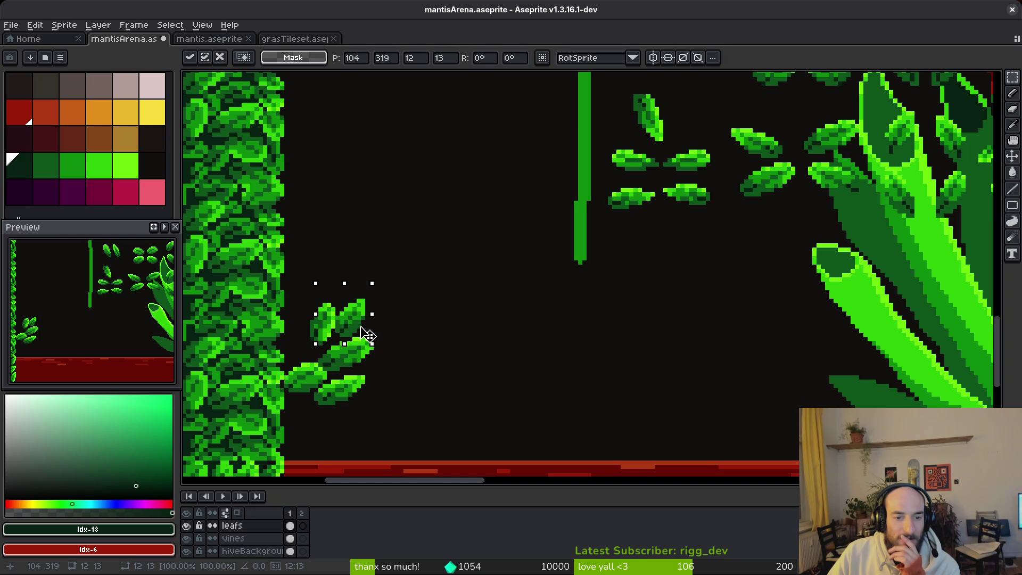
pyautogui.scroll(-3, 367, 335)
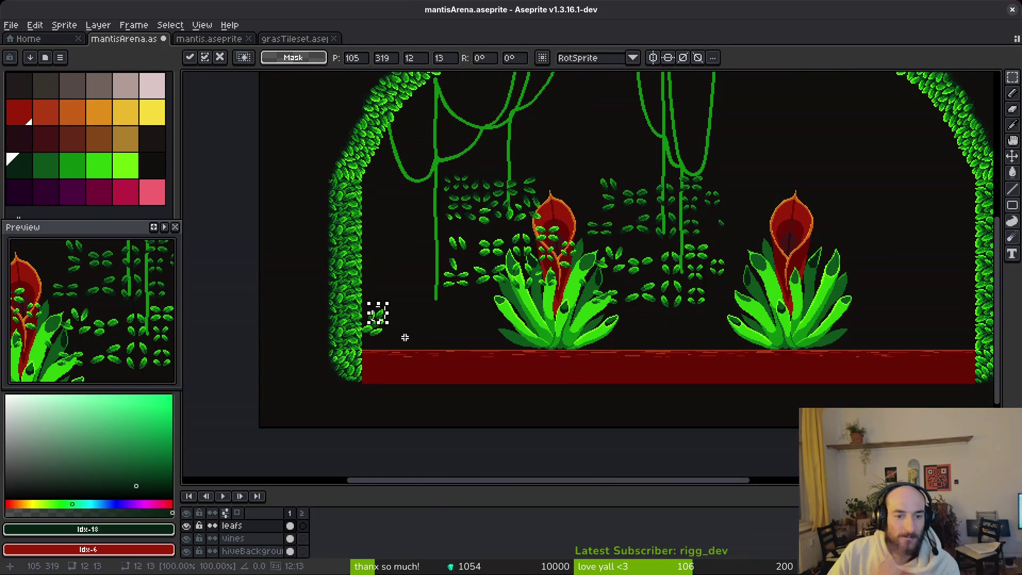
# Step: Commit the previously moved leaf and clear the selection
pyautogui.click(409, 326)
pyautogui.scroll(2, 393, 316)
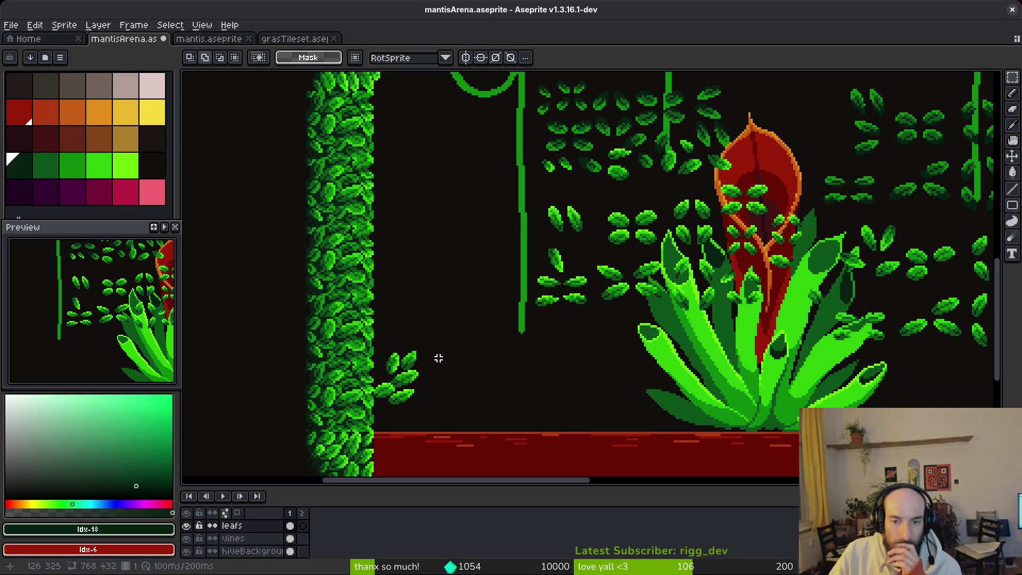
pyautogui.scroll(-3, 438, 354)
pyautogui.scroll(5, 433, 361)
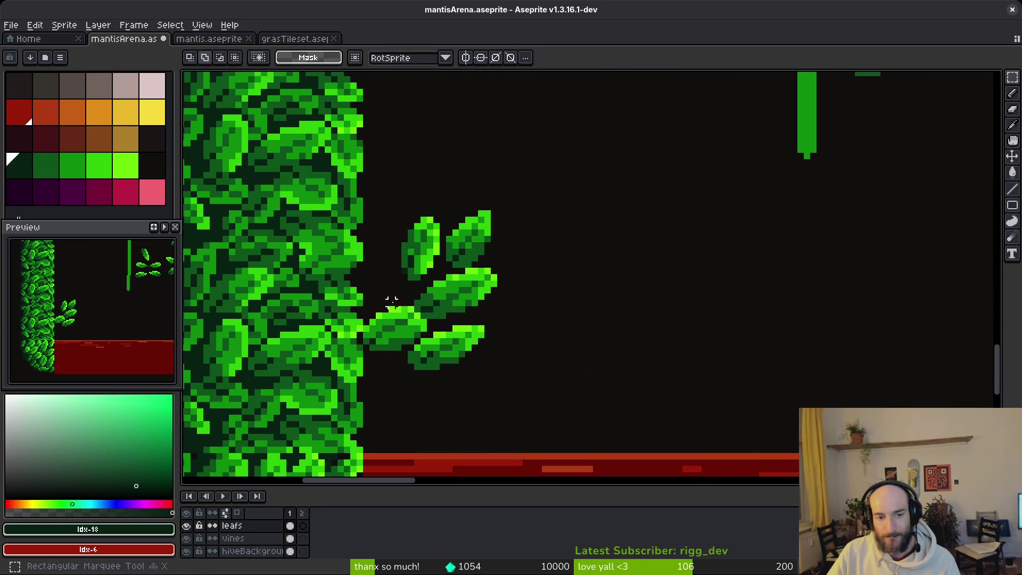
# Step: With the Lasso tool, move the lower-left leaf to the right beside the left wall
pyautogui.hotkey('shift', 'w')
pyautogui.scroll(3, 424, 323)
pyautogui.moveTo(423, 322)
pyautogui.mouseDown()
pyautogui.moveTo(384, 290)
pyautogui.moveTo(250, 378)
pyautogui.moveTo(371, 378)
pyautogui.moveTo(430, 347)
pyautogui.mouseUp()
pyautogui.scroll(-1, 429, 346)
pyautogui.moveTo(511, 341); pyautogui.dragTo(674, 305)
pyautogui.scroll(-3, 651, 308)
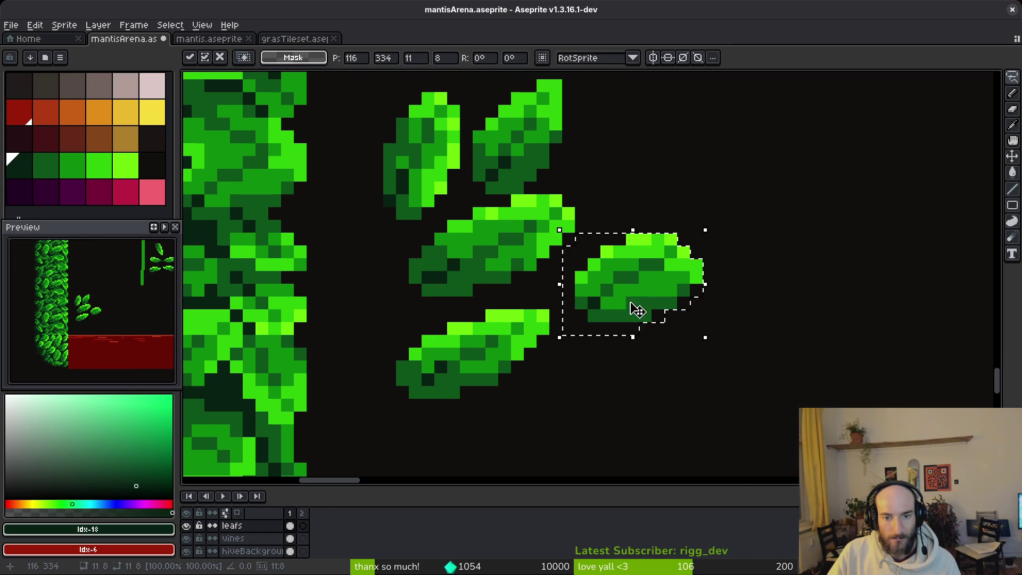
pyautogui.click(558, 277)
# Step: Lasso another lower-left leaf and shift it down and to the right
pyautogui.moveTo(558, 277)
pyautogui.mouseDown()
pyautogui.moveTo(456, 285)
pyautogui.moveTo(532, 338)
pyautogui.moveTo(554, 281)
pyautogui.mouseUp()
pyautogui.moveTo(491, 327); pyautogui.dragTo(662, 391)
pyautogui.press('Return')
pyautogui.scroll(2, 661, 391)
pyautogui.scroll(-1, 639, 320)
# Step: Move a middle-left leaf down-left, then shift the two middle-left leaves left
pyautogui.moveTo(618, 275)
pyautogui.mouseDown()
pyautogui.moveTo(591, 298)
pyautogui.moveTo(637, 307)
pyautogui.moveTo(673, 255)
pyautogui.mouseUp()
pyautogui.moveTo(579, 260)
pyautogui.mouseDown()
pyautogui.moveTo(525, 267)
pyautogui.moveTo(495, 296)
pyautogui.moveTo(583, 274)
pyautogui.moveTo(524, 376)
pyautogui.mouseUp()
pyautogui.press('Return')
pyautogui.scroll(1, 492, 228)
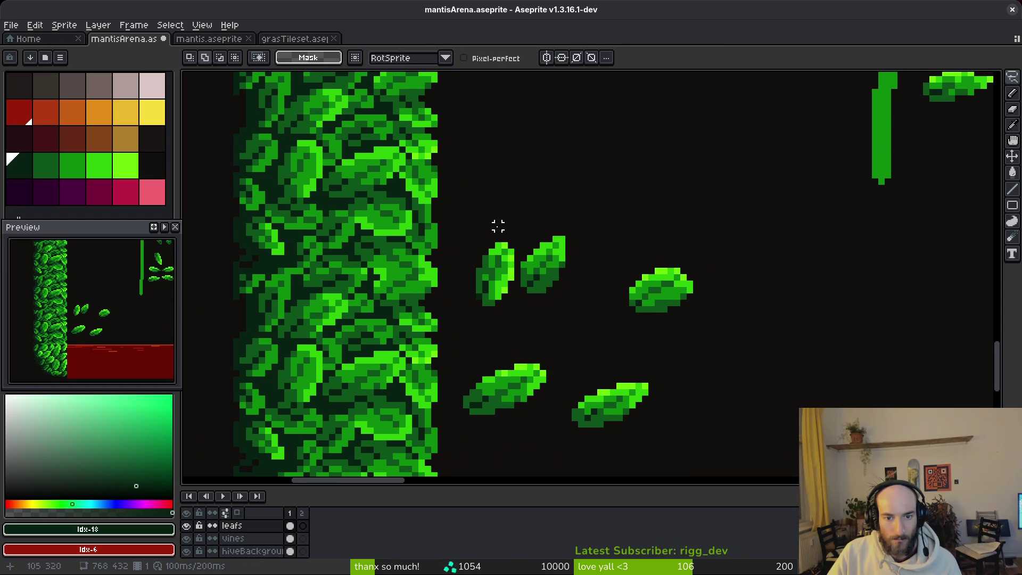
pyautogui.moveTo(536, 207)
pyautogui.mouseDown()
pyautogui.moveTo(491, 331)
pyautogui.moveTo(581, 267)
pyautogui.moveTo(506, 289)
pyautogui.mouseUp()
pyautogui.press('Return')
# Step: Reposition the right-hand leaf and move another leaf up-left toward the sprig
pyautogui.moveTo(598, 235); pyautogui.dragTo(740, 341)
pyautogui.moveTo(706, 259)
pyautogui.mouseDown()
pyautogui.moveTo(661, 252)
pyautogui.moveTo(680, 288)
pyautogui.moveTo(502, 319)
pyautogui.moveTo(543, 289)
pyautogui.moveTo(566, 288)
pyautogui.mouseUp()
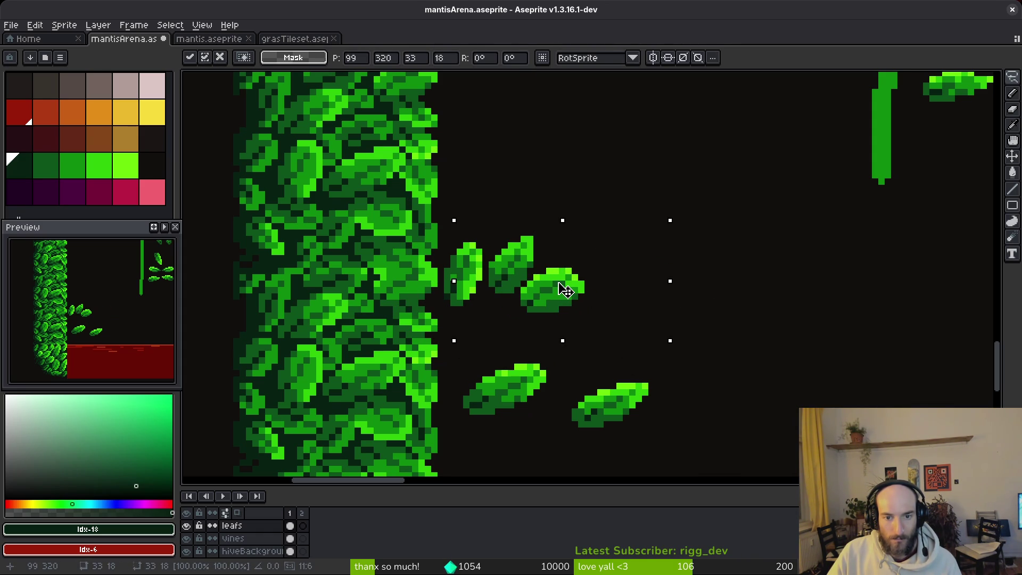
pyautogui.press('Return')
pyautogui.scroll(-2, 570, 325)
pyautogui.moveTo(479, 390); pyautogui.dragTo(481, 392)
pyautogui.moveTo(553, 334)
pyautogui.mouseDown()
pyautogui.moveTo(502, 312)
pyautogui.moveTo(493, 293)
pyautogui.mouseUp()
pyautogui.press('Return')
# Step: Move the lower leaf up-left and rotate it -90° onto the sprig
pyautogui.moveTo(661, 338); pyautogui.dragTo(692, 394)
pyautogui.moveTo(613, 381)
pyautogui.mouseDown()
pyautogui.moveTo(532, 342)
pyautogui.moveTo(542, 325)
pyautogui.moveTo(472, 360)
pyautogui.mouseUp()
pyautogui.hotkey('shift', 'r')
pyautogui.press('Return')
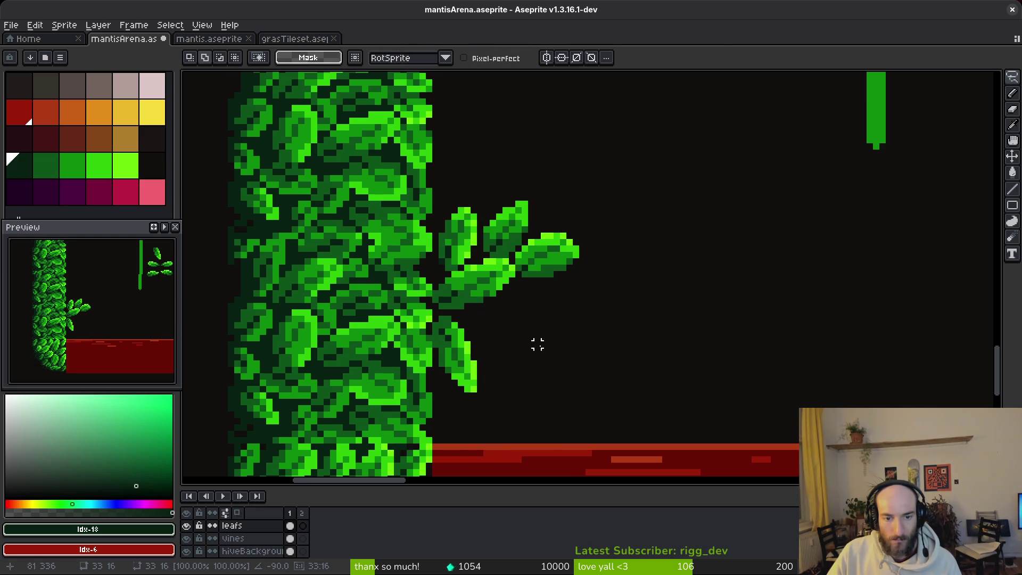
pyautogui.scroll(-2, 541, 356)
pyautogui.scroll(-2, 586, 346)
pyautogui.scroll(5, 639, 299)
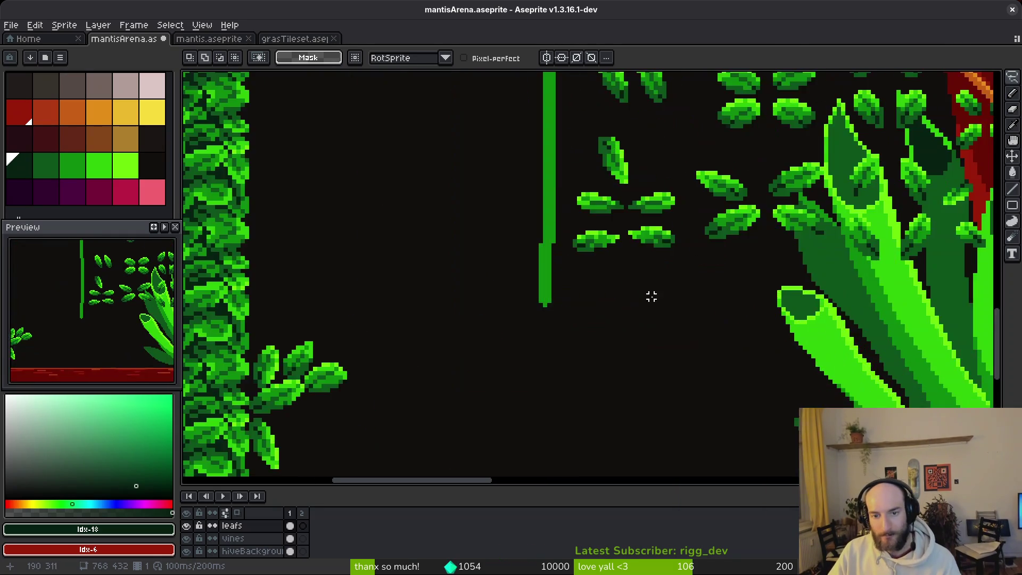
pyautogui.scroll(-1, 624, 234)
pyautogui.scroll(1, 624, 224)
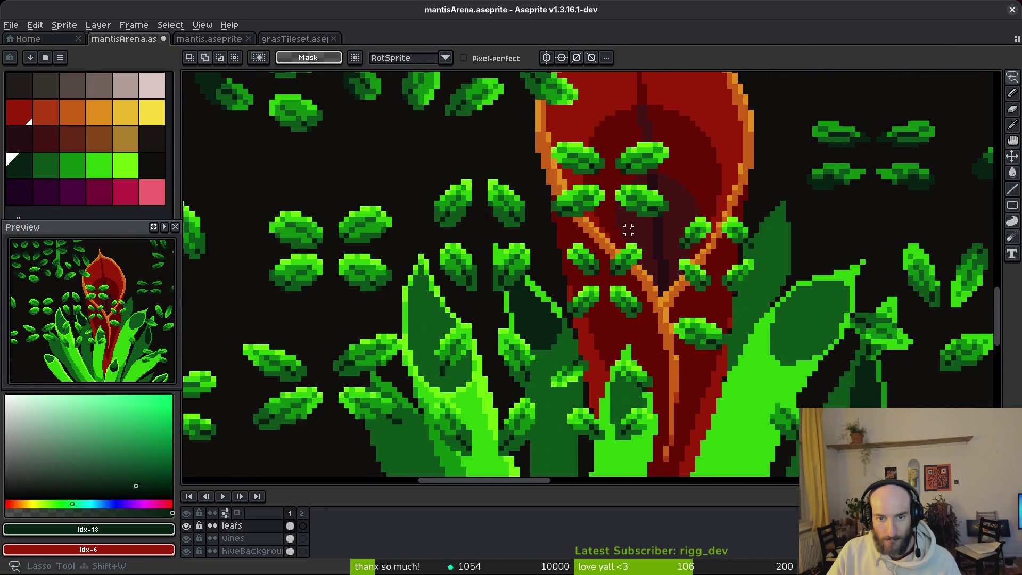
# Step: Move the leaves covering the red pod into the empty space left of the vine
pyautogui.moveTo(666, 272); pyautogui.dragTo(628, 123)
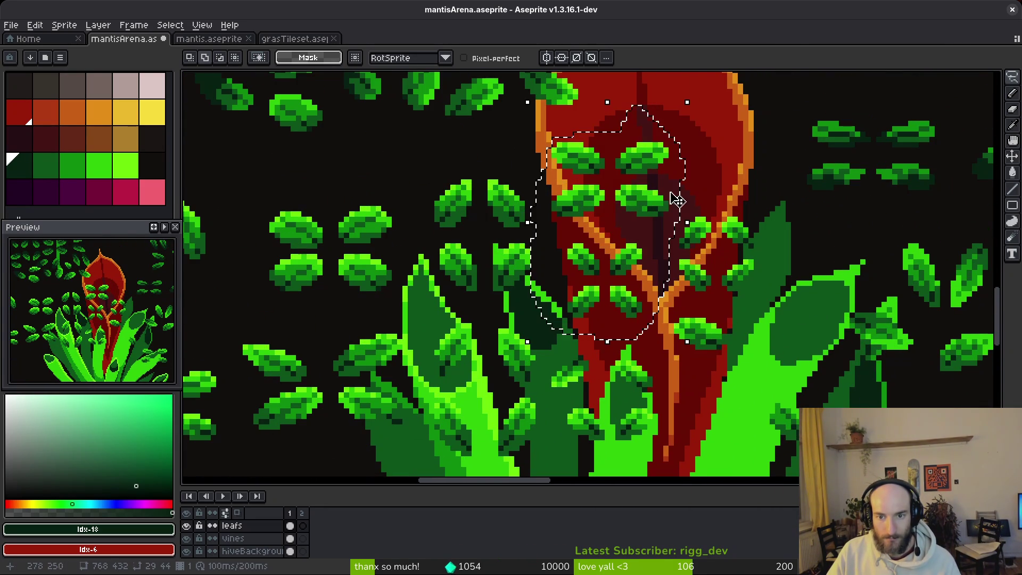
pyautogui.moveTo(735, 187)
pyautogui.mouseDown()
pyautogui.moveTo(639, 298)
pyautogui.moveTo(746, 197)
pyautogui.mouseUp()
pyautogui.scroll(-3, 694, 266)
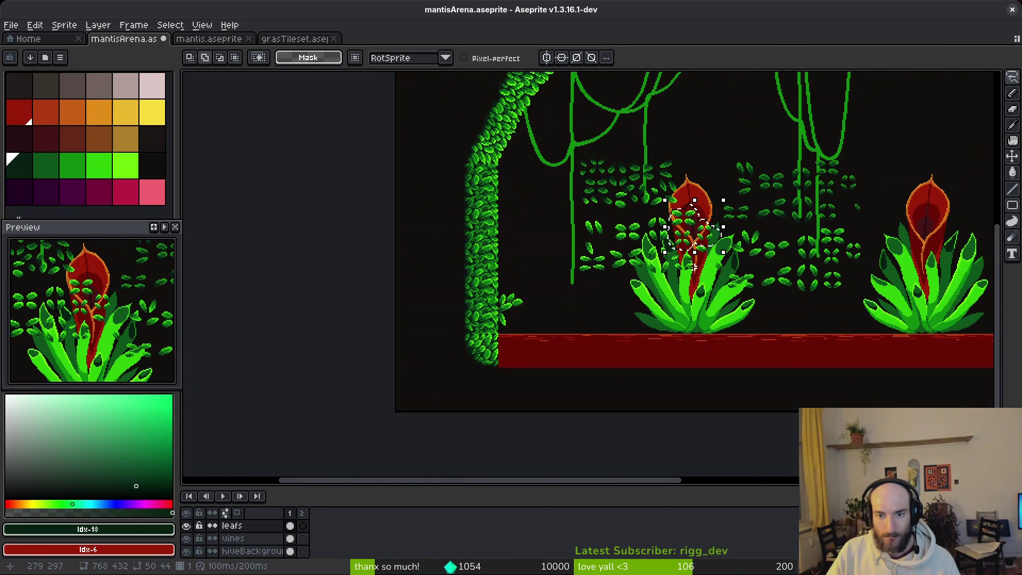
pyautogui.click(692, 226)
pyautogui.scroll(3, 692, 229)
pyautogui.moveTo(692, 229)
pyautogui.mouseDown()
pyautogui.moveTo(429, 240)
pyautogui.moveTo(436, 282)
pyautogui.mouseUp()
pyautogui.click(437, 284)
pyautogui.scroll(4, 579, 276)
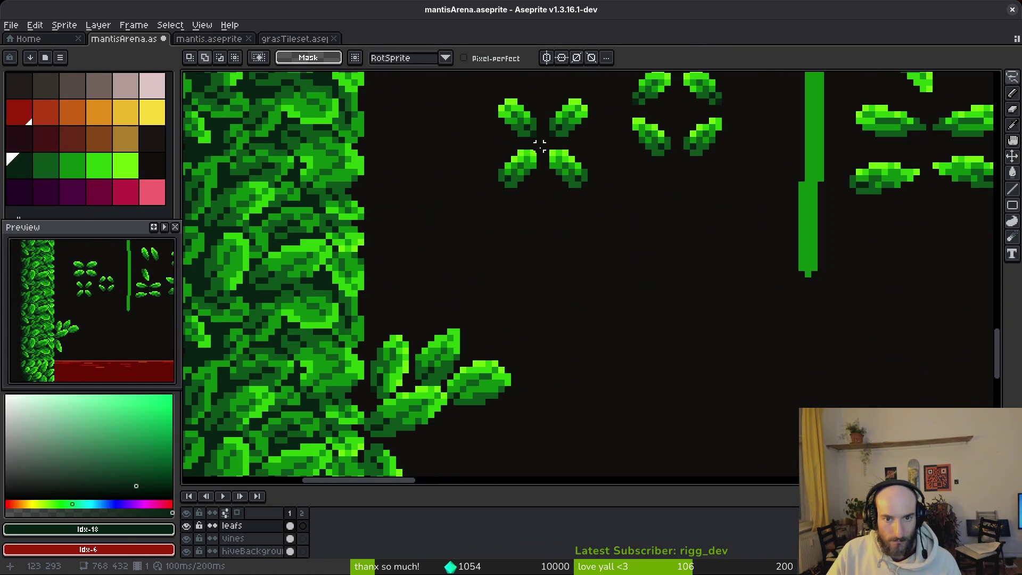
# Step: Lasso a leaf and place it beside the left-wall sprig
pyautogui.moveTo(535, 152); pyautogui.dragTo(533, 150)
pyautogui.moveTo(520, 195)
pyautogui.mouseDown()
pyautogui.moveTo(559, 297)
pyautogui.moveTo(548, 388)
pyautogui.mouseUp()
pyautogui.scroll(-3, 650, 388)
pyautogui.moveTo(532, 296)
pyautogui.mouseDown()
pyautogui.moveTo(512, 360)
pyautogui.moveTo(429, 353)
pyautogui.mouseUp()
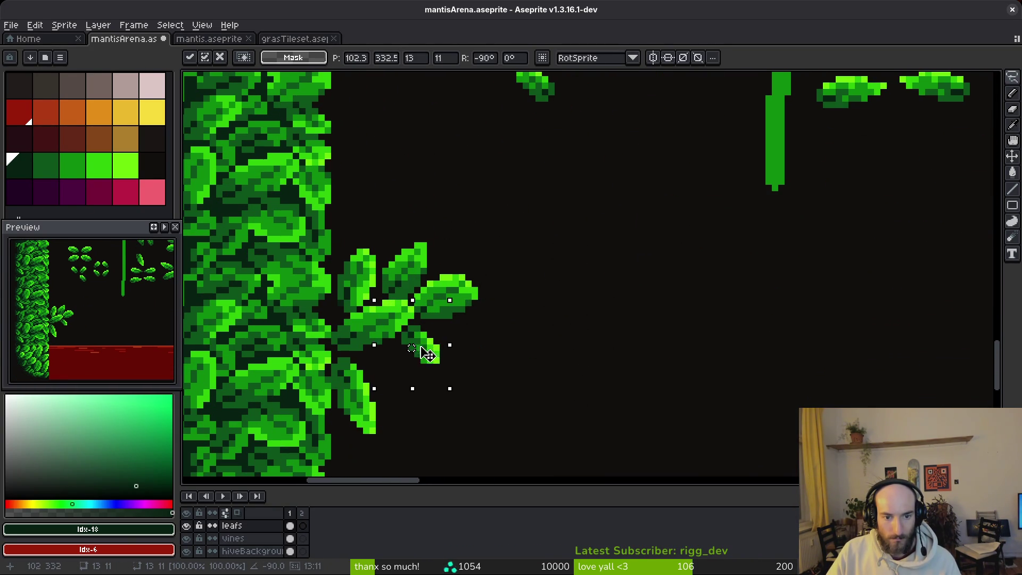
pyautogui.scroll(2, 429, 357)
pyautogui.press('b')
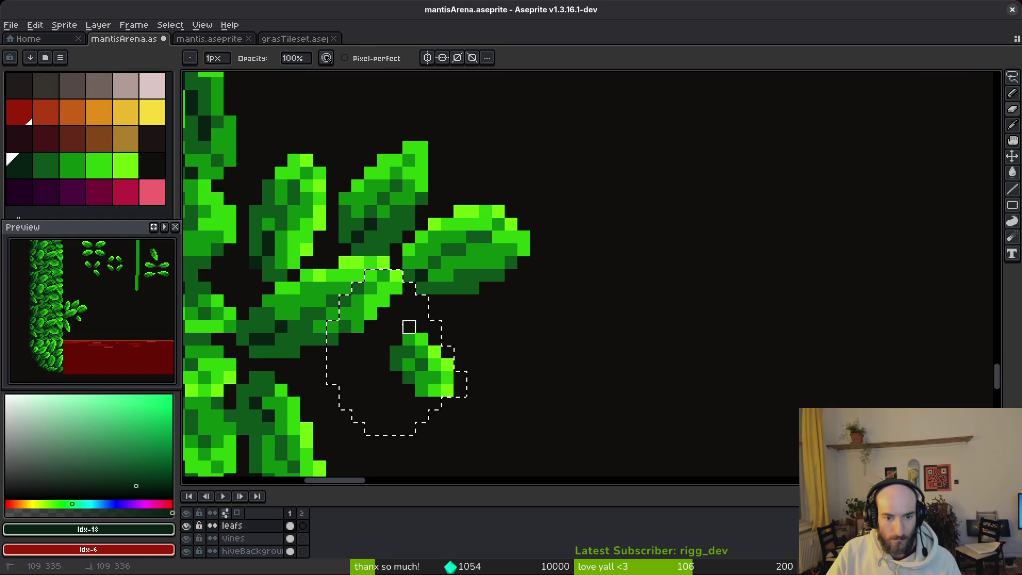
# Step: With the rectangular marquee, move the small leaf left against the sprig
pyautogui.press('m')
pyautogui.moveTo(390, 323); pyautogui.dragTo(482, 437)
pyautogui.moveTo(426, 395)
pyautogui.mouseDown()
pyautogui.moveTo(400, 375)
pyautogui.moveTo(387, 394)
pyautogui.moveTo(367, 392)
pyautogui.moveTo(394, 382)
pyautogui.moveTo(403, 399)
pyautogui.moveTo(441, 406)
pyautogui.moveTo(420, 411)
pyautogui.moveTo(402, 365)
pyautogui.moveTo(343, 397)
pyautogui.moveTo(330, 388)
pyautogui.mouseUp()
pyautogui.press('Return')
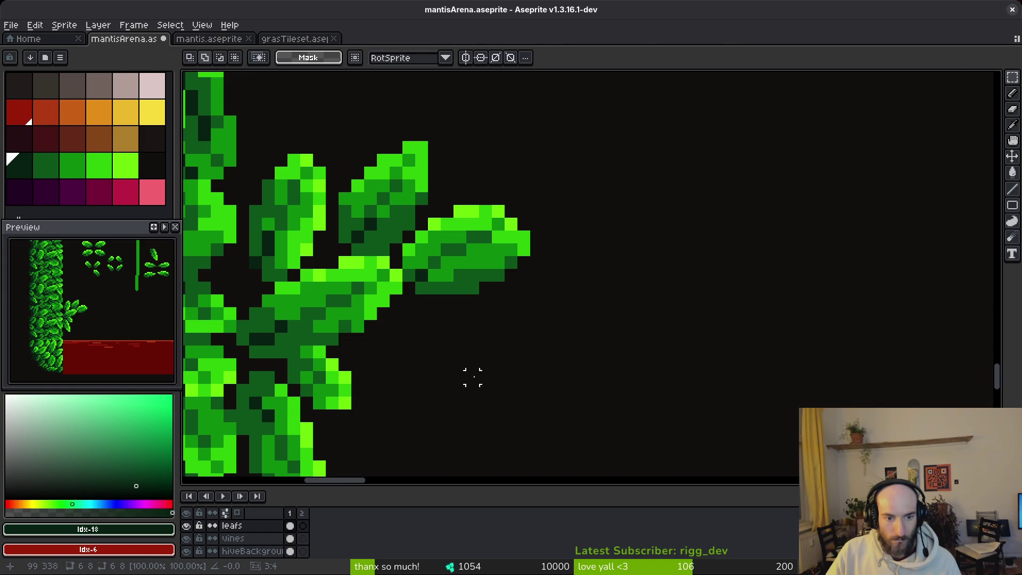
pyautogui.scroll(-5, 495, 406)
pyautogui.scroll(3, 557, 210)
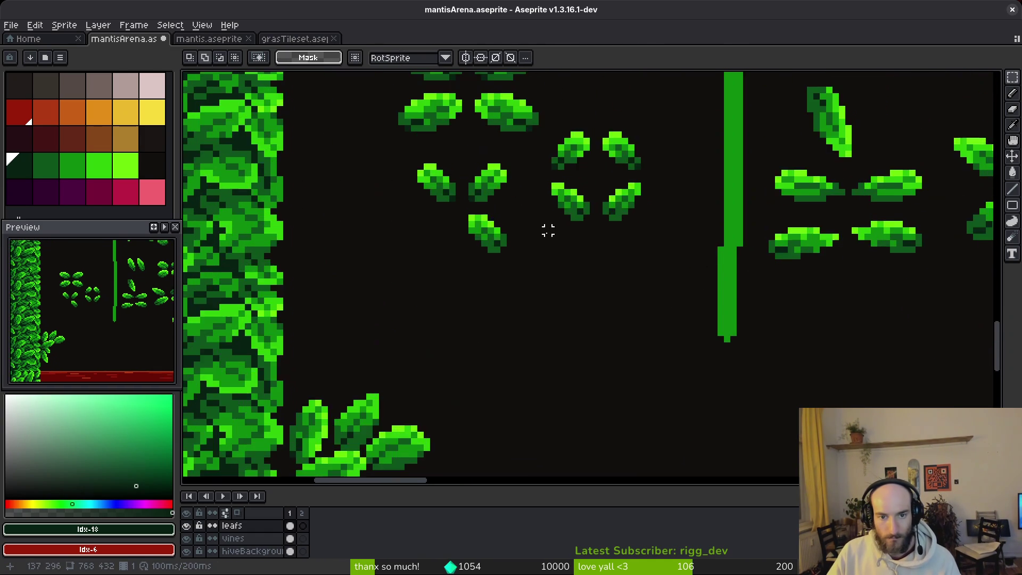
# Step: Lasso another leaf, rotate it -90° upright at the sprig's tip, then select a leaf right of the pod
pyautogui.hotkey('shift', 'w')
pyautogui.moveTo(695, 218); pyautogui.dragTo(674, 157)
pyautogui.moveTo(703, 250)
pyautogui.mouseDown()
pyautogui.moveTo(521, 425)
pyautogui.moveTo(557, 312)
pyautogui.moveTo(575, 346)
pyautogui.moveTo(607, 288)
pyautogui.moveTo(632, 304)
pyautogui.mouseUp()
pyautogui.moveTo(529, 273); pyautogui.dragTo(499, 299)
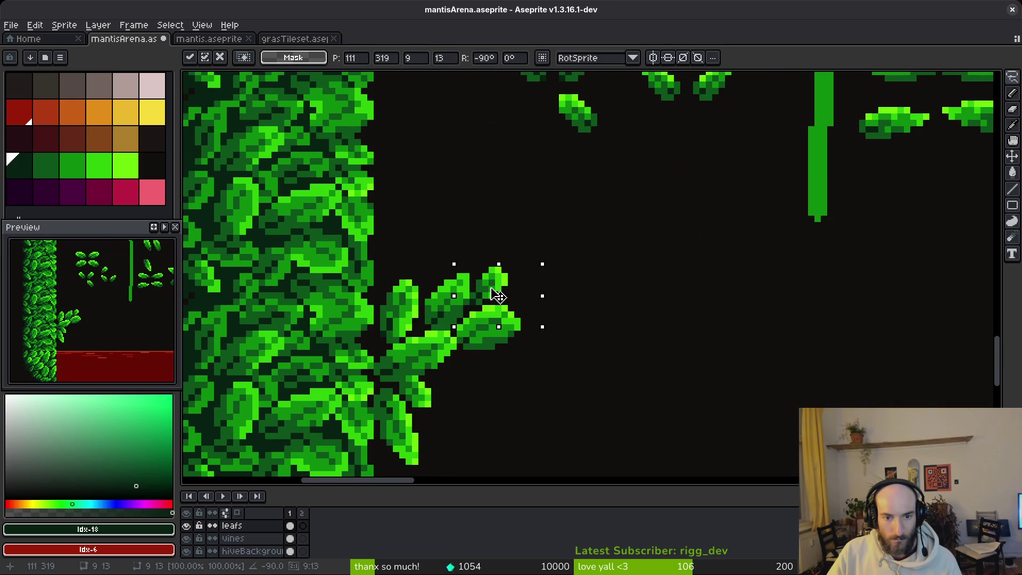
pyautogui.hotkey('ctrl', 'd')
pyautogui.scroll(-2, 554, 309)
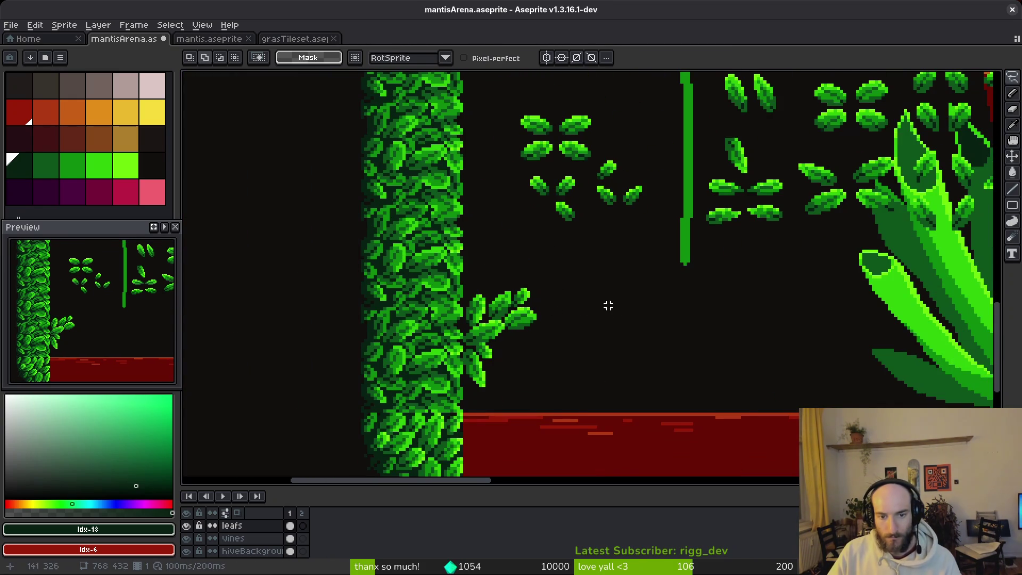
pyautogui.hscroll(2, 583, 309)
pyautogui.hscroll(20, 601, 273)
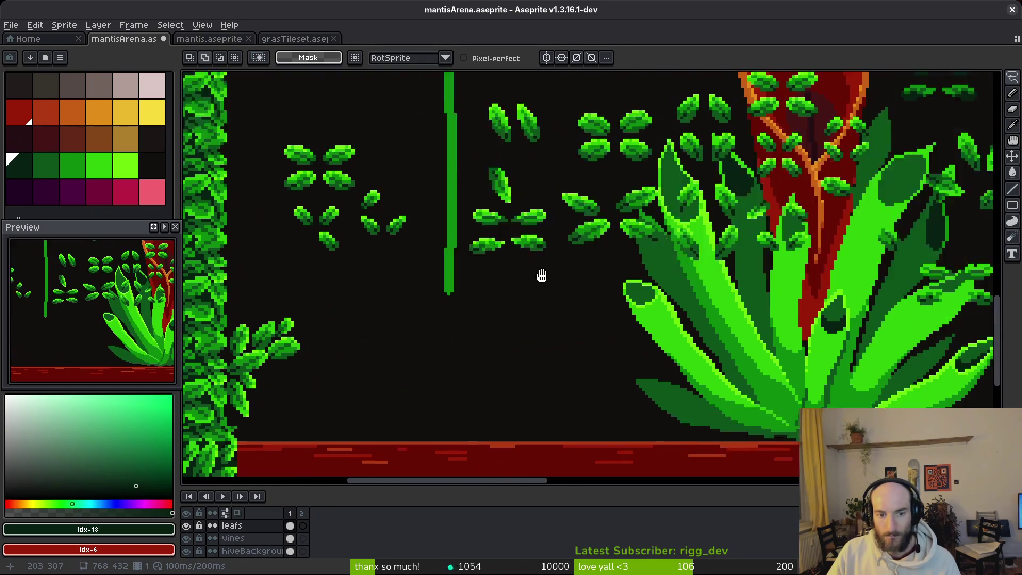
pyautogui.scroll(2, 621, 241)
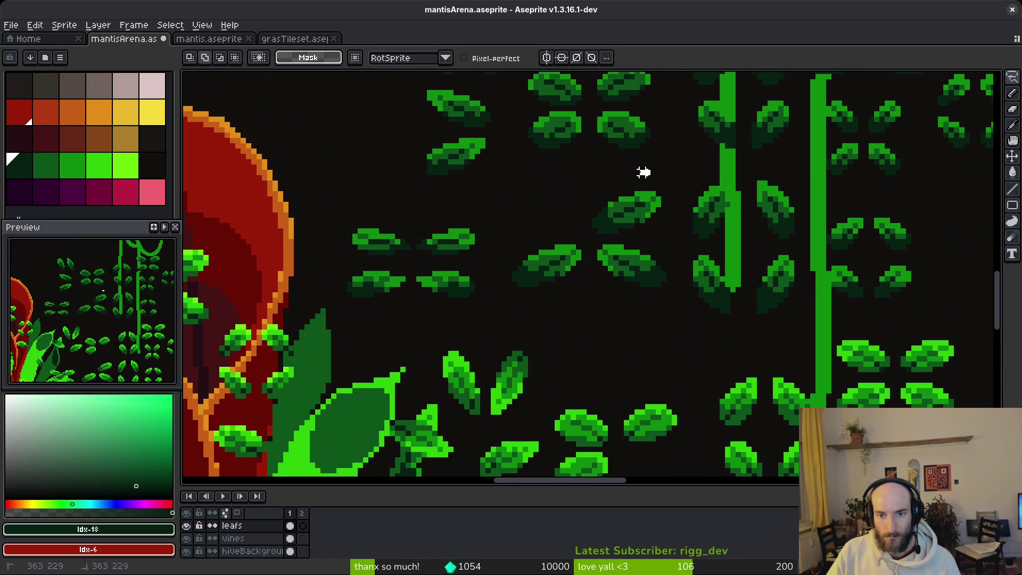
pyautogui.moveTo(664, 202); pyautogui.dragTo(665, 205)
pyautogui.keyDown('ctrl'); pyautogui.click(650, 228); pyautogui.keyUp('ctrl')
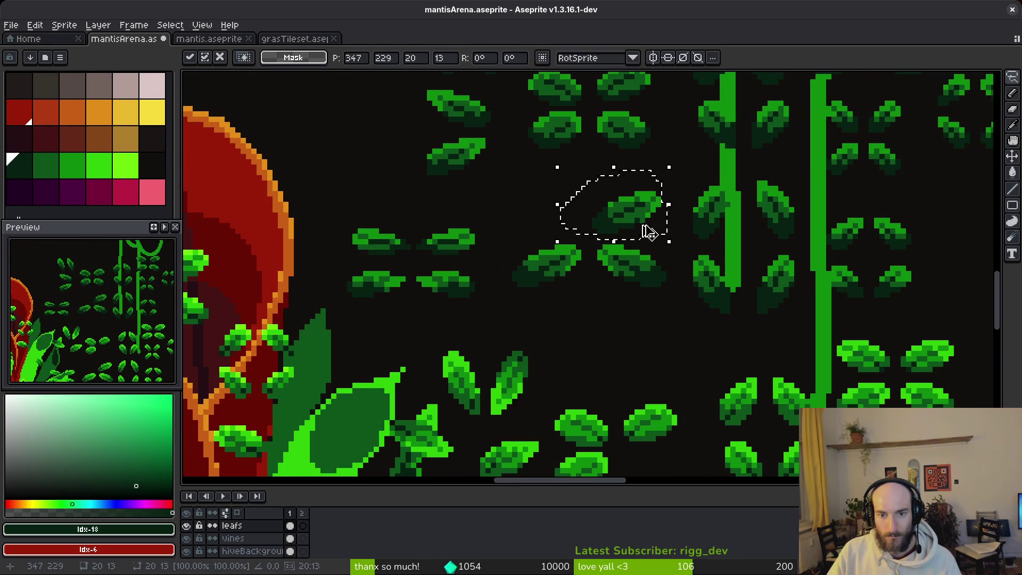
# Step: Move a leaf down to the base of the left wall
pyautogui.scroll(-3, 650, 229)
pyautogui.hscroll(-3, 792, 182)
pyautogui.moveTo(703, 226)
pyautogui.mouseDown()
pyautogui.moveTo(657, 235)
pyautogui.moveTo(464, 326)
pyautogui.moveTo(392, 337)
pyautogui.mouseUp()
pyautogui.scroll(5, 657, 235)
pyautogui.scroll(2, 463, 327)
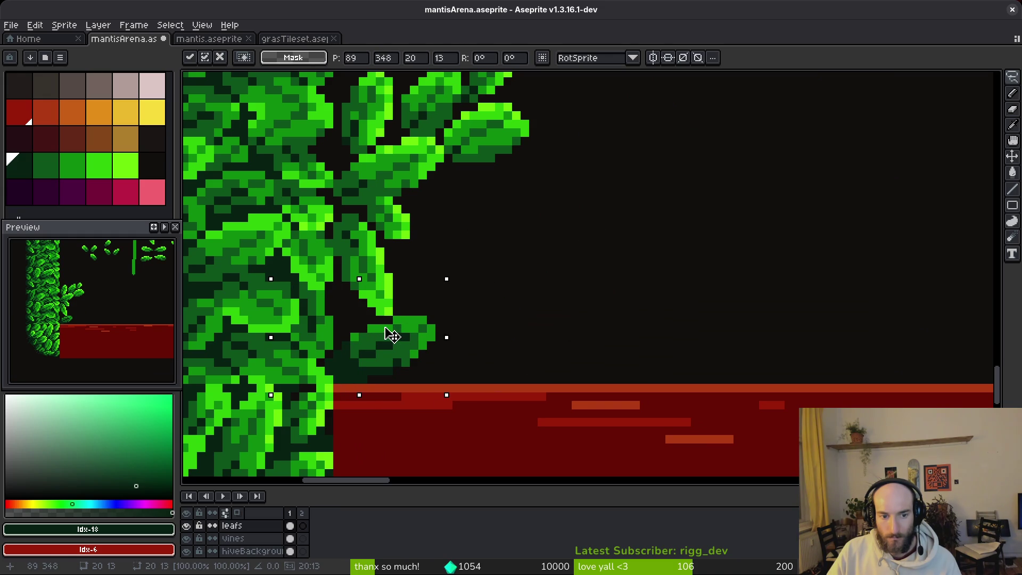
pyautogui.press('Return')
# Step: Select a leaf piece and shift it to a new spot to the right
pyautogui.scroll(3, 347, 233)
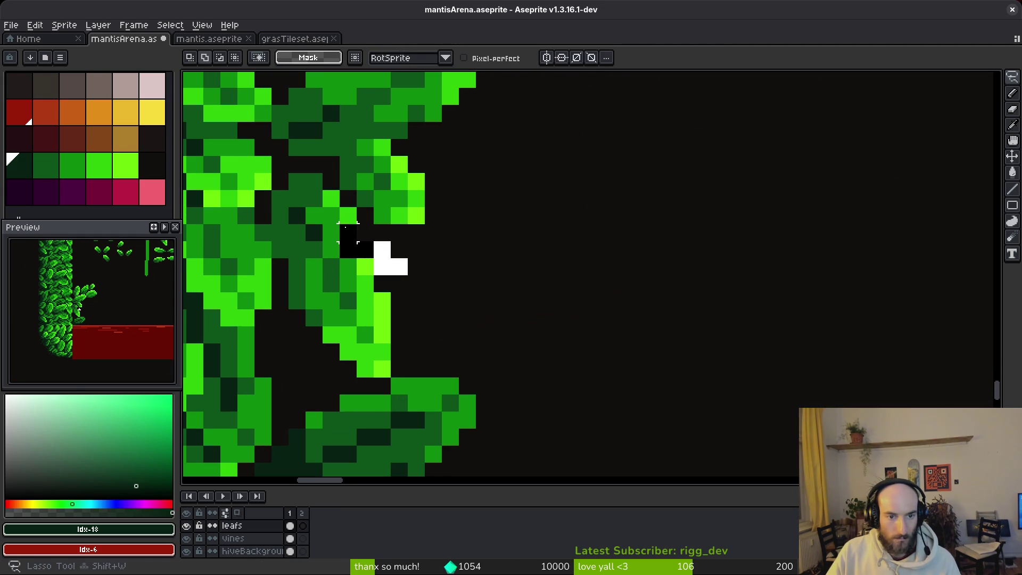
pyautogui.scroll(-2, 389, 362)
pyautogui.moveTo(347, 367)
pyautogui.mouseDown()
pyautogui.moveTo(389, 362)
pyautogui.moveTo(405, 341)
pyautogui.mouseUp()
pyautogui.moveTo(458, 287)
pyautogui.mouseDown()
pyautogui.moveTo(428, 319)
pyautogui.moveTo(524, 334)
pyautogui.moveTo(436, 299)
pyautogui.moveTo(721, 290)
pyautogui.moveTo(593, 299)
pyautogui.moveTo(531, 406)
pyautogui.moveTo(547, 323)
pyautogui.moveTo(752, 276)
pyautogui.mouseUp()
pyautogui.press('Return')
# Step: Paste a copy of the dark leaf, turn it a quarter turn, and reposition it
pyautogui.hotkey('ctrl', 'v')
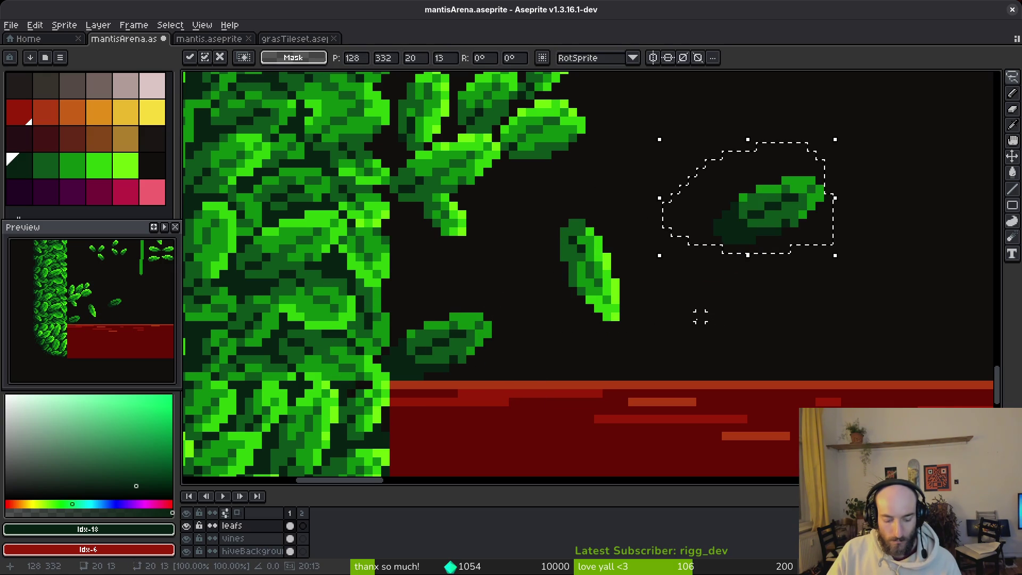
pyautogui.moveTo(700, 316); pyautogui.dragTo(629, 150)
pyautogui.moveTo(734, 256)
pyautogui.mouseDown()
pyautogui.moveTo(465, 302)
pyautogui.moveTo(525, 313)
pyautogui.mouseUp()
pyautogui.hotkey('ctrl', 'z')
pyautogui.moveTo(710, 131)
pyautogui.mouseDown()
pyautogui.moveTo(832, 168)
pyautogui.moveTo(794, 290)
pyautogui.moveTo(791, 256)
pyautogui.mouseUp()
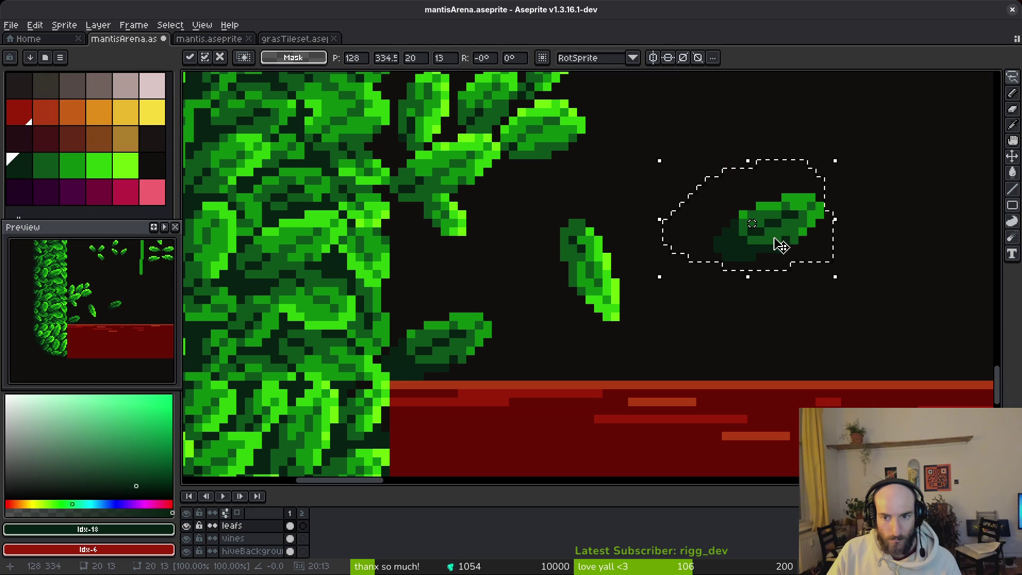
# Step: Drop in another copy of the dark leaf beside the sprig
pyautogui.hotkey('ctrl', 'v')
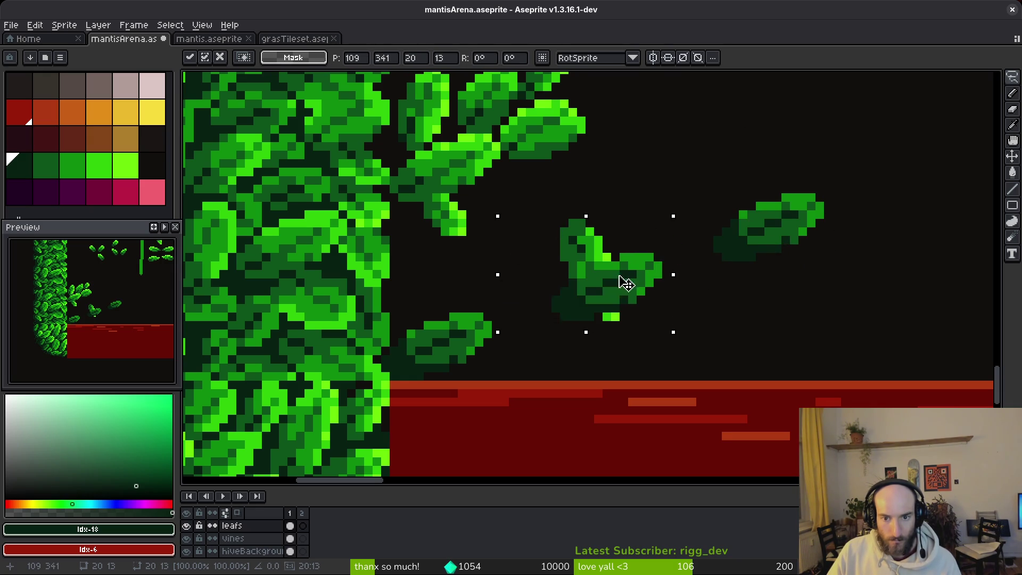
pyautogui.moveTo(620, 288); pyautogui.dragTo(665, 133)
pyautogui.moveTo(776, 211); pyautogui.dragTo(667, 121)
pyautogui.hotkey('ctrl', 'z')
pyautogui.moveTo(684, 160)
pyautogui.mouseDown()
pyautogui.moveTo(489, 299)
pyautogui.moveTo(459, 276)
pyautogui.moveTo(469, 276)
pyautogui.mouseUp()
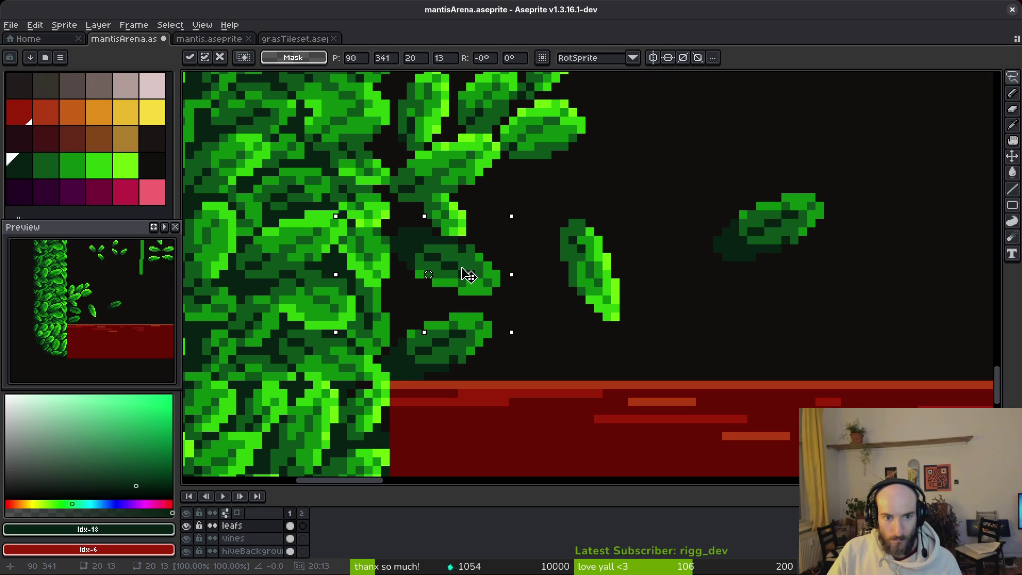
pyautogui.hotkey('ctrl', 'd')
# Step: Move the small leaf up and to the left, keeping it upright
pyautogui.moveTo(632, 197)
pyautogui.mouseDown()
pyautogui.moveTo(676, 222)
pyautogui.moveTo(634, 196)
pyautogui.mouseUp()
pyautogui.hotkey('ctrl', 'r')
pyautogui.hotkey('ctrl', 'r')
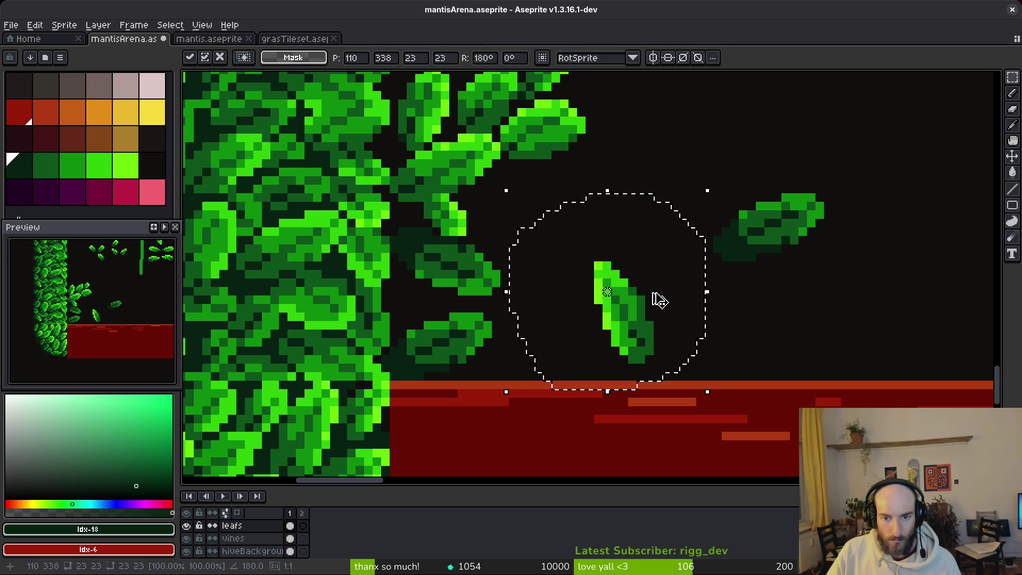
pyautogui.hotkey('ctrl', 'z')
pyautogui.hotkey('ctrl', 'z')
pyautogui.moveTo(596, 290)
pyautogui.mouseDown()
pyautogui.moveTo(510, 237)
pyautogui.moveTo(547, 342)
pyautogui.moveTo(406, 334)
pyautogui.moveTo(628, 242)
pyautogui.mouseUp()
pyautogui.hotkey('ctrl', 'd')
# Step: Shift the lower-left leaf right and lay the upright leaf horizontally in a new spot
pyautogui.moveTo(469, 309)
pyautogui.mouseDown()
pyautogui.moveTo(452, 392)
pyautogui.moveTo(407, 373)
pyautogui.mouseUp()
pyautogui.moveTo(479, 341)
pyautogui.mouseDown()
pyautogui.moveTo(540, 358)
pyautogui.moveTo(900, 322)
pyautogui.mouseUp()
pyautogui.moveTo(670, 170); pyautogui.dragTo(634, 335)
pyautogui.moveTo(634, 263)
pyautogui.mouseDown()
pyautogui.moveTo(452, 354)
pyautogui.moveTo(639, 329)
pyautogui.moveTo(451, 346)
pyautogui.moveTo(452, 322)
pyautogui.moveTo(493, 293)
pyautogui.moveTo(589, 256)
pyautogui.moveTo(538, 241)
pyautogui.moveTo(507, 349)
pyautogui.moveTo(516, 306)
pyautogui.moveTo(440, 317)
pyautogui.moveTo(483, 311)
pyautogui.mouseUp()
pyautogui.hotkey('shift', 'r')
pyautogui.hotkey('shift', 'r')
pyautogui.hotkey('shift', 'r')
pyautogui.scroll(-2, 483, 311)
pyautogui.hotkey('ctrl', 'd')
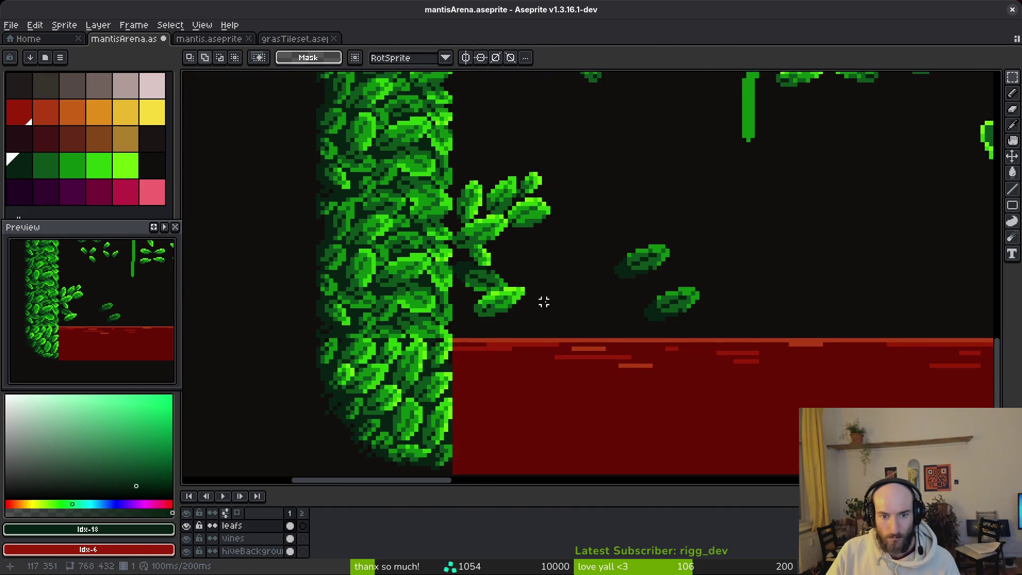
# Step: Duplicate a leaf and place the sideways copy near the floor at the wall sprig's tip
pyautogui.scroll(-1, 568, 292)
pyautogui.scroll(-2, 571, 275)
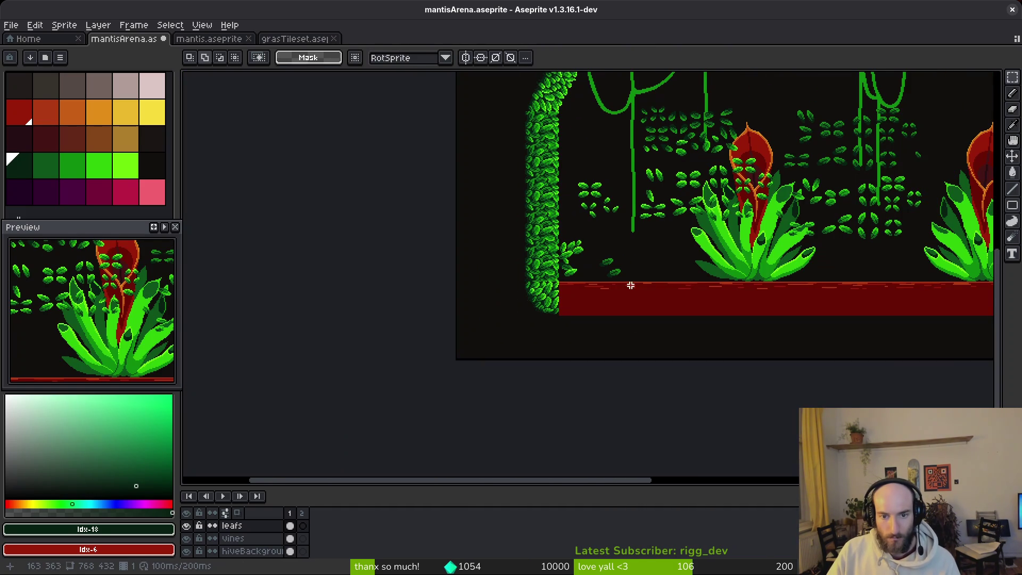
pyautogui.scroll(3, 668, 250)
pyautogui.scroll(-1, 659, 235)
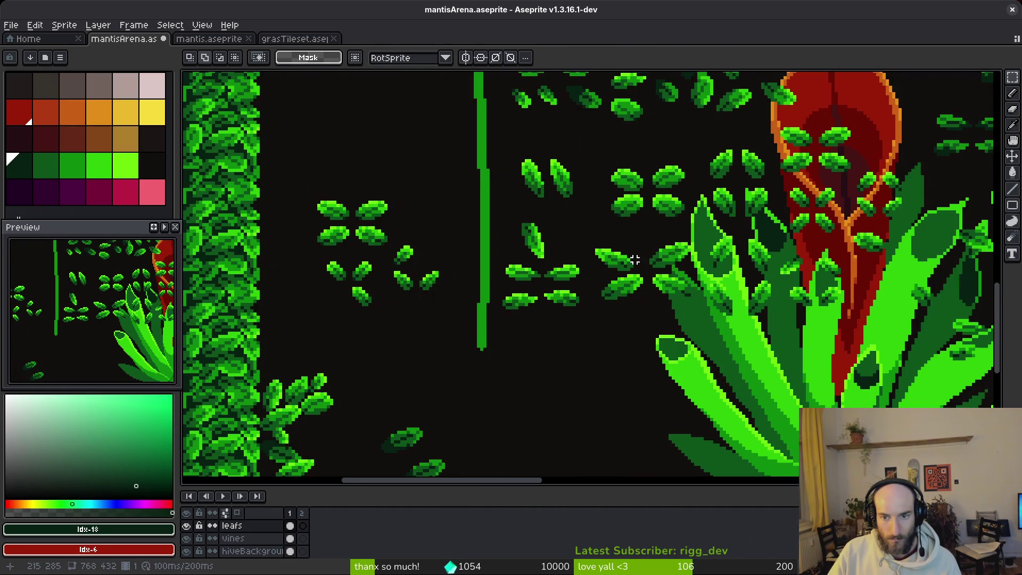
pyautogui.scroll(1, 646, 232)
pyautogui.scroll(2, 646, 232)
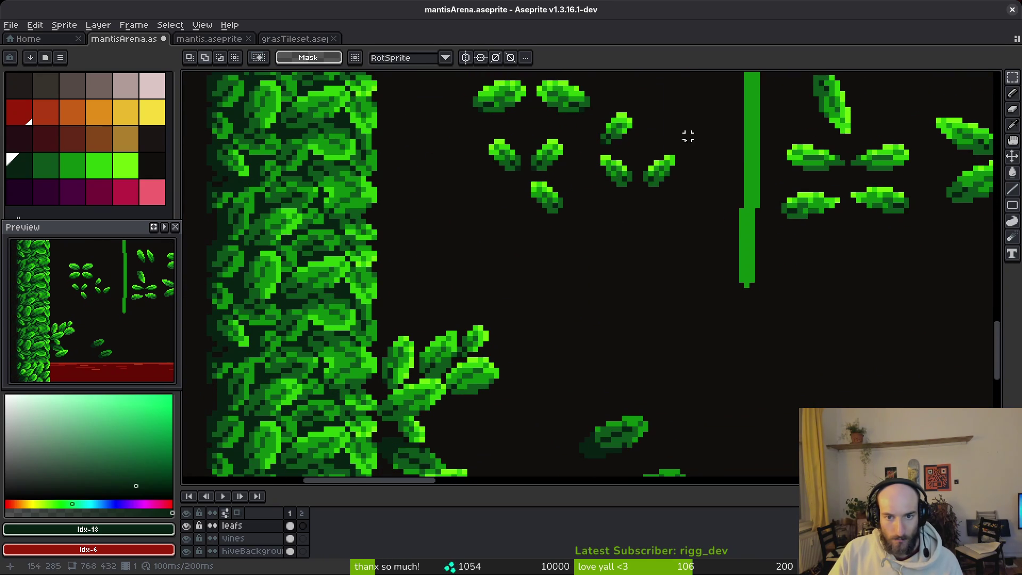
pyautogui.scroll(2, 658, 232)
pyautogui.moveTo(636, 207); pyautogui.dragTo(637, 262)
pyautogui.scroll(-2, 678, 230)
pyautogui.hotkey('ctrl', 'v')
pyautogui.moveTo(678, 165); pyautogui.dragTo(615, 282)
pyautogui.scroll(-1, 615, 283)
pyautogui.moveTo(570, 309); pyautogui.dragTo(458, 395)
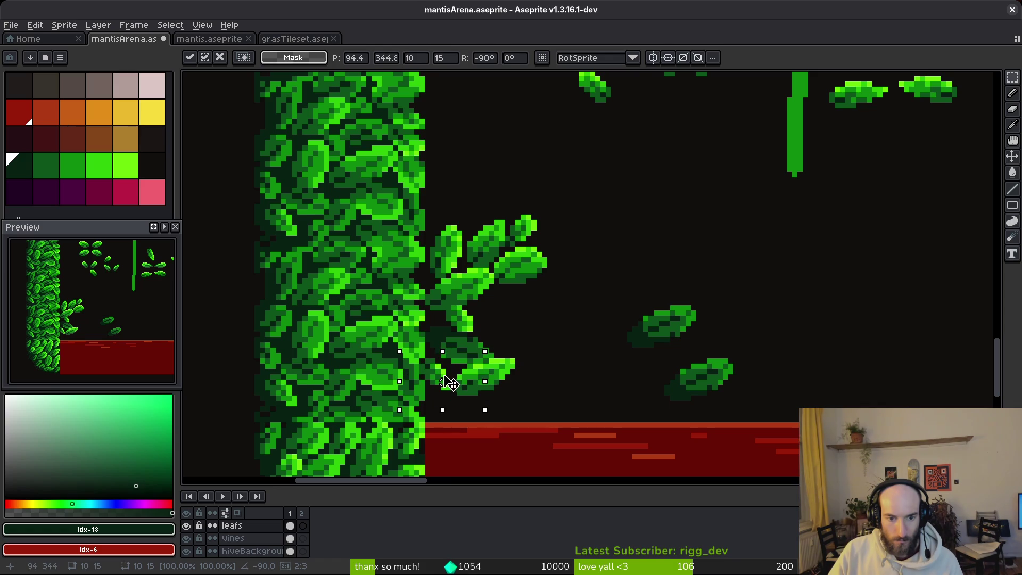
pyautogui.press('Return')
# Step: Nudge a leaf in the wall clump up by one pixel
pyautogui.scroll(-3, 527, 356)
pyautogui.scroll(5, 494, 375)
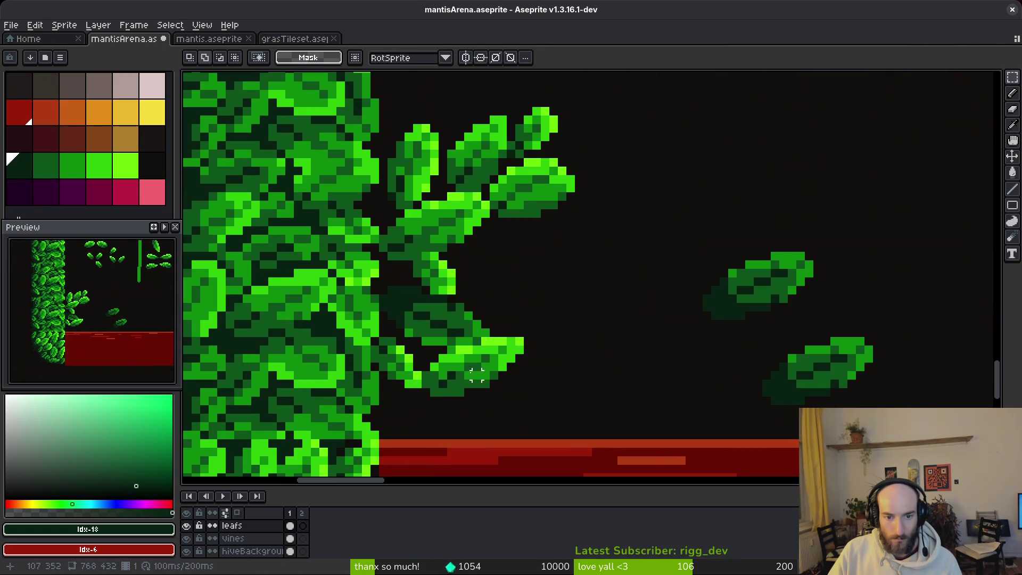
pyautogui.scroll(2, 485, 315)
pyautogui.moveTo(430, 345)
pyautogui.mouseDown()
pyautogui.moveTo(306, 362)
pyautogui.moveTo(305, 418)
pyautogui.mouseUp()
pyautogui.moveTo(384, 358); pyautogui.dragTo(384, 347)
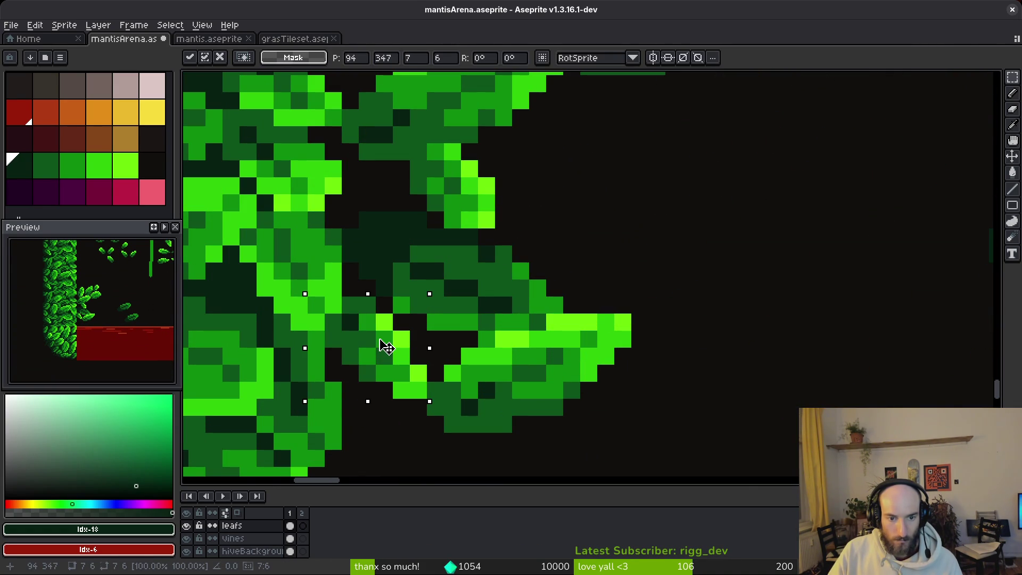
pyautogui.hotkey('ctrl', 'd')
pyautogui.scroll(-5, 537, 321)
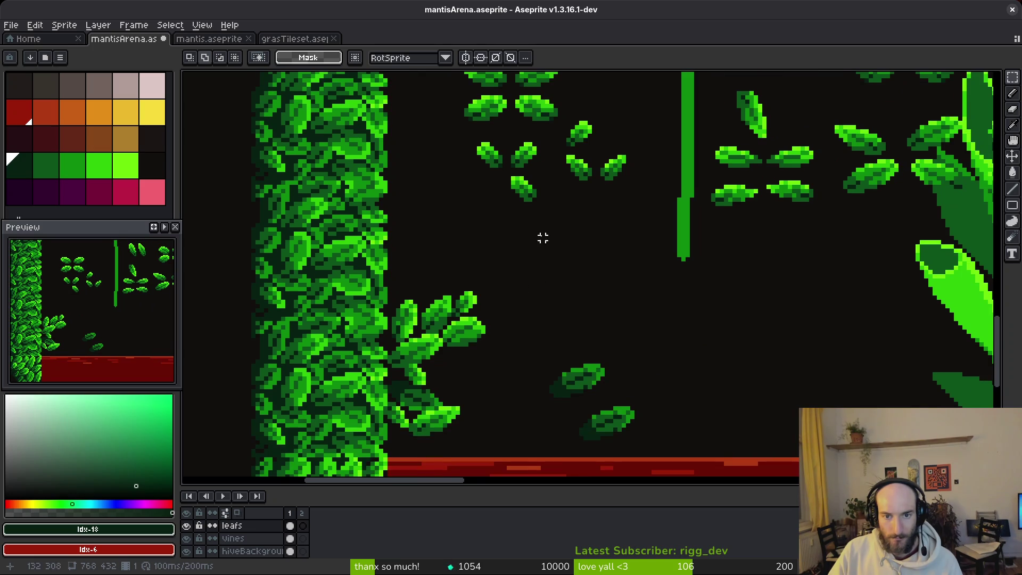
pyautogui.scroll(3, 542, 238)
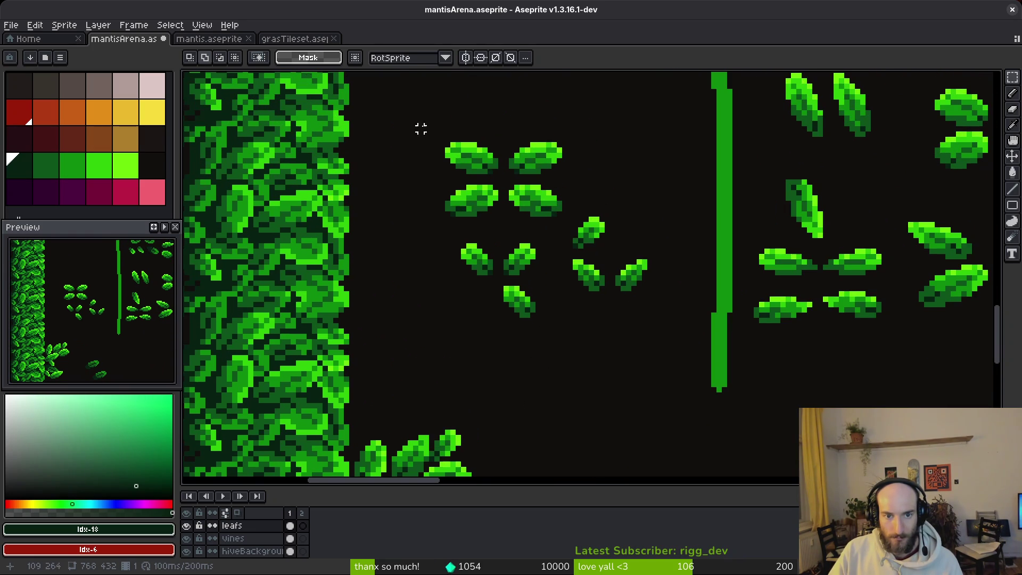
# Step: Move a leaf from the lower left up beside the vine
pyautogui.moveTo(410, 109); pyautogui.dragTo(507, 182)
pyautogui.hscroll(6, 787, 223)
pyautogui.scroll(1, 466, 268)
pyautogui.moveTo(420, 240); pyautogui.dragTo(507, 289)
pyautogui.moveTo(435, 294); pyautogui.dragTo(510, 356)
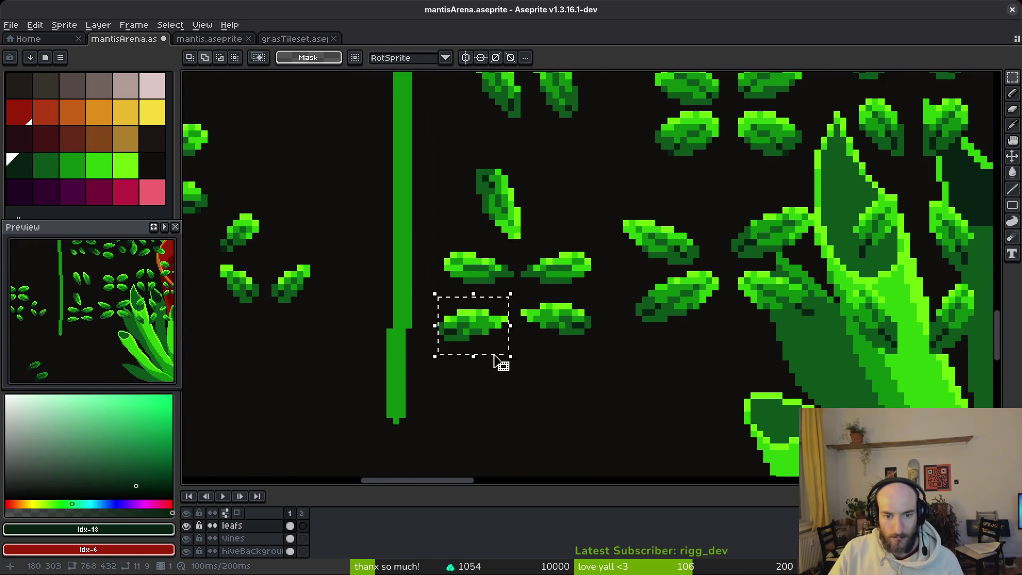
pyautogui.scroll(-2, 495, 360)
pyautogui.scroll(1, 404, 347)
pyautogui.moveTo(778, 113)
pyautogui.mouseDown()
pyautogui.moveTo(482, 289)
pyautogui.moveTo(551, 265)
pyautogui.mouseUp()
pyautogui.scroll(1, 489, 287)
pyautogui.moveTo(703, 234); pyautogui.dragTo(604, 336)
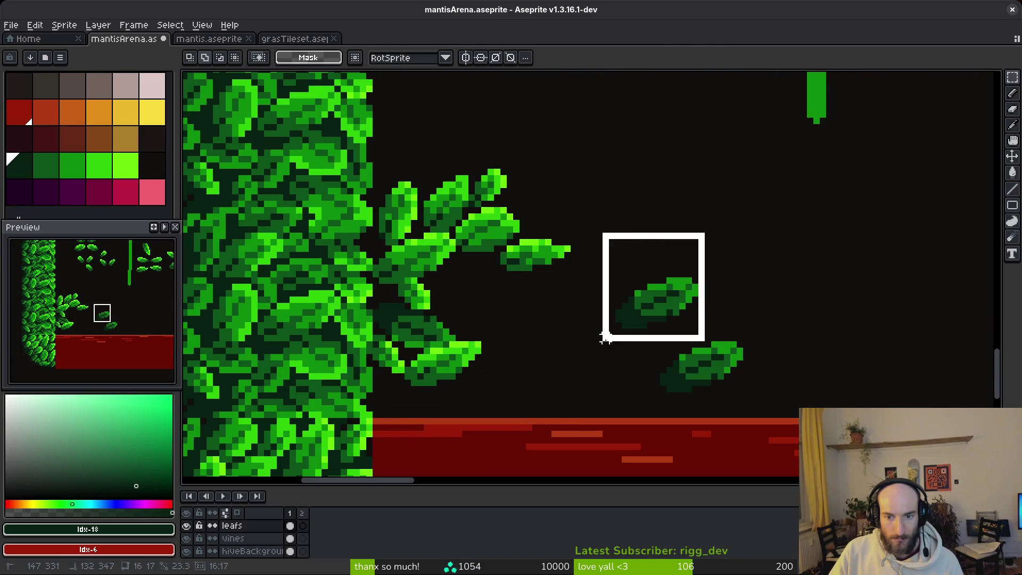
# Step: Select the block of leaves between the plants, extending the selection upward
pyautogui.scroll(-2, 665, 298)
pyautogui.scroll(2, 617, 403)
pyautogui.scroll(-3, 616, 404)
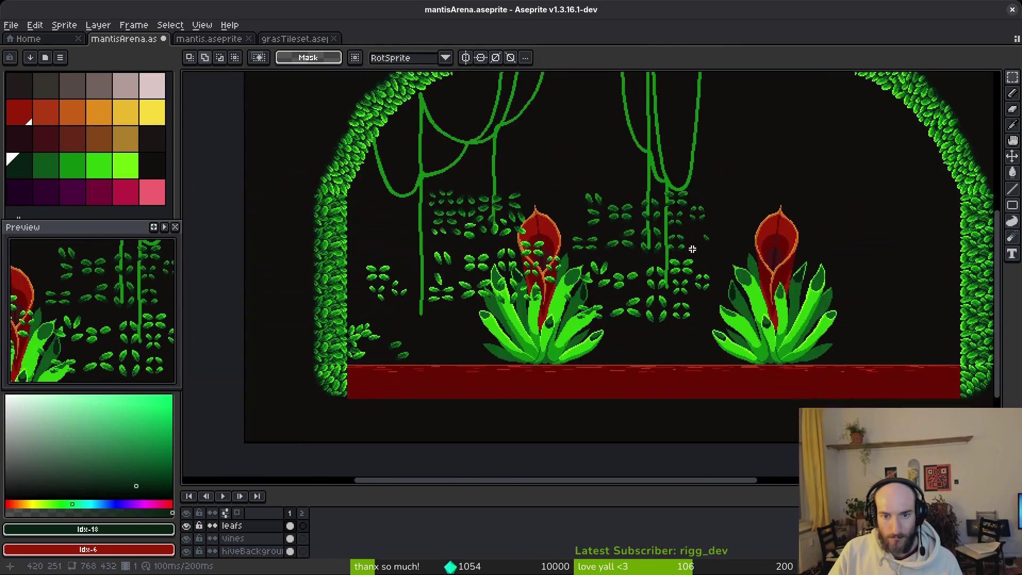
pyautogui.scroll(4, 685, 213)
pyautogui.scroll(-2, 630, 229)
pyautogui.moveTo(531, 230)
pyautogui.mouseDown()
pyautogui.moveTo(645, 342)
pyautogui.moveTo(754, 372)
pyautogui.mouseUp()
pyautogui.moveTo(714, 211); pyautogui.dragTo(626, 229)
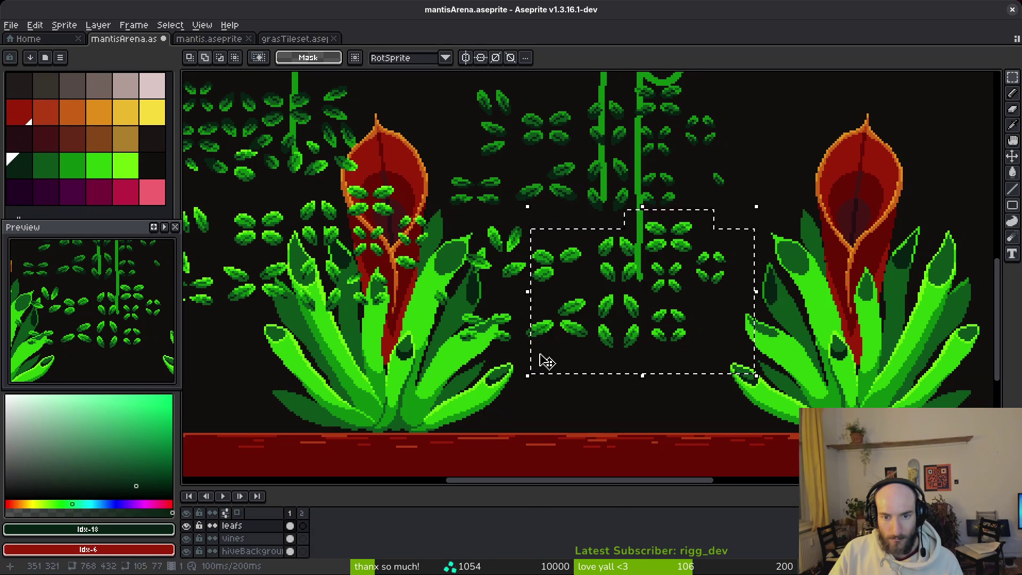
# Step: Shift the selected leaf block left of the carnivorous plant
pyautogui.scroll(2, 542, 297)
pyautogui.scroll(-2, 573, 373)
pyautogui.scroll(-2, 626, 381)
pyautogui.scroll(2, 936, 293)
pyautogui.moveTo(936, 293)
pyautogui.mouseDown()
pyautogui.moveTo(684, 343)
pyautogui.moveTo(730, 338)
pyautogui.moveTo(780, 312)
pyautogui.moveTo(802, 318)
pyautogui.mouseUp()
pyautogui.scroll(3, 729, 337)
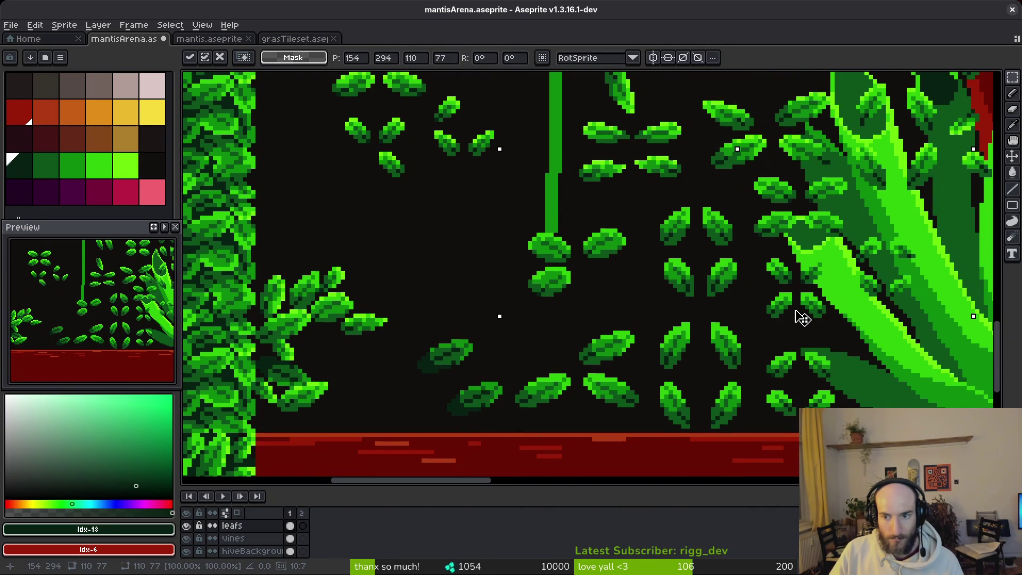
pyautogui.click(658, 363)
# Step: Move two leaves up and to the right
pyautogui.moveTo(419, 328)
pyautogui.mouseDown()
pyautogui.moveTo(509, 426)
pyautogui.moveTo(463, 251)
pyautogui.moveTo(519, 225)
pyautogui.mouseUp()
pyautogui.scroll(-2, 519, 224)
pyautogui.scroll(2, 616, 209)
pyautogui.moveTo(611, 200)
pyautogui.mouseDown()
pyautogui.moveTo(605, 229)
pyautogui.moveTo(461, 171)
pyautogui.mouseUp()
pyautogui.press('Return')
# Step: Move the lower hanging leaf down and to the left
pyautogui.scroll(-1, 484, 221)
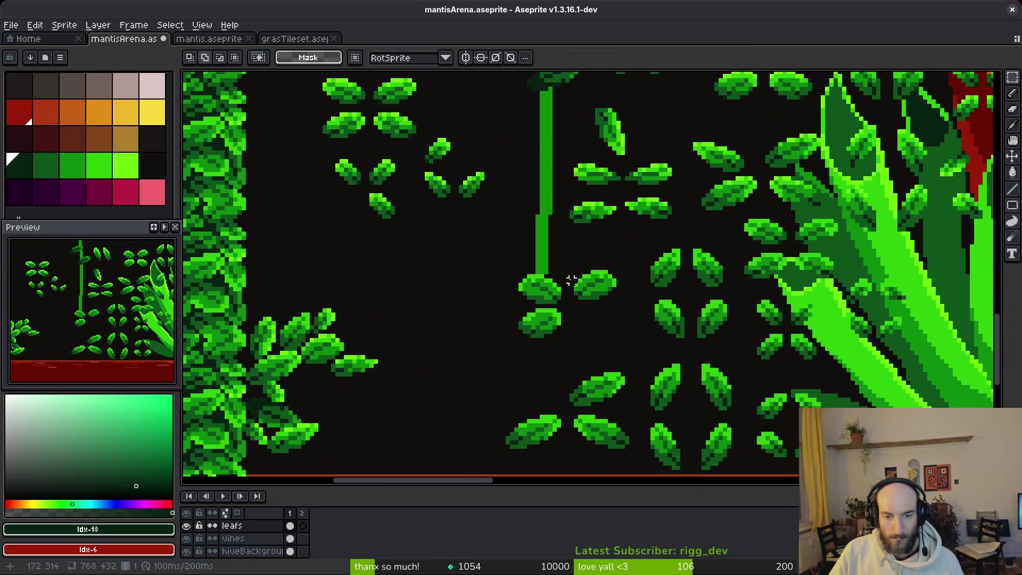
pyautogui.scroll(2, 566, 255)
pyautogui.moveTo(532, 229)
pyautogui.mouseDown()
pyautogui.moveTo(631, 292)
pyautogui.moveTo(370, 370)
pyautogui.moveTo(308, 343)
pyautogui.moveTo(426, 388)
pyautogui.moveTo(282, 342)
pyautogui.mouseUp()
pyautogui.press('Return')
# Step: Copy a leaf into the lower middle of the wall sprig, rotated a quarter turn
pyautogui.hscroll(5, 529, 308)
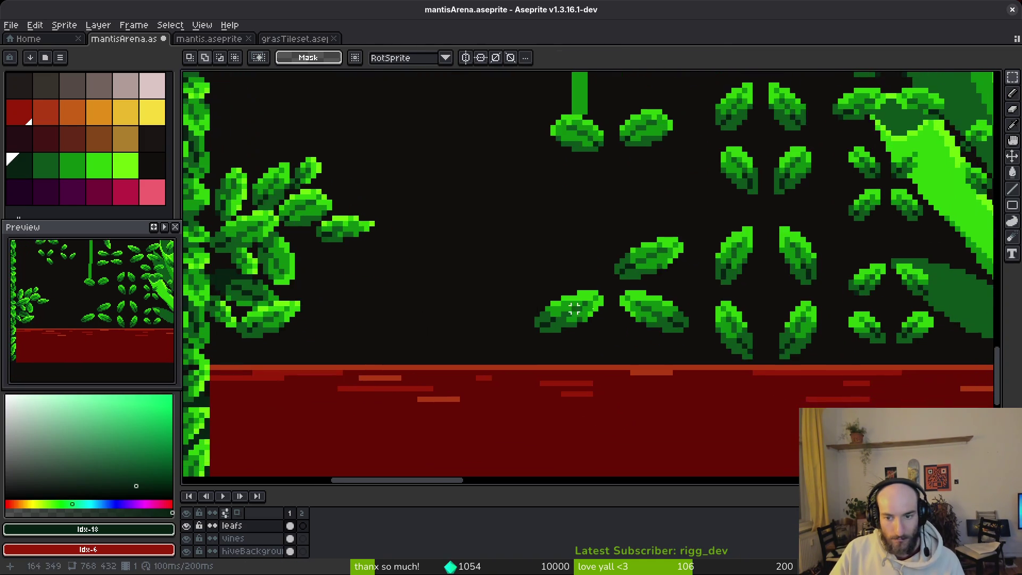
pyautogui.hscroll(-10, 787, 309)
pyautogui.hscroll(3, 787, 309)
pyautogui.scroll(1, 703, 303)
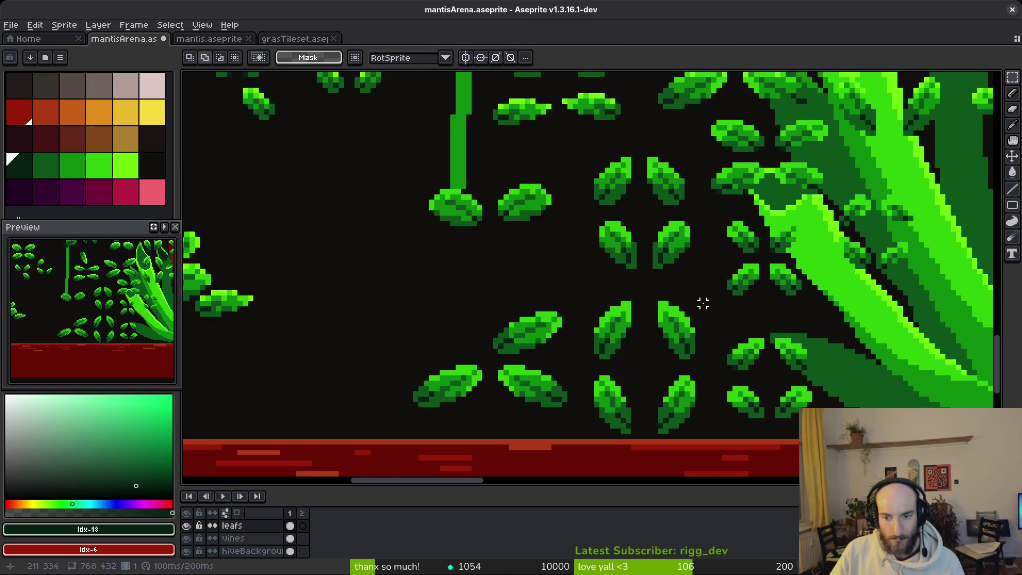
pyautogui.moveTo(650, 218); pyautogui.dragTo(700, 295)
pyautogui.hscroll(-5, 541, 290)
pyautogui.moveTo(854, 251)
pyautogui.mouseDown()
pyautogui.moveTo(417, 369)
pyautogui.moveTo(382, 327)
pyautogui.mouseUp()
pyautogui.hotkey('ctrl', 'r')
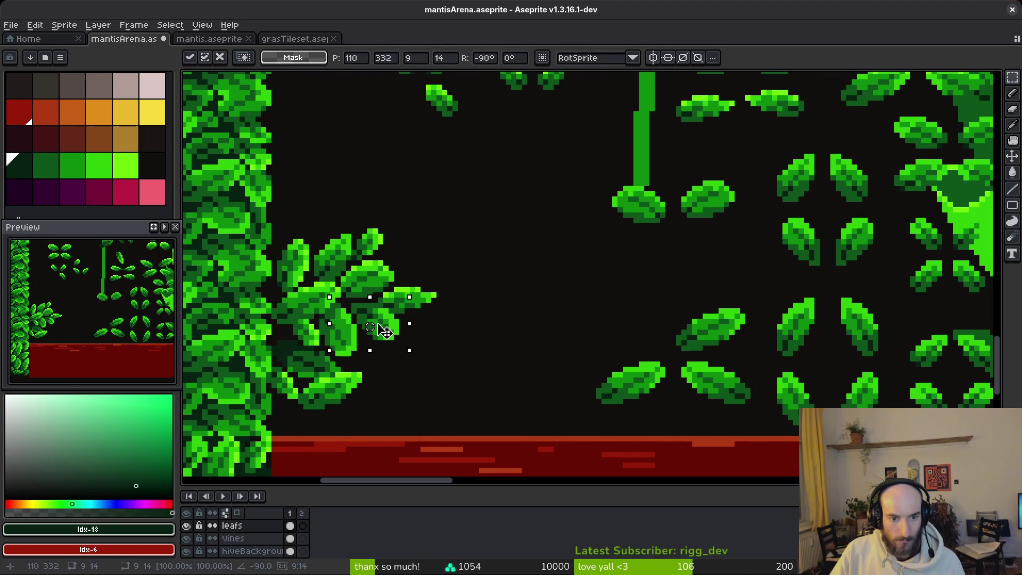
pyautogui.hotkey('ctrl', 'd')
pyautogui.scroll(-2, 439, 348)
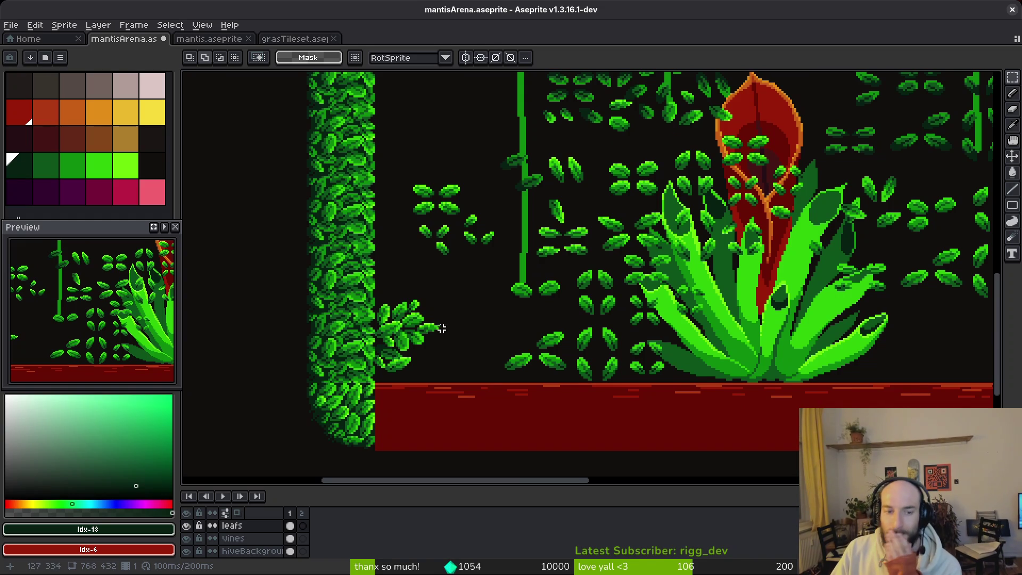
pyautogui.scroll(-3, 441, 326)
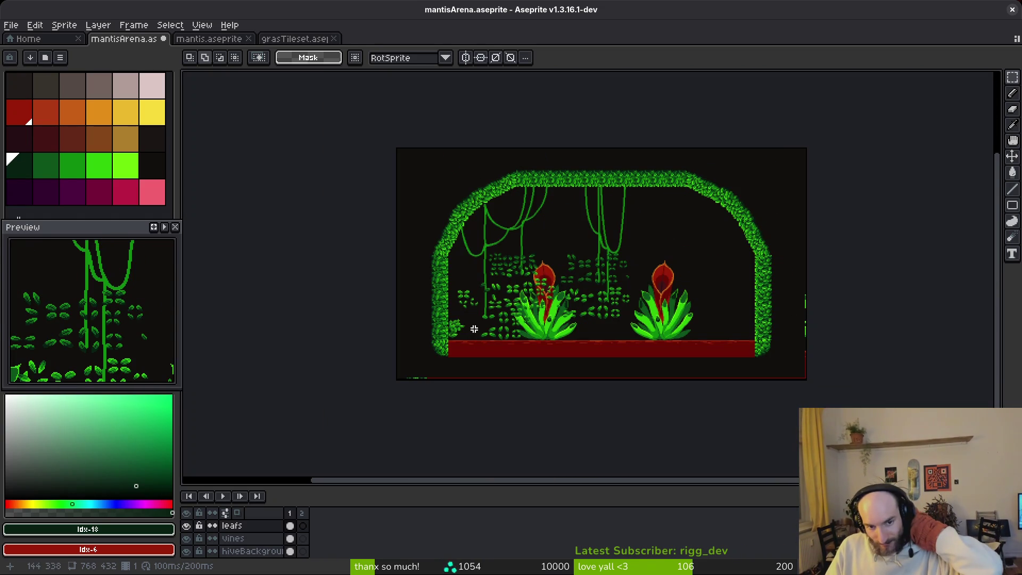
pyautogui.scroll(1, 475, 329)
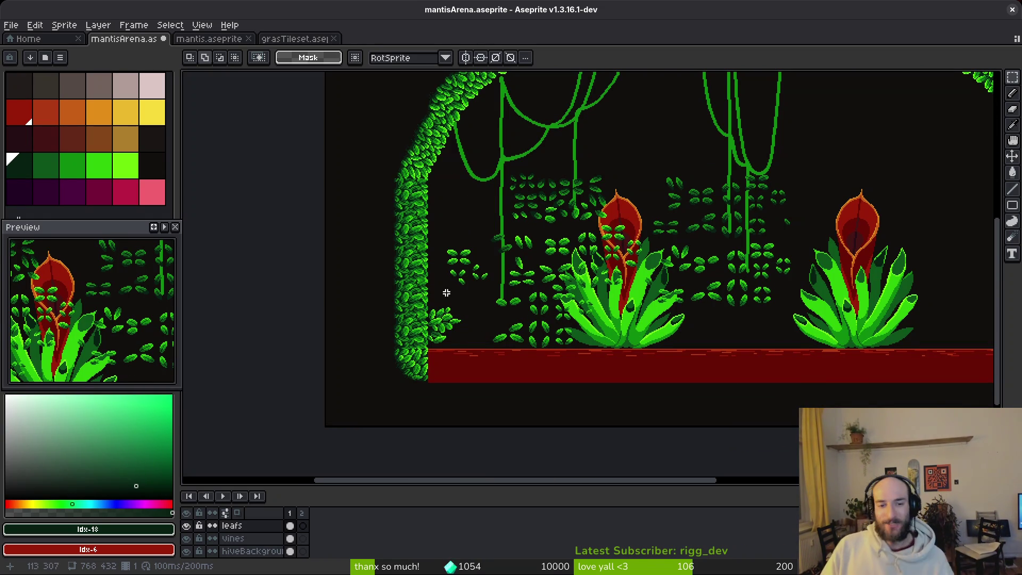
pyautogui.scroll(2, 463, 307)
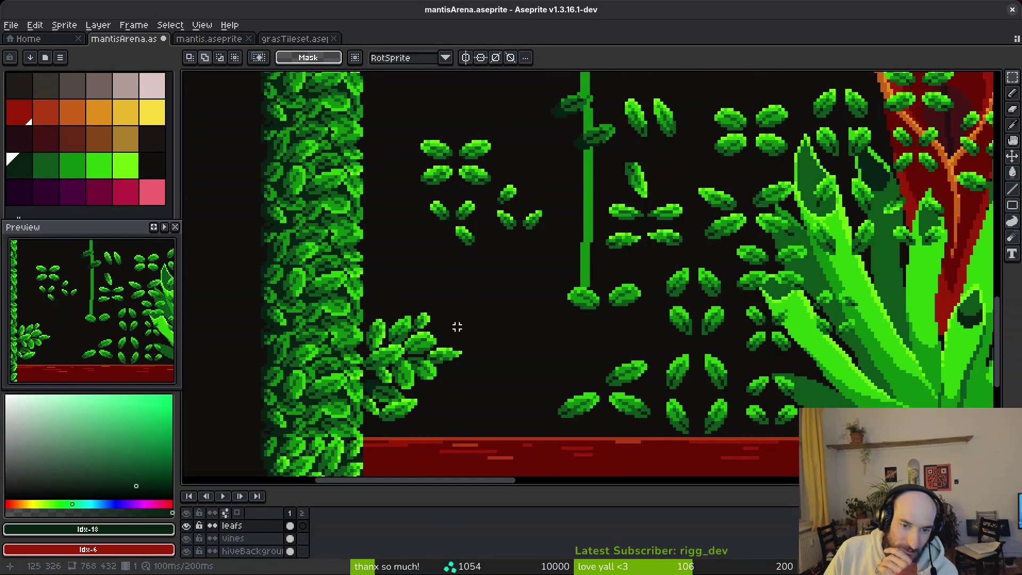
pyautogui.moveTo(479, 343); pyautogui.dragTo(487, 328)
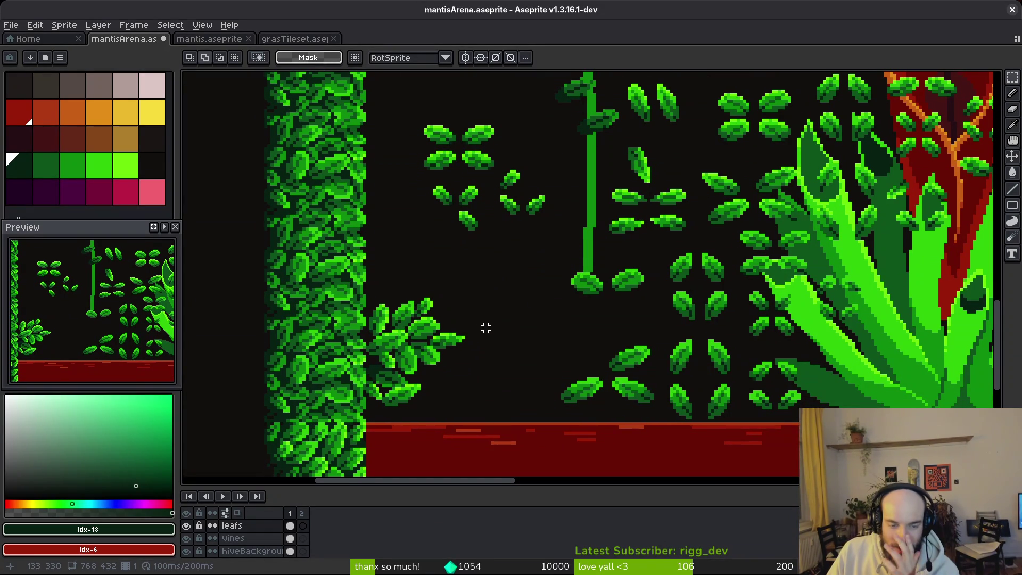
pyautogui.scroll(-3, 508, 313)
pyautogui.scroll(2, 661, 290)
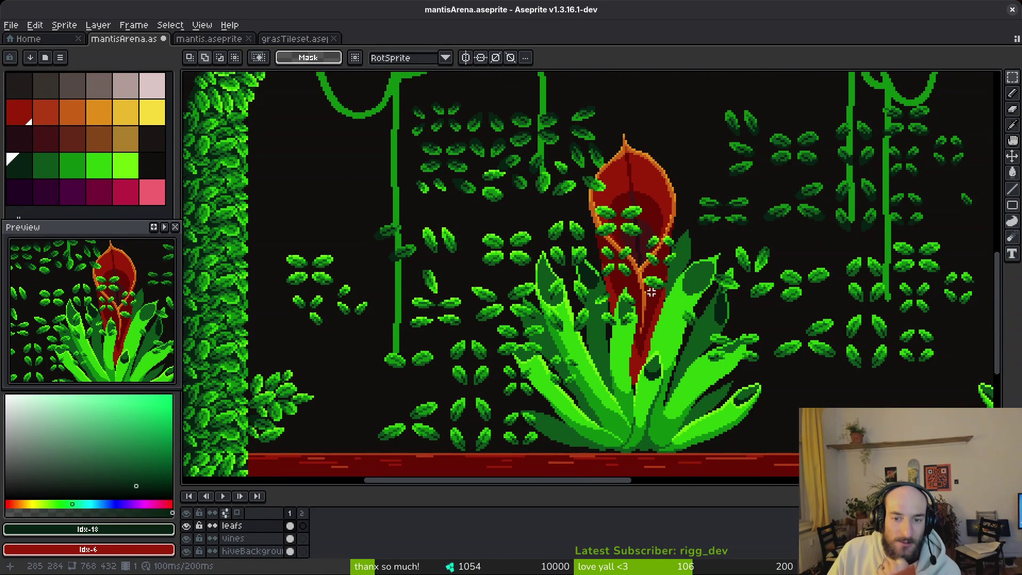
pyautogui.moveTo(414, 296); pyautogui.dragTo(478, 274)
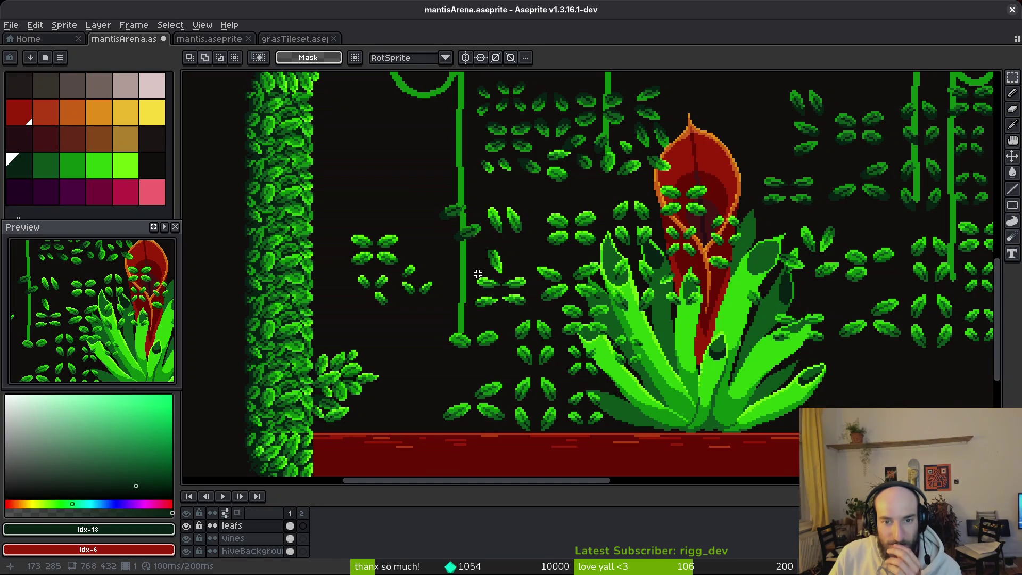
pyautogui.moveTo(416, 296); pyautogui.dragTo(634, 265)
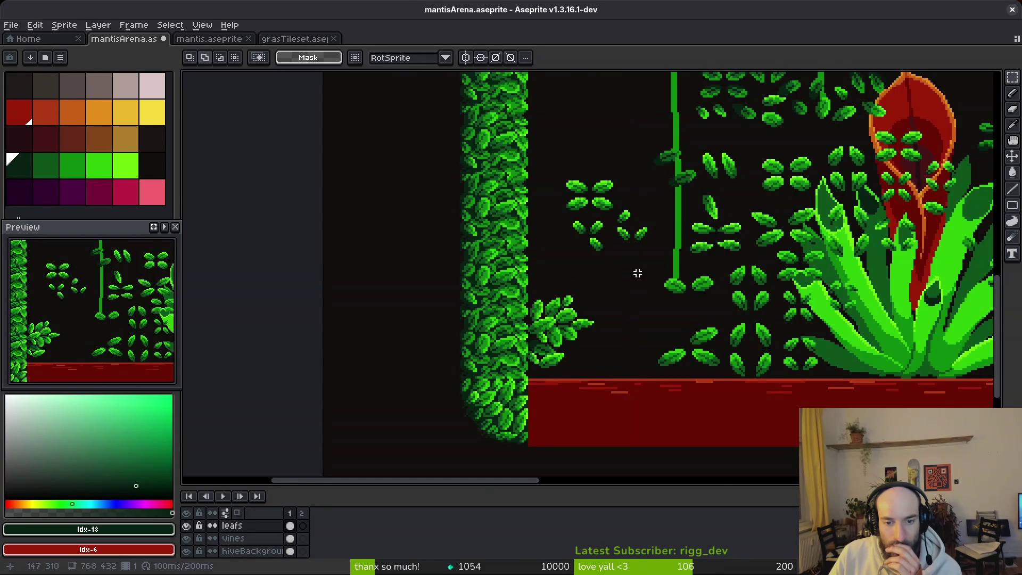
pyautogui.scroll(3, 638, 259)
pyautogui.scroll(-5, 706, 283)
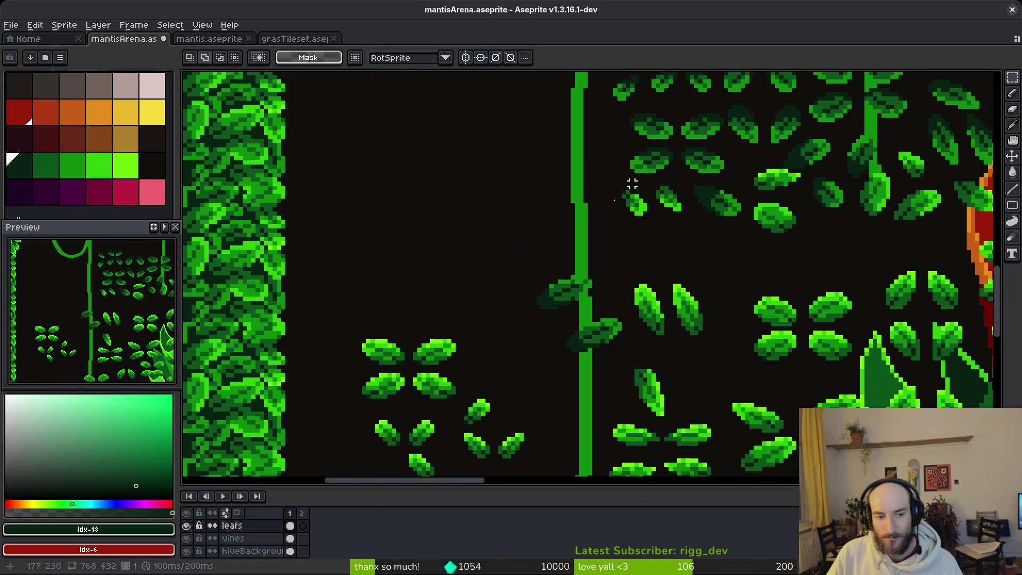
# Step: Select a dark leaf near the vine, trim its corner, and tuck it atop the wall sprig
pyautogui.scroll(5, 626, 263)
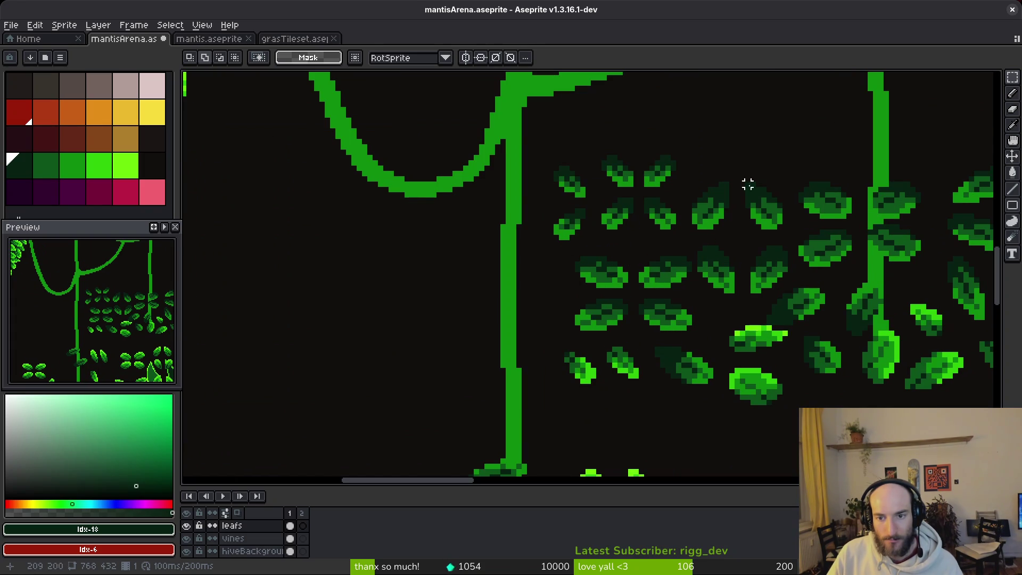
pyautogui.hscroll(3, 596, 242)
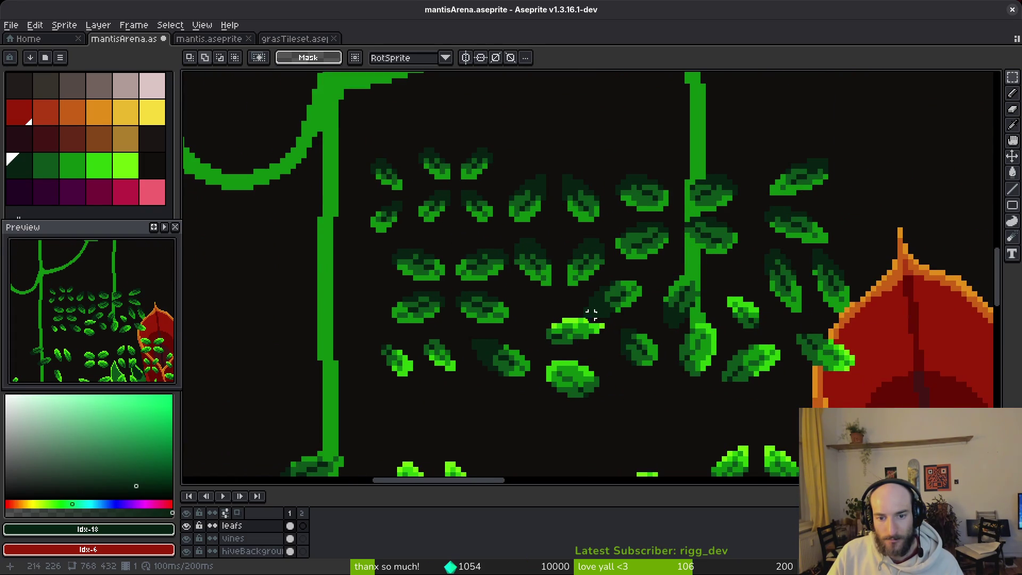
pyautogui.scroll(1, 586, 314)
pyautogui.moveTo(651, 263); pyautogui.dragTo(574, 320)
pyautogui.scroll(3, 589, 306)
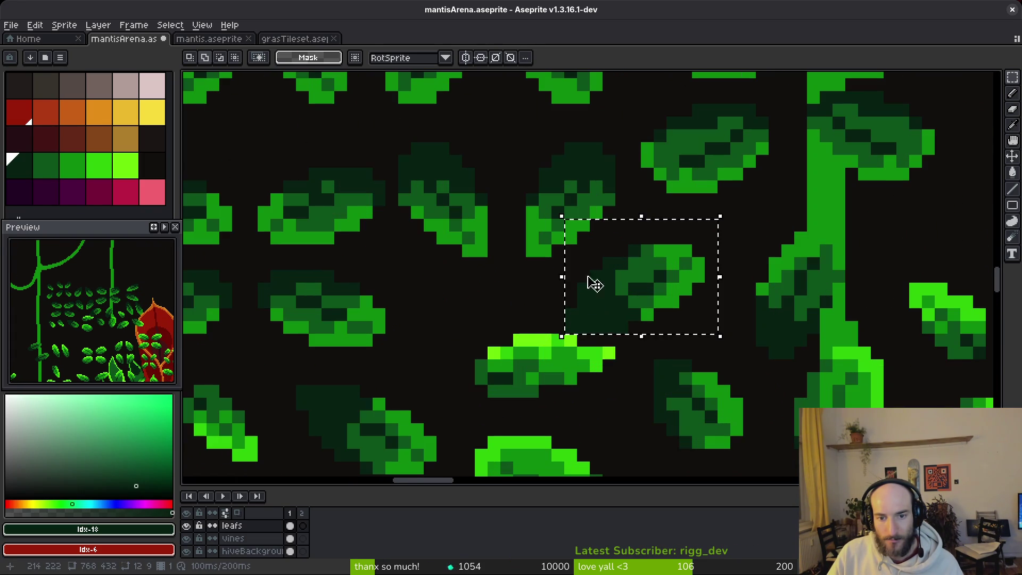
pyautogui.moveTo(633, 199); pyautogui.dragTo(536, 245)
pyautogui.scroll(-2, 651, 292)
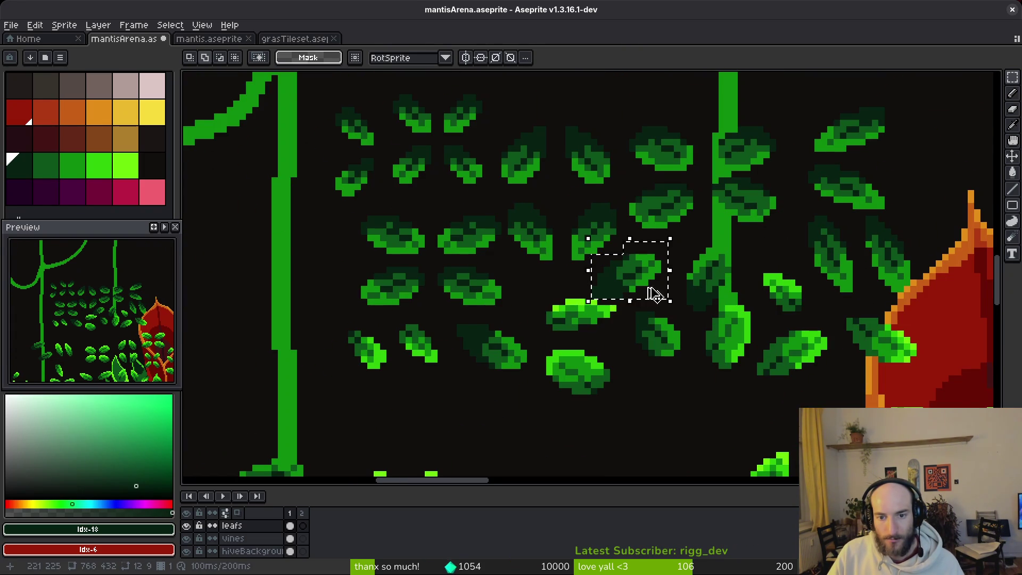
pyautogui.scroll(-4, 581, 361)
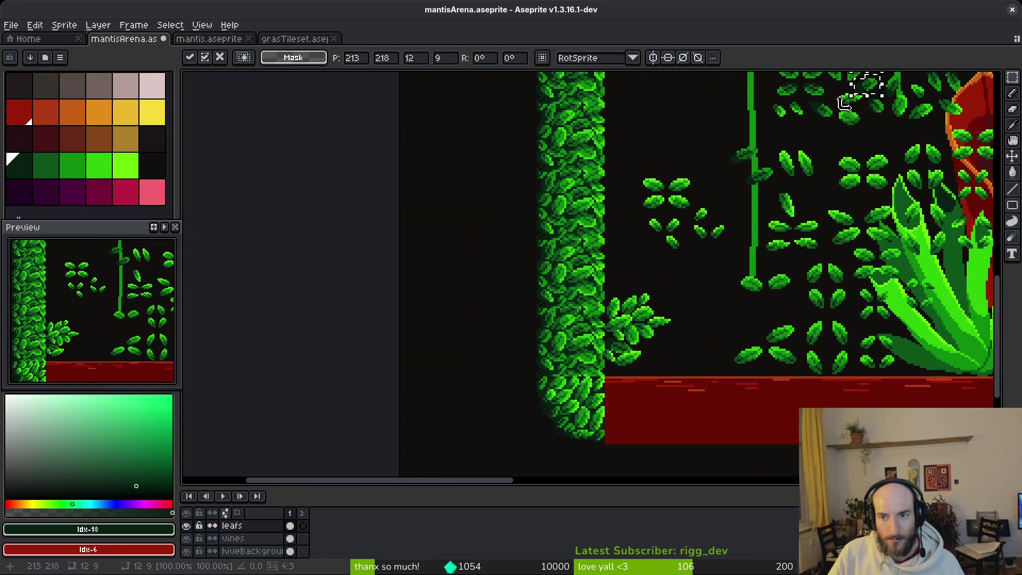
pyautogui.scroll(2, 648, 283)
pyautogui.moveTo(873, 93)
pyautogui.mouseDown()
pyautogui.moveTo(582, 330)
pyautogui.moveTo(586, 311)
pyautogui.mouseUp()
pyautogui.scroll(1, 612, 309)
pyautogui.moveTo(580, 261)
pyautogui.mouseDown()
pyautogui.moveTo(582, 276)
pyautogui.moveTo(582, 266)
pyautogui.mouseUp()
# Step: Commit the moved leaf, then nudge the upper leaf down about 4 pixels and commit
pyautogui.scroll(2, 586, 277)
pyautogui.hotkey('ctrl', 'd')
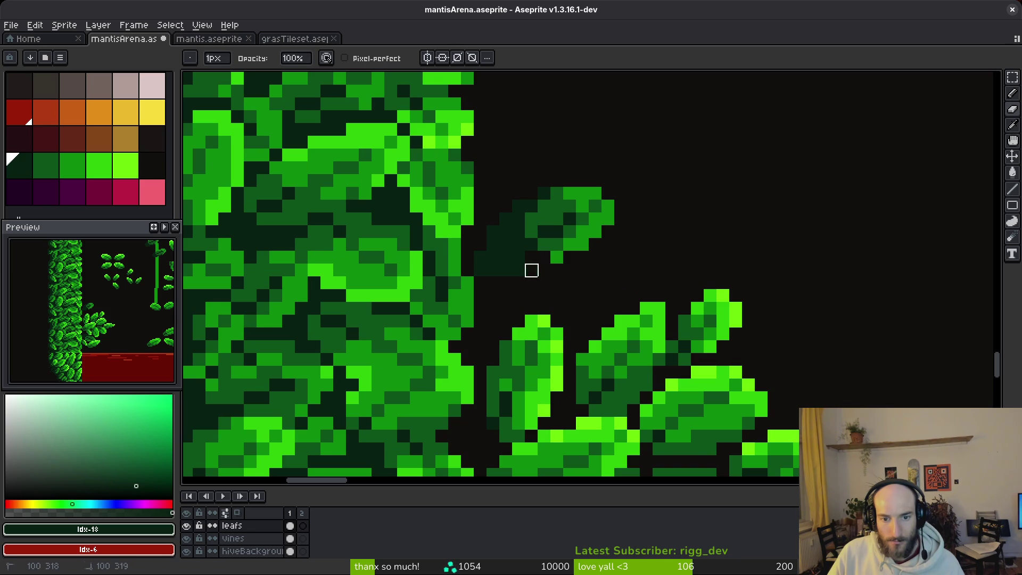
pyautogui.press('m')
pyautogui.moveTo(668, 133)
pyautogui.mouseDown()
pyautogui.moveTo(513, 273)
pyautogui.moveTo(459, 279)
pyautogui.mouseUp()
pyautogui.moveTo(514, 261)
pyautogui.mouseDown()
pyautogui.moveTo(548, 282)
pyautogui.moveTo(549, 308)
pyautogui.mouseUp()
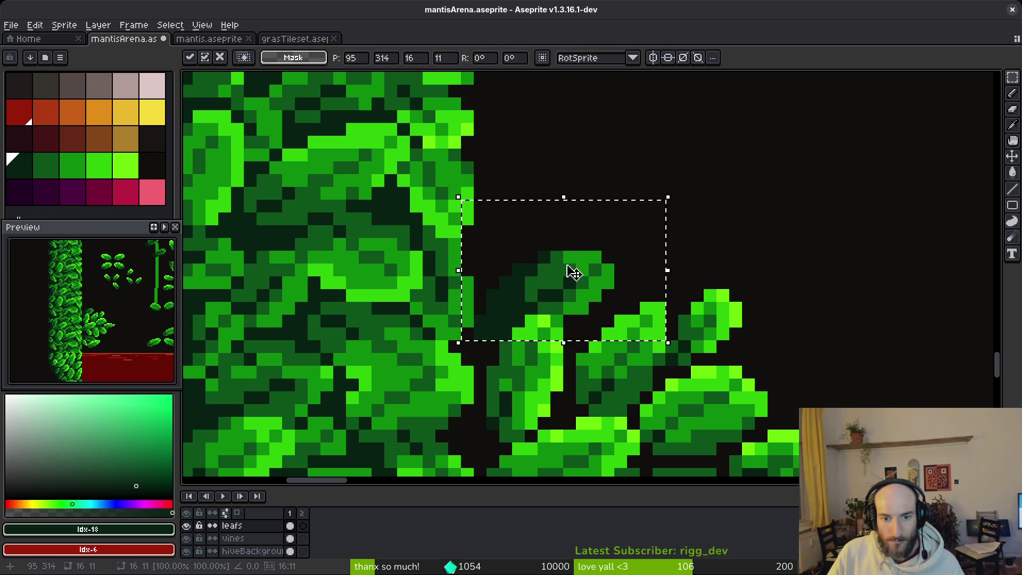
pyautogui.press('Return')
# Step: Move a loose leaf from the scattered group onto the bush, nudging it 2 pixels right and 1 up
pyautogui.scroll(-4, 566, 276)
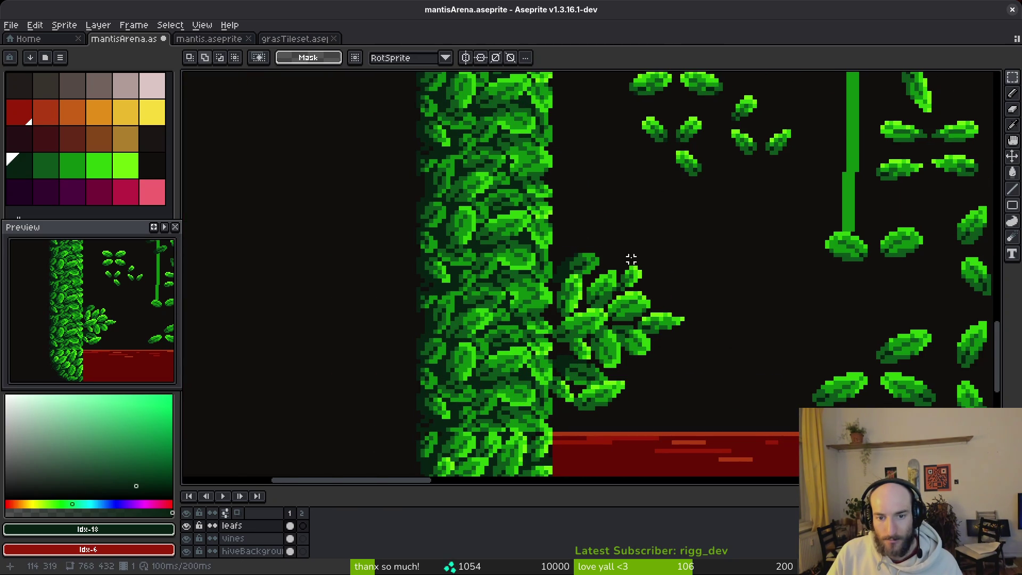
pyautogui.scroll(-1, 629, 259)
pyautogui.scroll(1, 655, 198)
pyautogui.scroll(1, 664, 231)
pyautogui.hscroll(5, 543, 205)
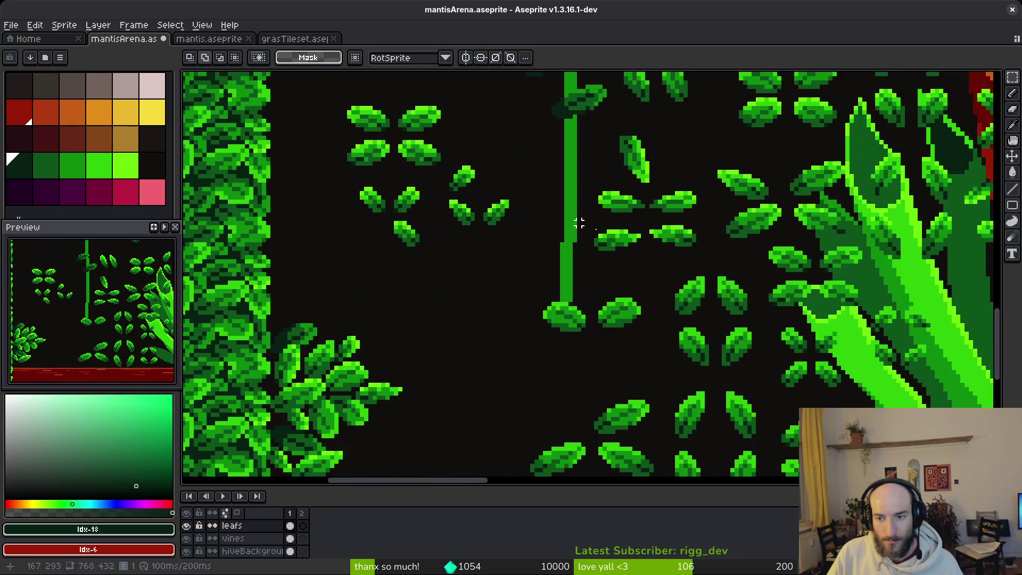
pyautogui.moveTo(639, 233); pyautogui.dragTo(697, 309)
pyautogui.hscroll(-4, 746, 309)
pyautogui.moveTo(881, 314)
pyautogui.mouseDown()
pyautogui.moveTo(355, 241)
pyautogui.moveTo(336, 257)
pyautogui.mouseUp()
pyautogui.hotkey('shift', 'r')
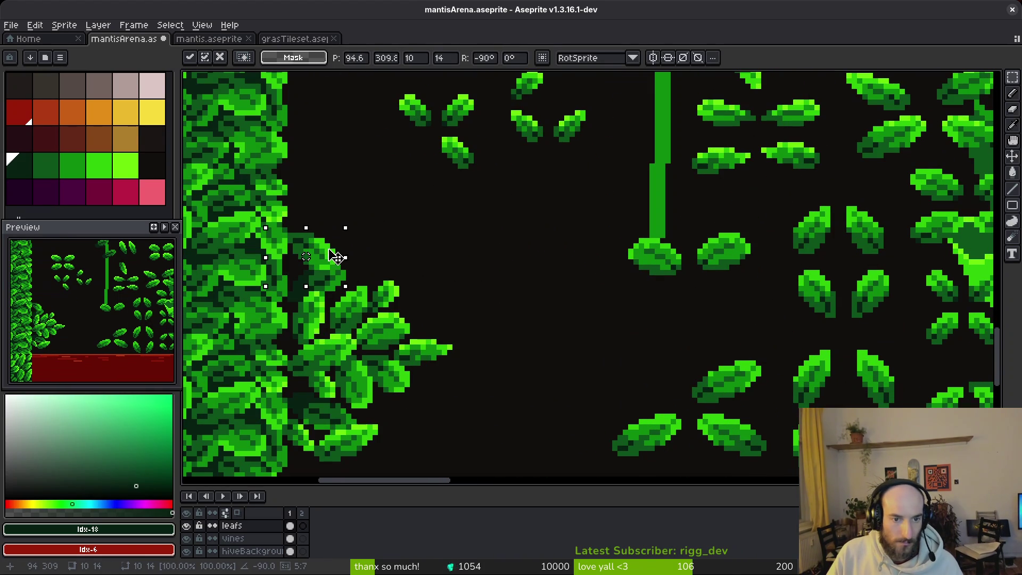
pyautogui.hotkey('shift', 'r')
pyautogui.hotkey('shift', 'r')
pyautogui.hotkey('shift', 'r')
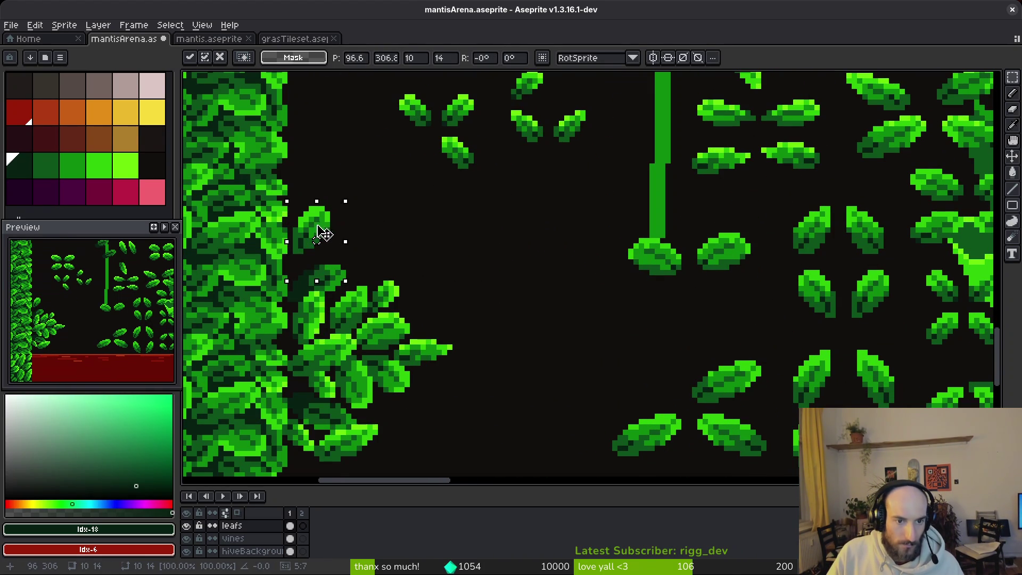
pyautogui.moveTo(316, 258); pyautogui.dragTo(323, 252)
pyautogui.click(418, 245)
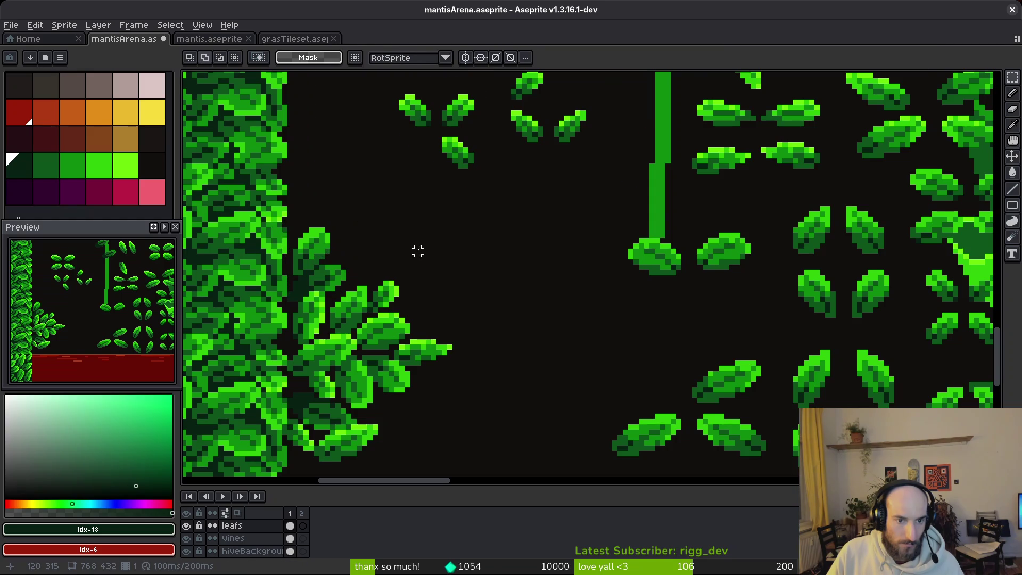
# Step: Move two more scattered leaves onto the bush and commit each one
pyautogui.scroll(-1, 423, 255)
pyautogui.moveTo(612, 321)
pyautogui.mouseDown()
pyautogui.moveTo(701, 382)
pyautogui.moveTo(394, 235)
pyautogui.moveTo(406, 267)
pyautogui.moveTo(395, 254)
pyautogui.mouseUp()
pyautogui.click(544, 265)
pyautogui.scroll(-1, 544, 264)
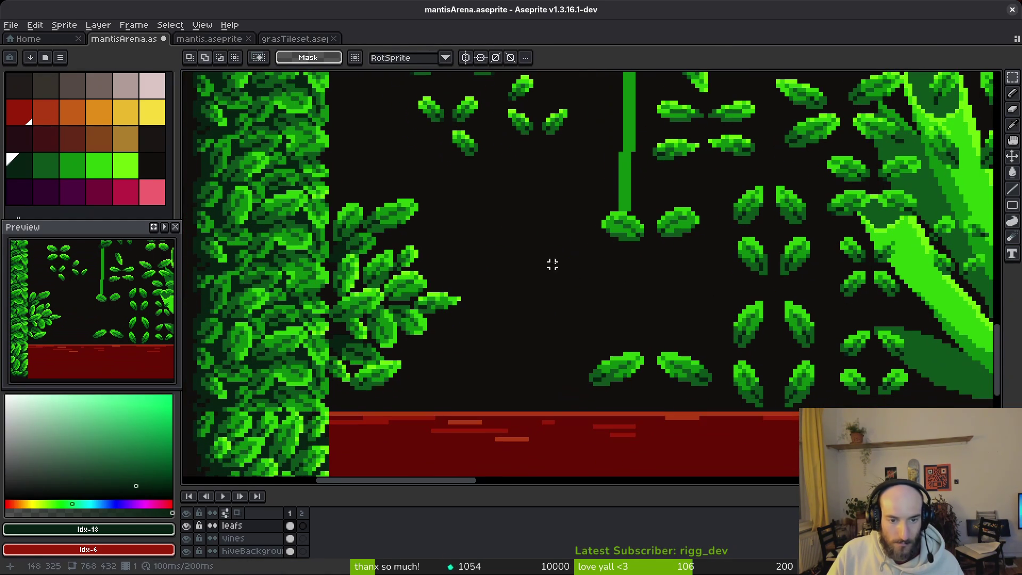
pyautogui.scroll(2, 612, 341)
pyautogui.hscroll(-1, 601, 320)
pyautogui.moveTo(586, 173)
pyautogui.mouseDown()
pyautogui.moveTo(623, 229)
pyautogui.moveTo(602, 199)
pyautogui.moveTo(501, 320)
pyautogui.moveTo(452, 320)
pyautogui.moveTo(436, 305)
pyautogui.moveTo(442, 313)
pyautogui.mouseUp()
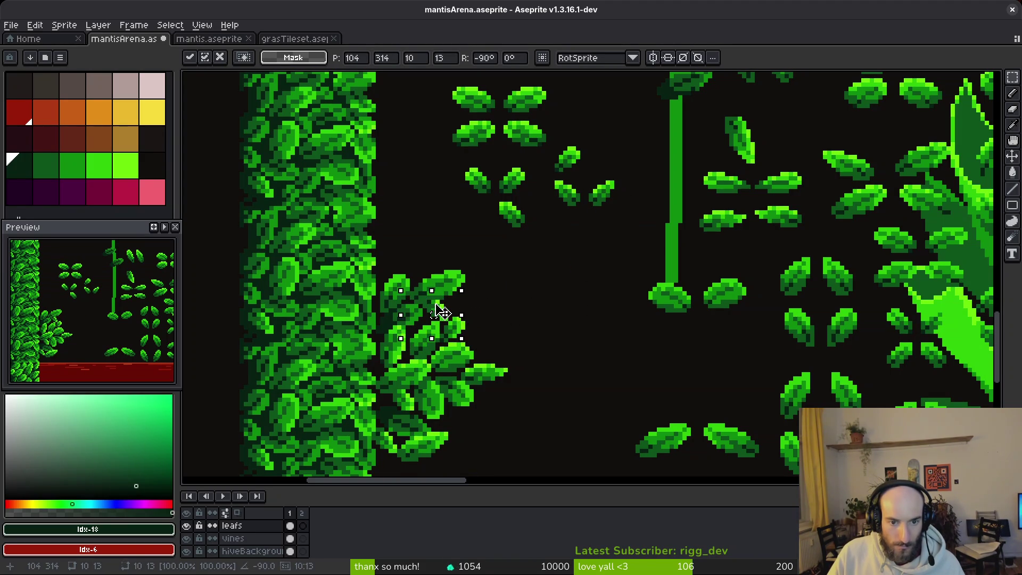
pyautogui.press('Return')
# Step: Move the upper-right leaf onto the lower cluster and set a small leaf beside it
pyautogui.scroll(-3, 479, 304)
pyautogui.scroll(2, 483, 302)
pyautogui.scroll(1, 483, 302)
pyautogui.scroll(1, 465, 173)
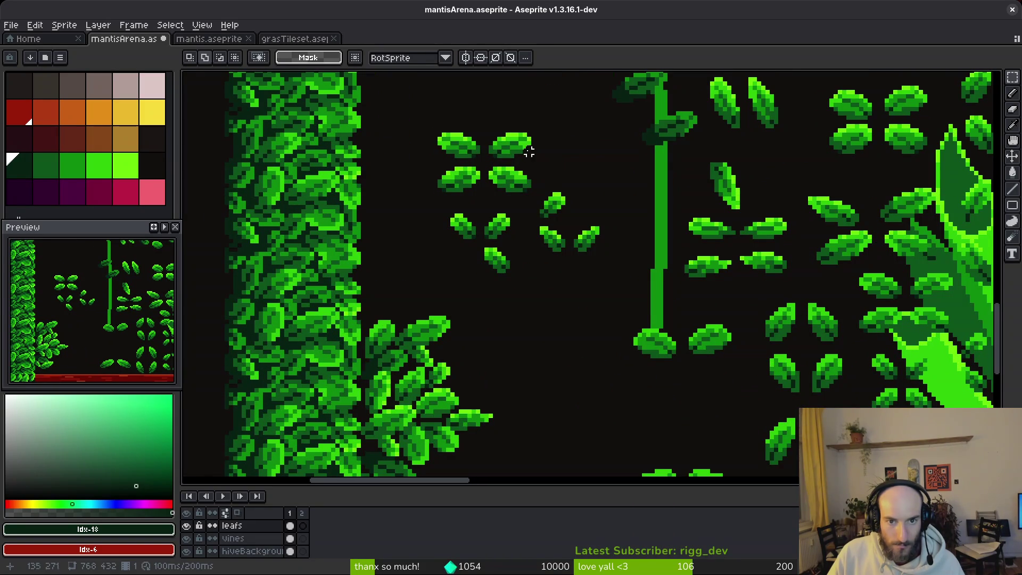
pyautogui.moveTo(479, 123)
pyautogui.mouseDown()
pyautogui.moveTo(535, 162)
pyautogui.moveTo(513, 372)
pyautogui.moveTo(474, 359)
pyautogui.mouseUp()
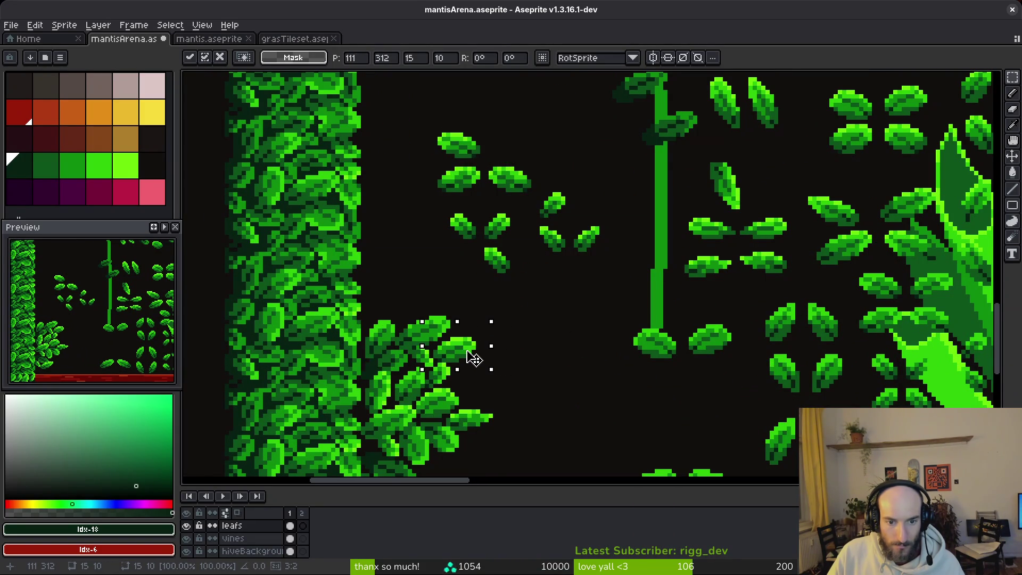
pyautogui.press('Return')
pyautogui.scroll(-3, 474, 360)
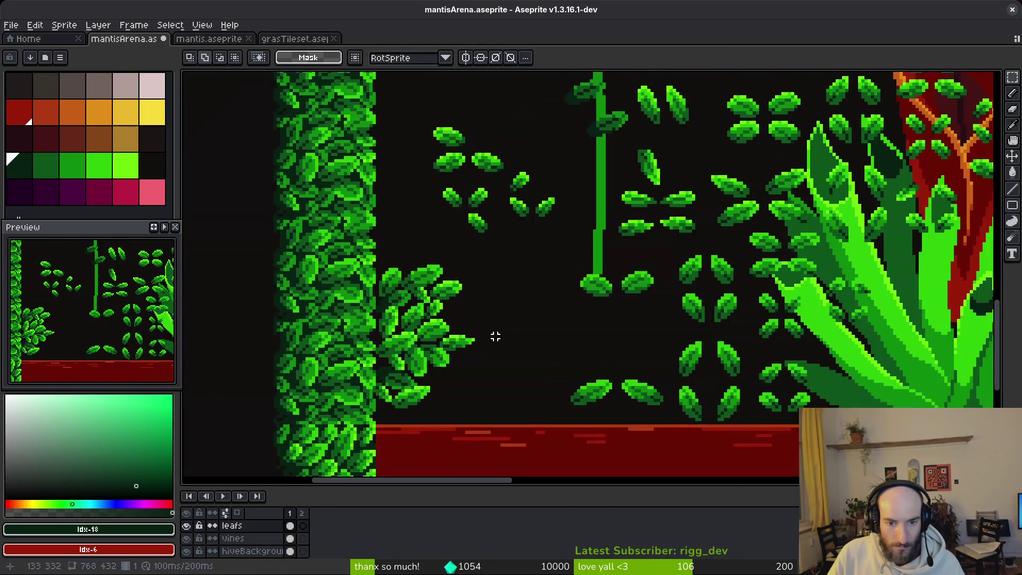
pyautogui.scroll(3, 495, 335)
pyautogui.scroll(2, 535, 213)
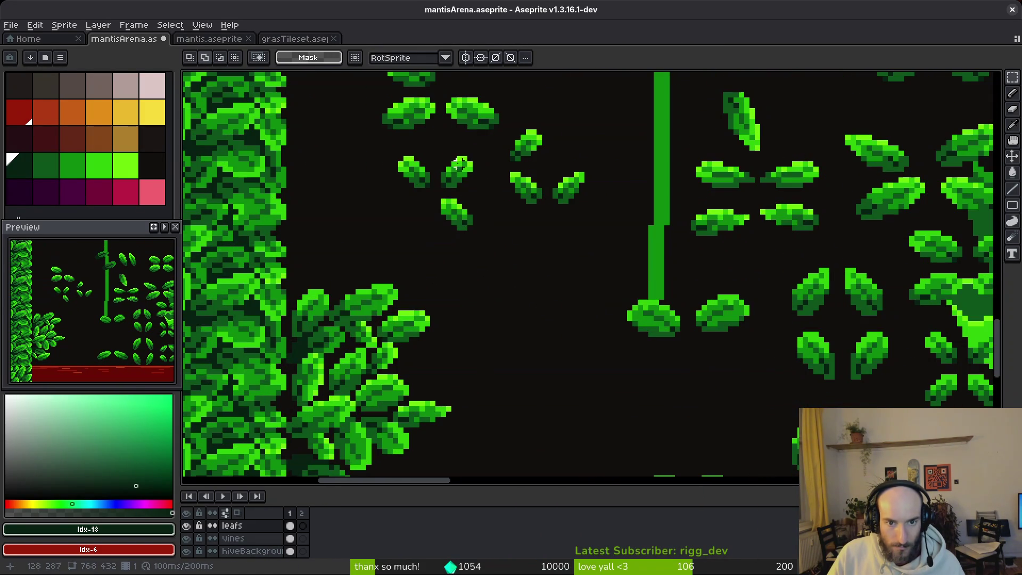
pyautogui.moveTo(515, 135)
pyautogui.mouseDown()
pyautogui.moveTo(554, 169)
pyautogui.moveTo(491, 365)
pyautogui.moveTo(424, 367)
pyautogui.mouseUp()
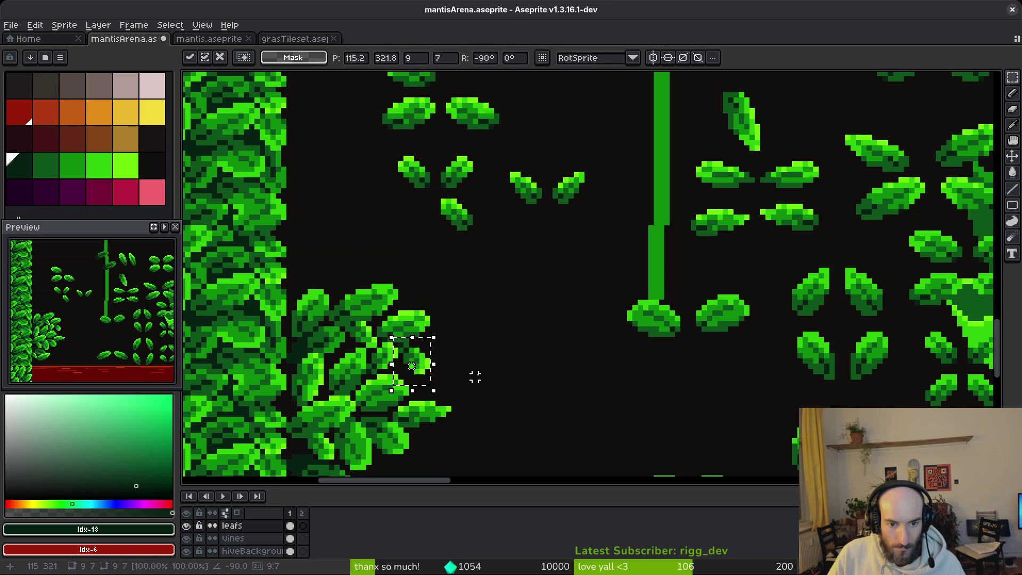
# Step: Commit the rotated leaf, then move an upright leaf left toward the bush
pyautogui.press('Return')
pyautogui.scroll(-3, 493, 372)
pyautogui.scroll(2, 524, 334)
pyautogui.scroll(1, 524, 333)
pyautogui.scroll(-1, 654, 315)
pyautogui.scroll(1, 767, 312)
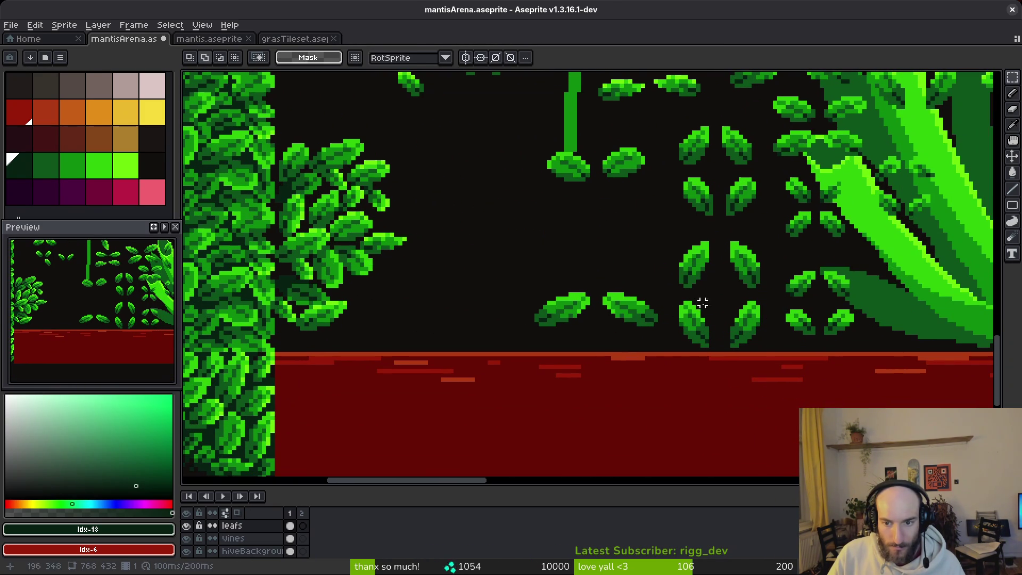
pyautogui.moveTo(737, 329); pyautogui.dragTo(766, 366)
pyautogui.moveTo(748, 330)
pyautogui.mouseDown()
pyautogui.moveTo(401, 326)
pyautogui.moveTo(416, 332)
pyautogui.moveTo(359, 352)
pyautogui.moveTo(376, 296)
pyautogui.mouseUp()
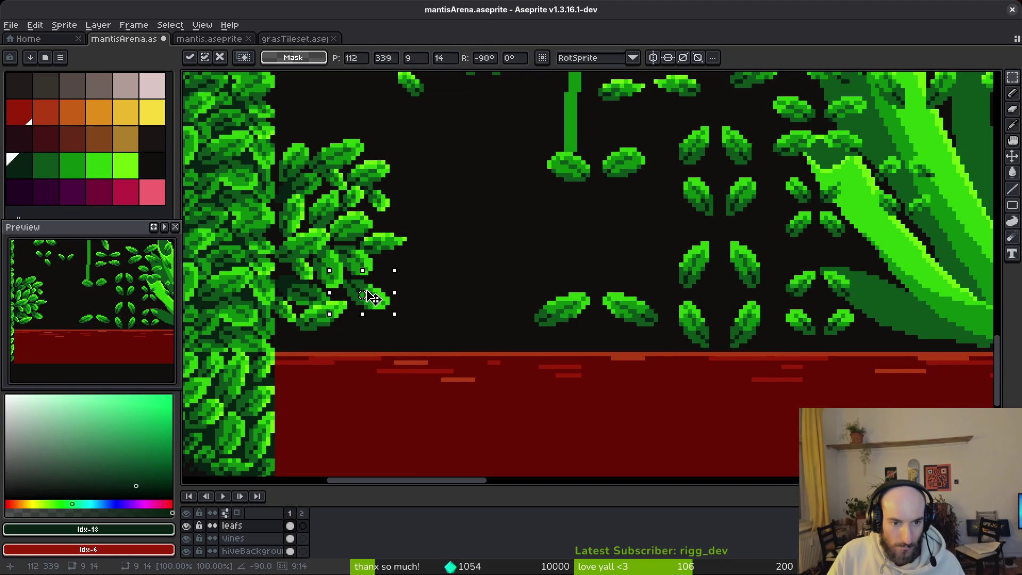
pyautogui.hotkey('ctrl', 'd')
# Step: Shift the leaf at the bush's edge slightly and move another leaf down toward the red floor
pyautogui.scroll(2, 351, 286)
pyautogui.press('e')
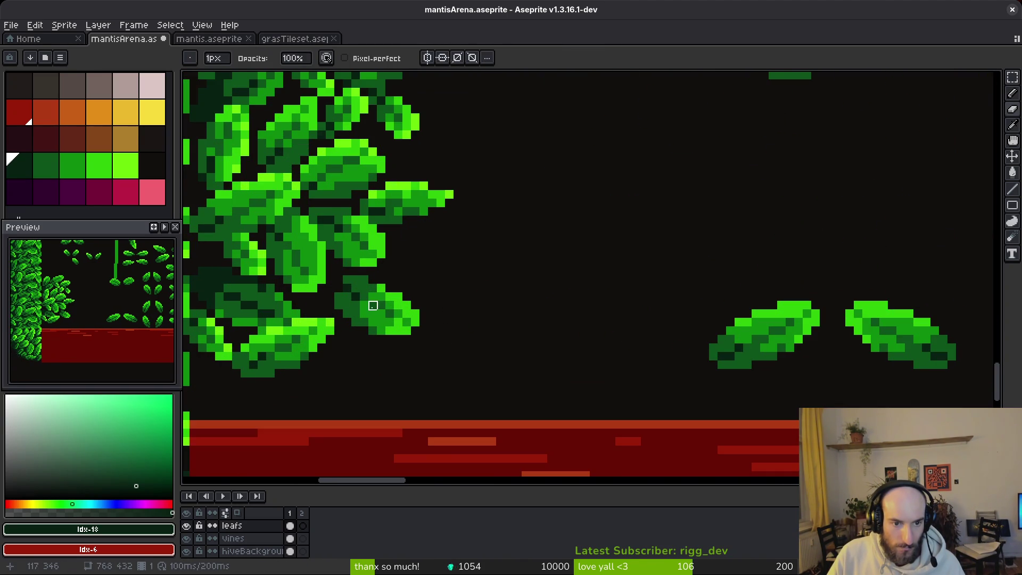
pyautogui.scroll(1, 364, 305)
pyautogui.press('m')
pyautogui.moveTo(296, 262)
pyautogui.mouseDown()
pyautogui.moveTo(521, 382)
pyautogui.moveTo(310, 266)
pyautogui.moveTo(486, 335)
pyautogui.mouseUp()
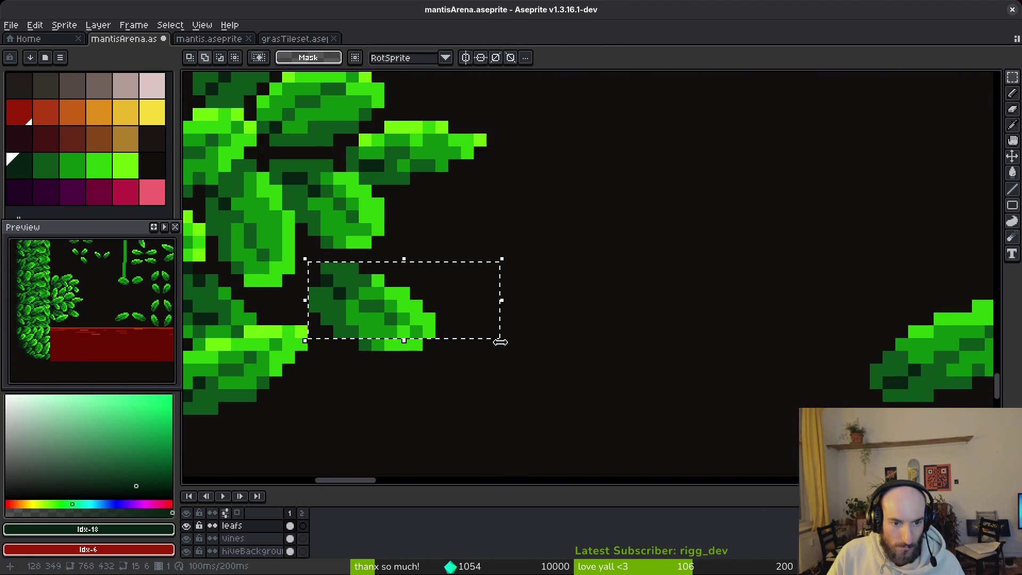
pyautogui.scroll(-2, 347, 287)
pyautogui.scroll(-3, 411, 338)
pyautogui.scroll(2, 516, 318)
pyautogui.moveTo(529, 326)
pyautogui.mouseDown()
pyautogui.moveTo(445, 273)
pyautogui.moveTo(516, 313)
pyautogui.mouseUp()
pyautogui.scroll(2, 477, 287)
pyautogui.moveTo(570, 369); pyautogui.dragTo(447, 272)
pyautogui.moveTo(501, 308)
pyautogui.mouseDown()
pyautogui.moveTo(440, 411)
pyautogui.moveTo(341, 403)
pyautogui.mouseUp()
pyautogui.click(458, 356)
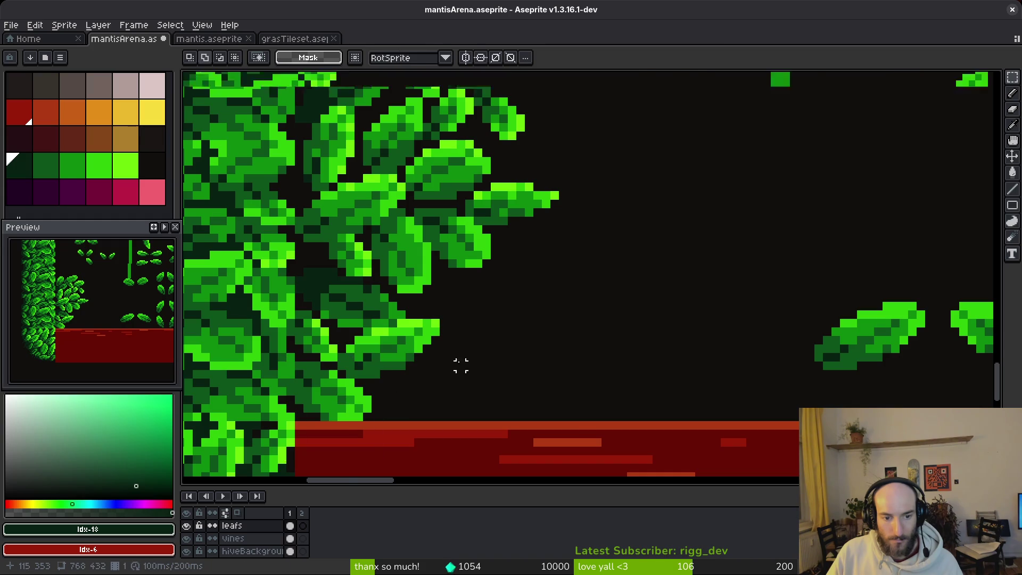
# Step: Paste a copy of a leaf and place it down-left onto the bush
pyautogui.scroll(-3, 461, 363)
pyautogui.hscroll(5, 508, 394)
pyautogui.scroll(5, 594, 280)
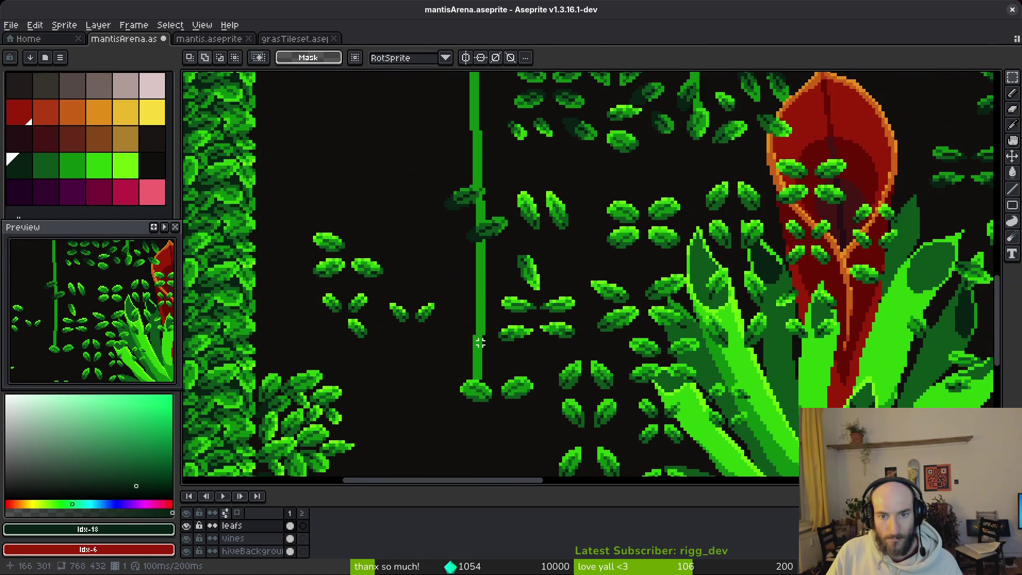
pyautogui.hscroll(5, 521, 219)
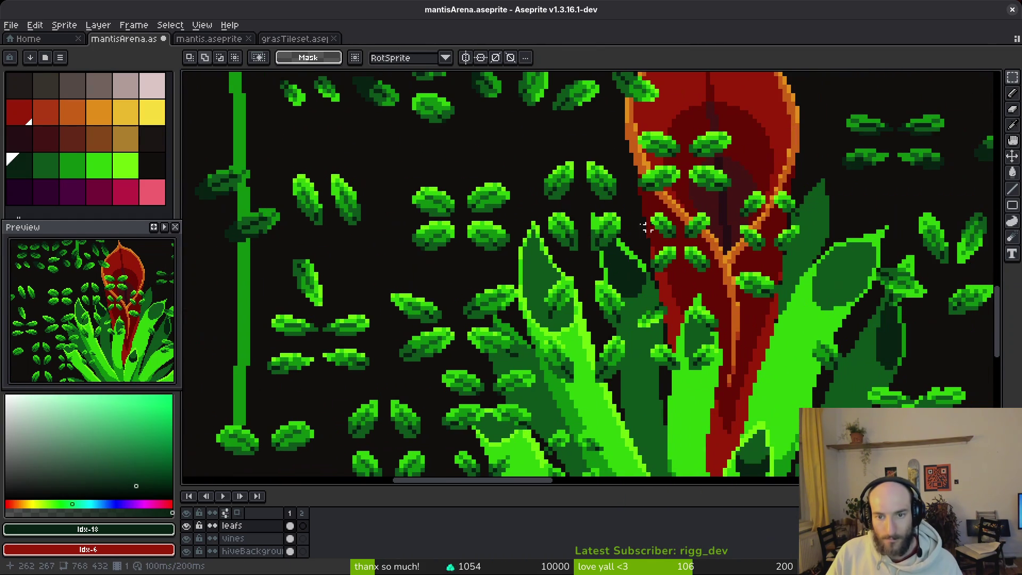
pyautogui.scroll(2, 623, 209)
pyautogui.scroll(-2, 558, 215)
pyautogui.hscroll(-5, 639, 245)
pyautogui.scroll(-2, 692, 203)
pyautogui.hotkey('ctrl', 'v')
pyautogui.scroll(-5, 373, 399)
pyautogui.hscroll(-5, 404, 362)
pyautogui.scroll(2, 452, 326)
pyautogui.moveTo(566, 296)
pyautogui.mouseDown()
pyautogui.moveTo(489, 320)
pyautogui.moveTo(449, 280)
pyautogui.moveTo(434, 284)
pyautogui.moveTo(433, 260)
pyautogui.moveTo(447, 249)
pyautogui.moveTo(571, 350)
pyautogui.mouseUp()
pyautogui.press('Return')
# Step: Shift the small leaf to the left
pyautogui.press('b')
pyautogui.scroll(3, 456, 263)
pyautogui.press('m')
pyautogui.moveTo(508, 317); pyautogui.dragTo(393, 297)
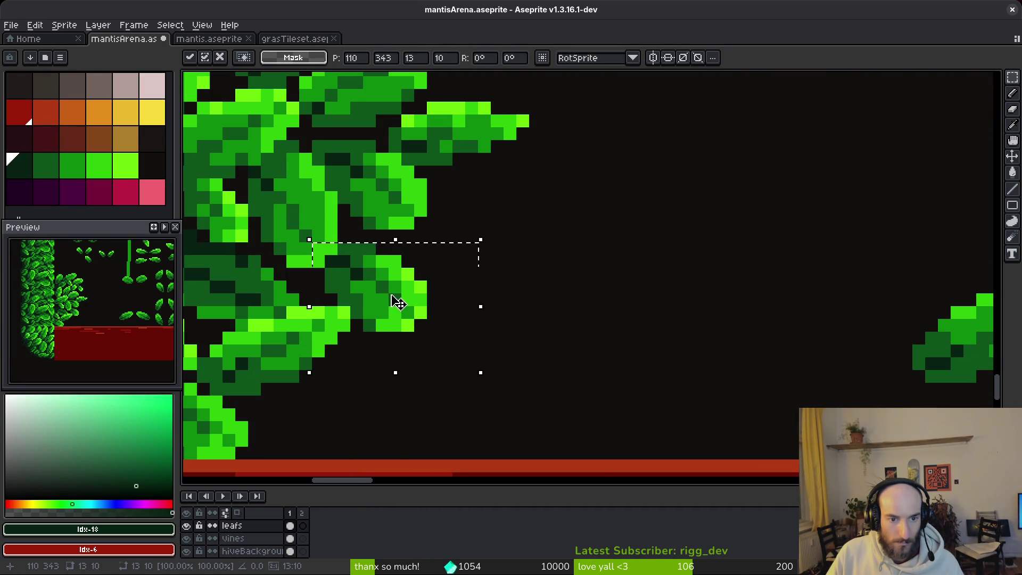
# Step: Move a leaf down-left into the bush and rotate it 90°
pyautogui.scroll(-4, 467, 299)
pyautogui.scroll(-2, 466, 299)
pyautogui.scroll(-2, 516, 327)
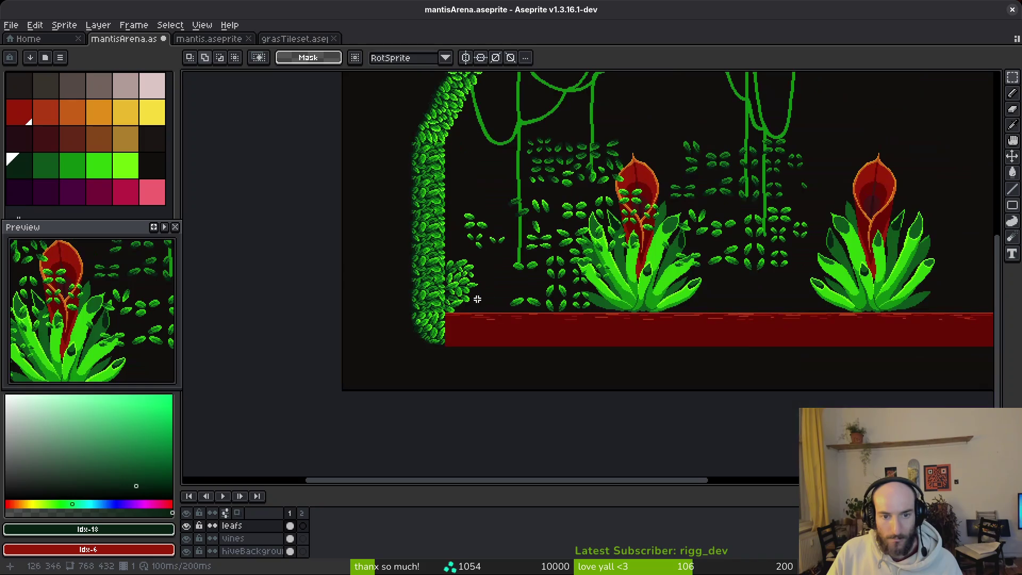
pyautogui.scroll(4, 481, 303)
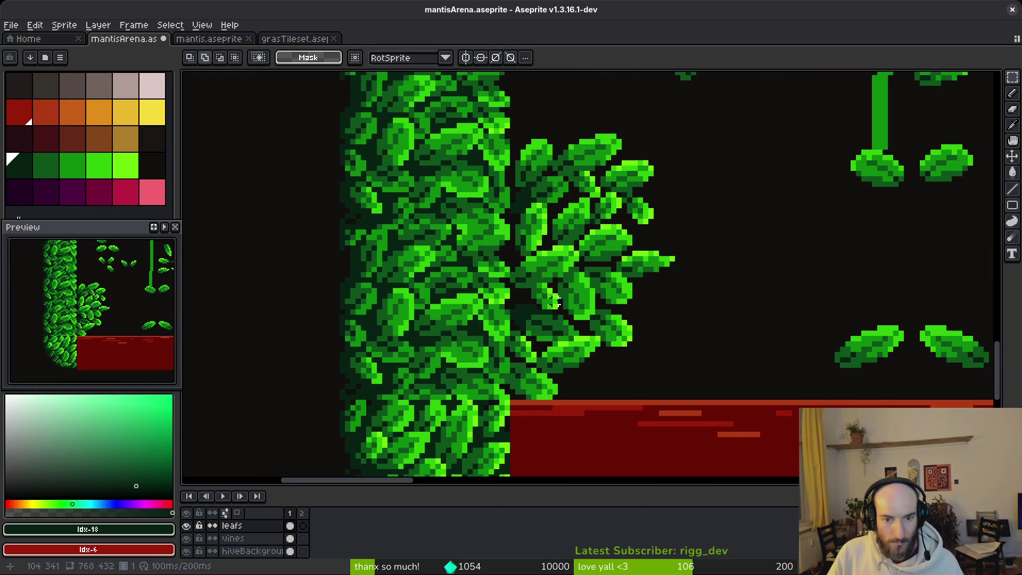
pyautogui.hscroll(2, 558, 295)
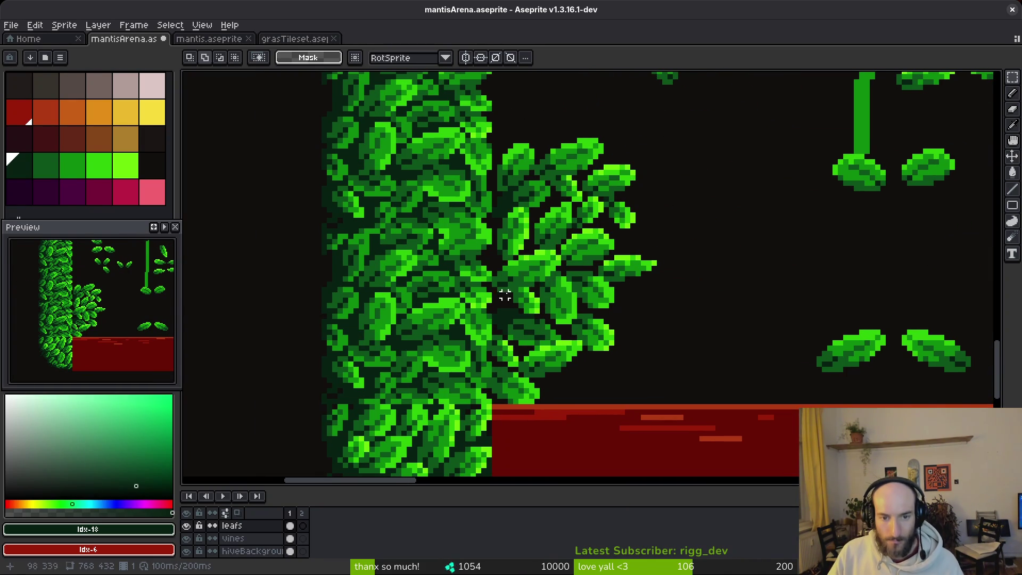
pyautogui.hscroll(3, 554, 346)
pyautogui.scroll(3, 554, 346)
pyautogui.scroll(-1, 616, 285)
pyautogui.scroll(2, 650, 160)
pyautogui.moveTo(593, 140); pyautogui.dragTo(637, 202)
pyautogui.scroll(-1, 636, 201)
pyautogui.scroll(-5, 638, 233)
pyautogui.moveTo(646, 109)
pyautogui.mouseDown()
pyautogui.moveTo(609, 213)
pyautogui.moveTo(628, 240)
pyautogui.moveTo(702, 289)
pyautogui.moveTo(682, 290)
pyautogui.moveTo(377, 438)
pyautogui.moveTo(369, 326)
pyautogui.moveTo(384, 437)
pyautogui.mouseUp()
pyautogui.press('r')
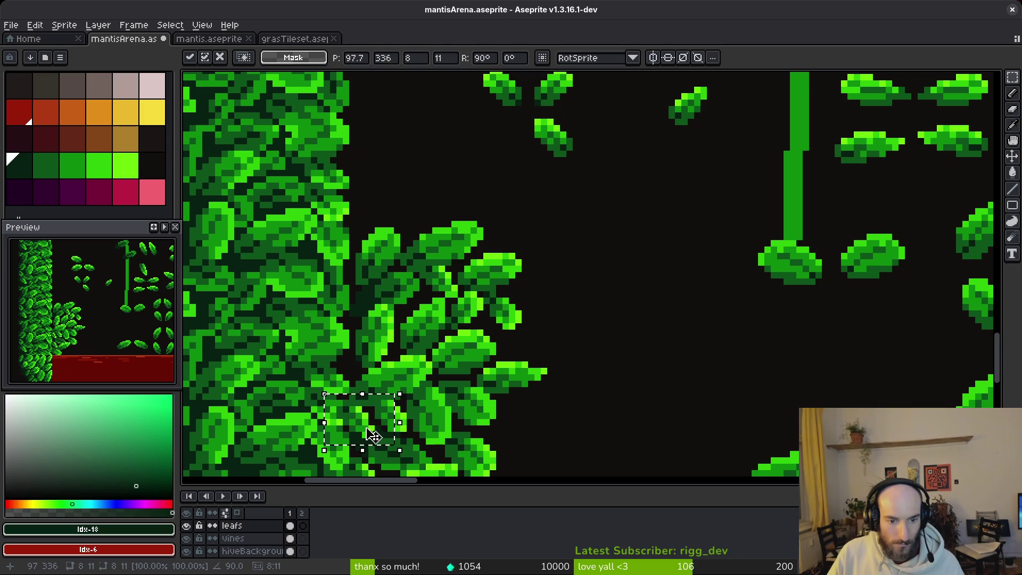
pyautogui.press('Return')
# Step: Move the leaf about 17 pixels right, then up over the vine
pyautogui.scroll(-2, 515, 412)
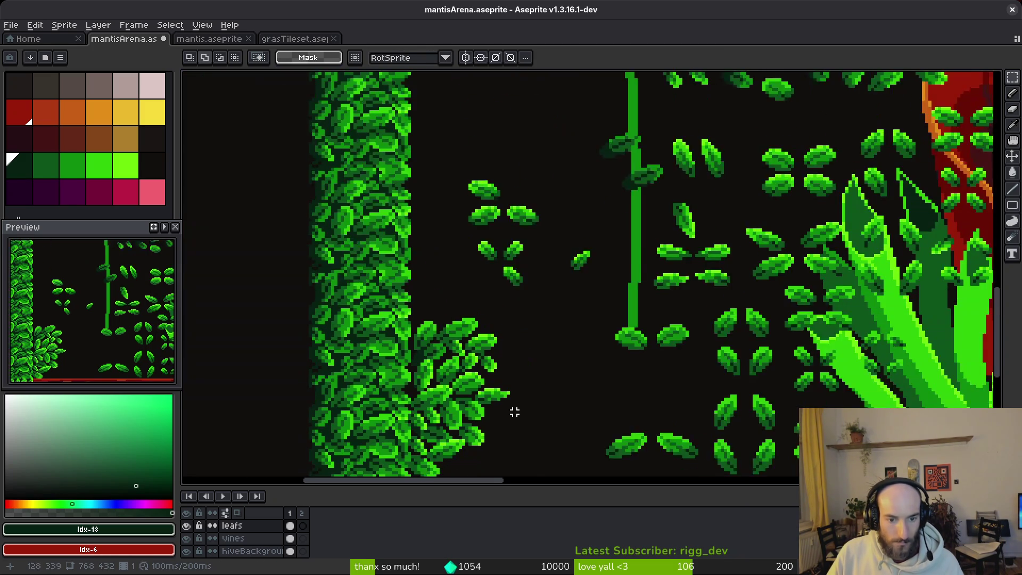
pyautogui.scroll(-3, 515, 412)
pyautogui.scroll(-2, 541, 310)
pyautogui.scroll(3, 438, 334)
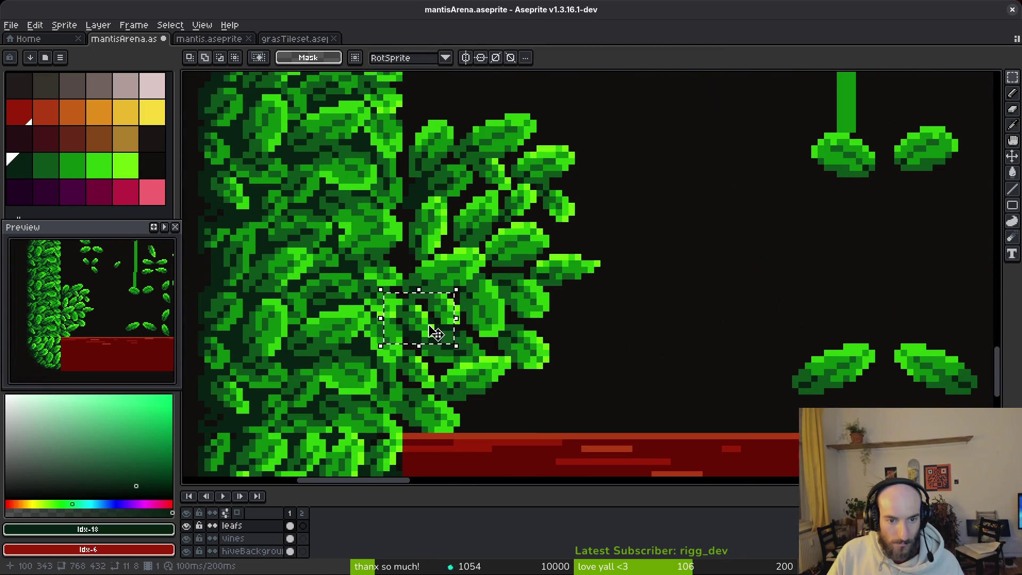
pyautogui.scroll(5, 438, 334)
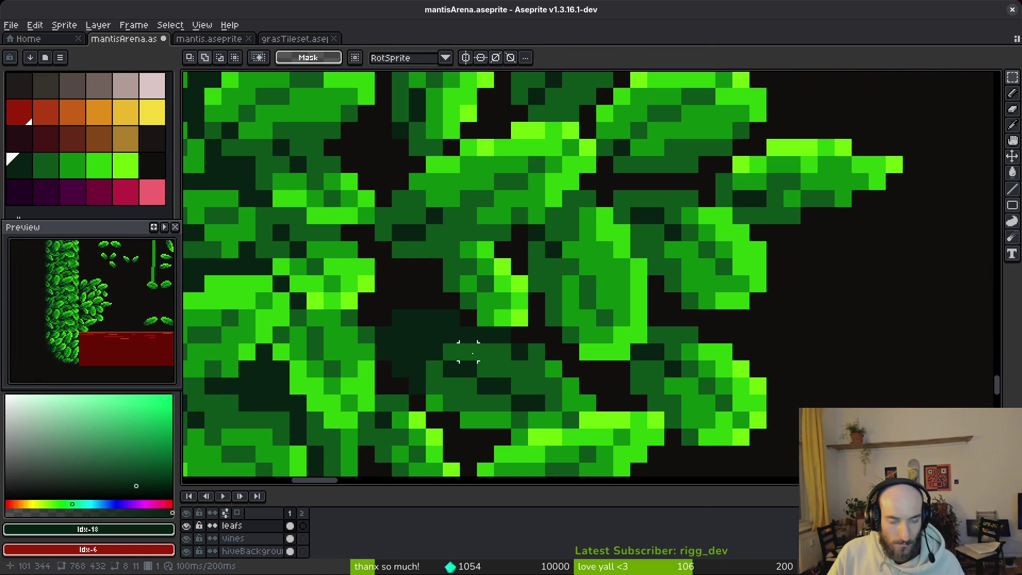
pyautogui.moveTo(578, 290); pyautogui.dragTo(858, 306)
pyautogui.scroll(-3, 706, 346)
pyautogui.moveTo(706, 347)
pyautogui.mouseDown()
pyautogui.moveTo(779, 293)
pyautogui.moveTo(838, 359)
pyautogui.moveTo(793, 256)
pyautogui.mouseUp()
pyautogui.click(793, 257)
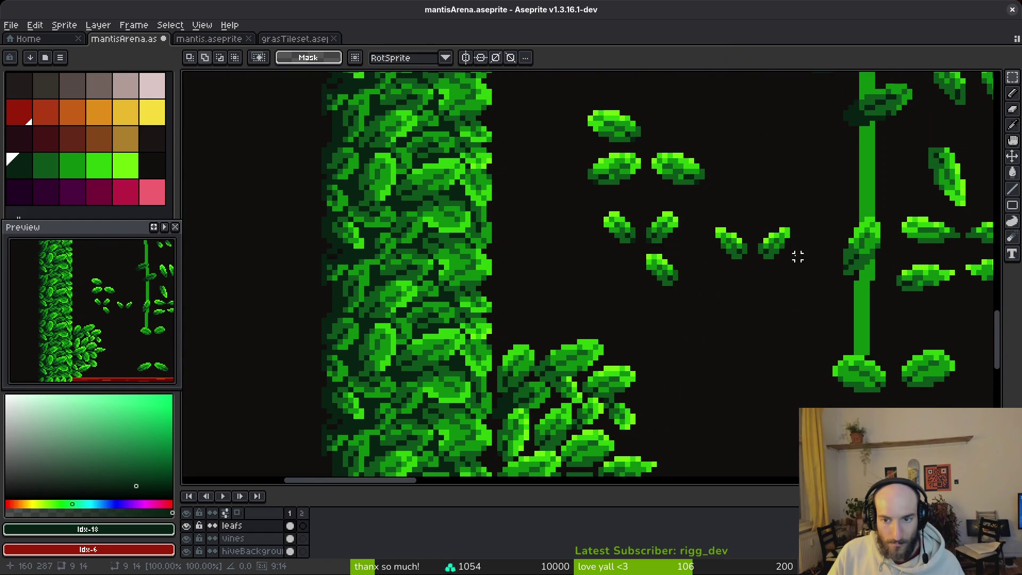
# Step: Place the rotated leaf pair into the lower bush
pyautogui.scroll(-2, 753, 217)
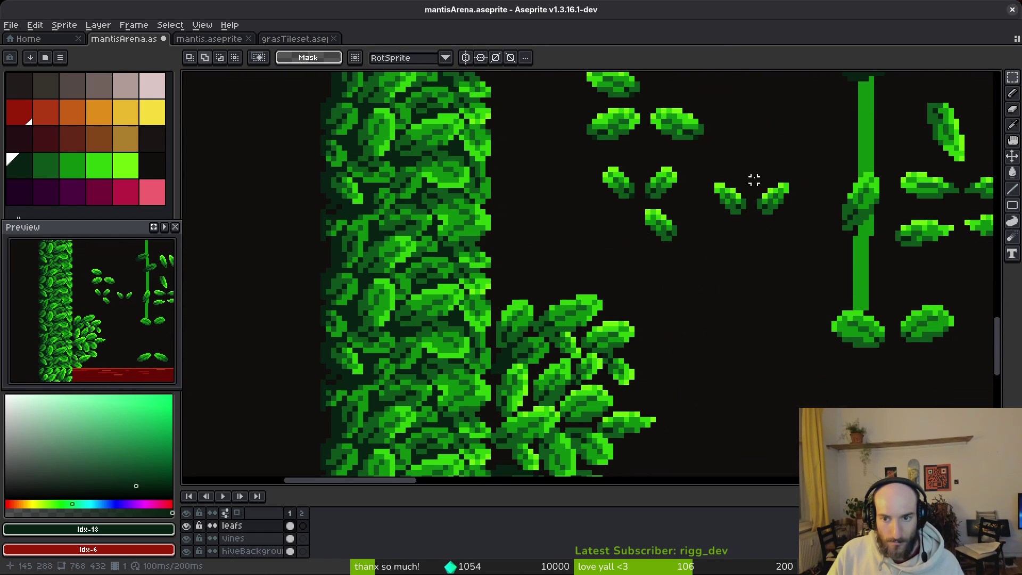
pyautogui.moveTo(701, 172); pyautogui.dragTo(751, 243)
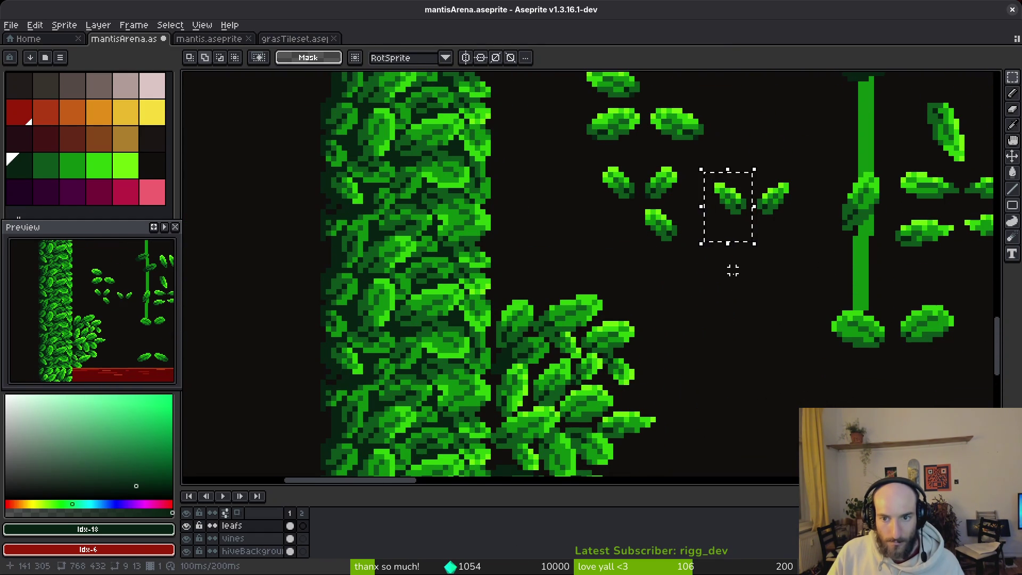
pyautogui.scroll(-2, 703, 315)
pyautogui.moveTo(725, 171)
pyautogui.mouseDown()
pyautogui.moveTo(708, 352)
pyautogui.moveTo(514, 421)
pyautogui.mouseUp()
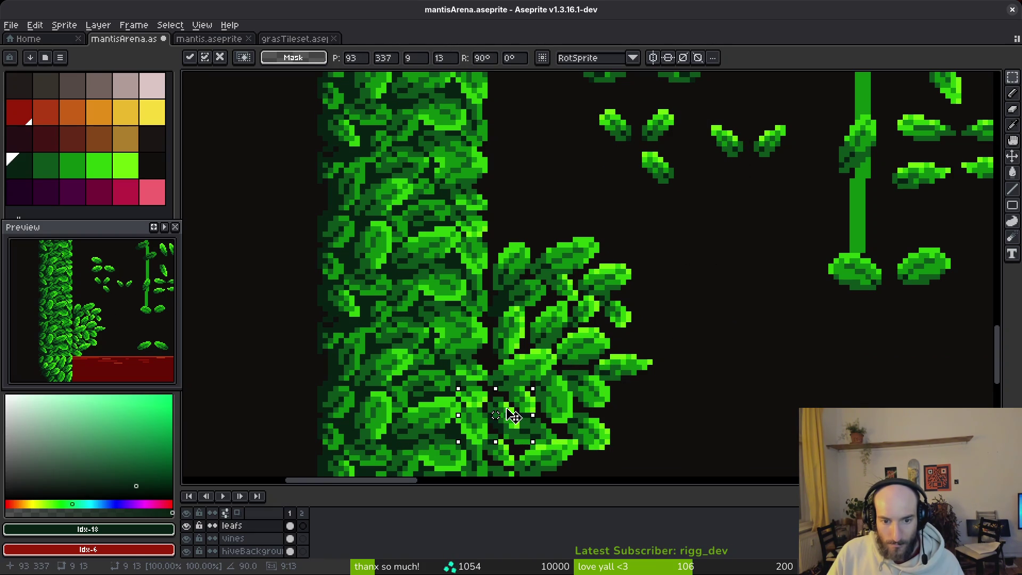
pyautogui.press('Return')
# Step: Save mantisArena.aseprite
pyautogui.scroll(-4, 691, 349)
pyautogui.hotkey('ctrl', 's')
pyautogui.moveTo(696, 354); pyautogui.dragTo(654, 326)
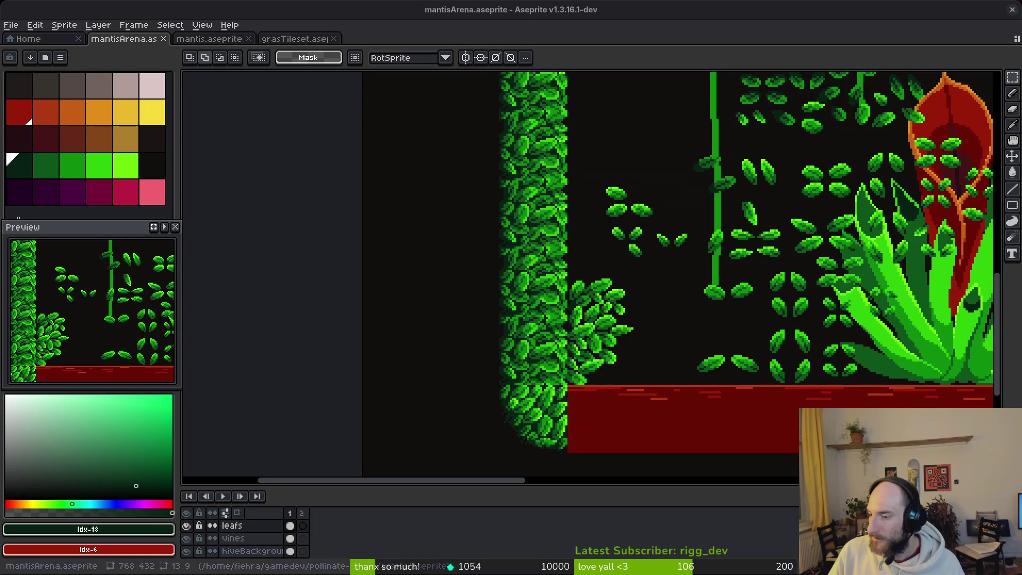
# Step: Move a leaf pair beside the big plant
pyautogui.moveTo(696, 359); pyautogui.dragTo(575, 308)
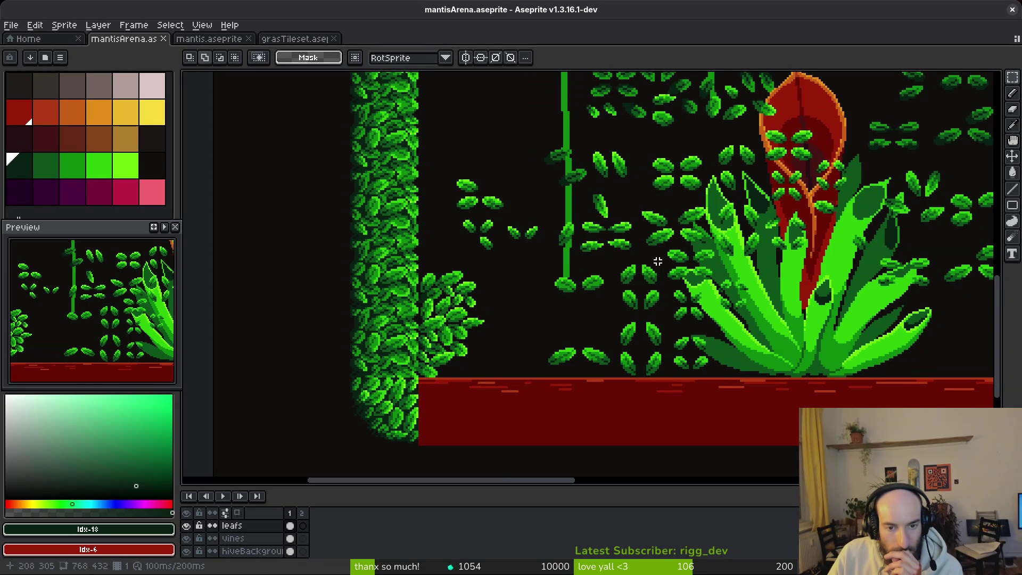
pyautogui.scroll(3, 543, 350)
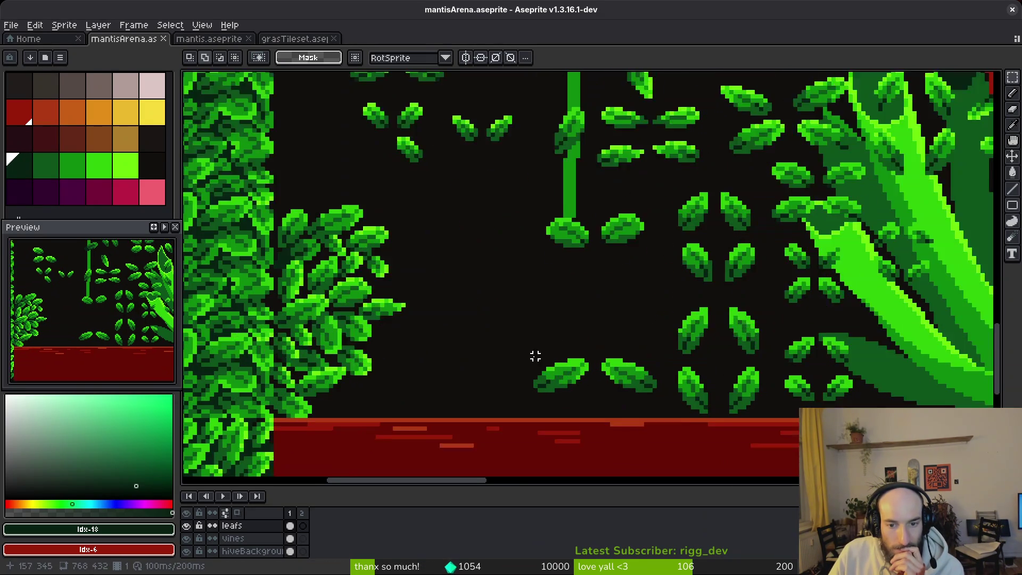
pyautogui.scroll(-3, 725, 176)
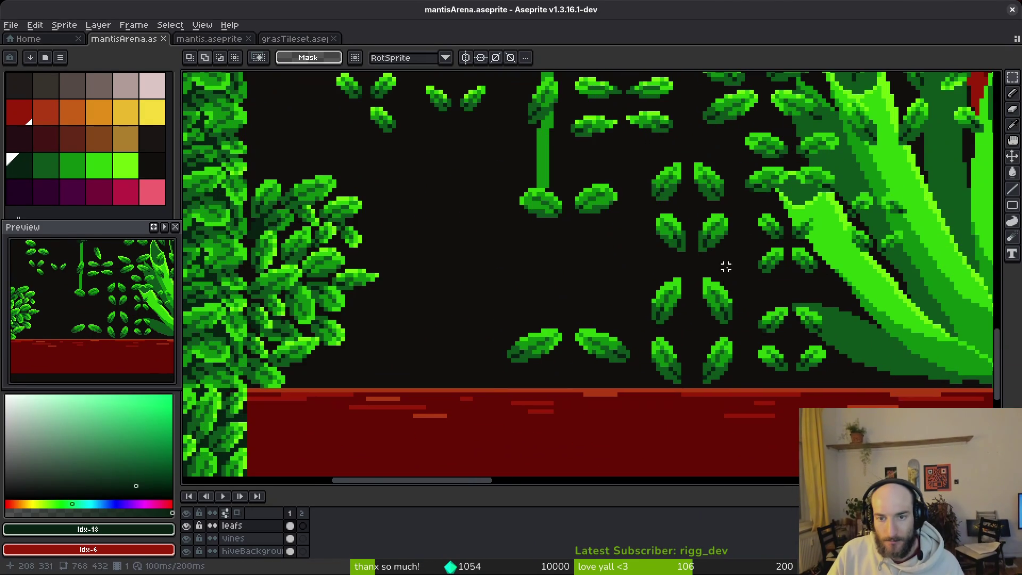
pyautogui.scroll(2, 619, 223)
pyautogui.scroll(2, 678, 289)
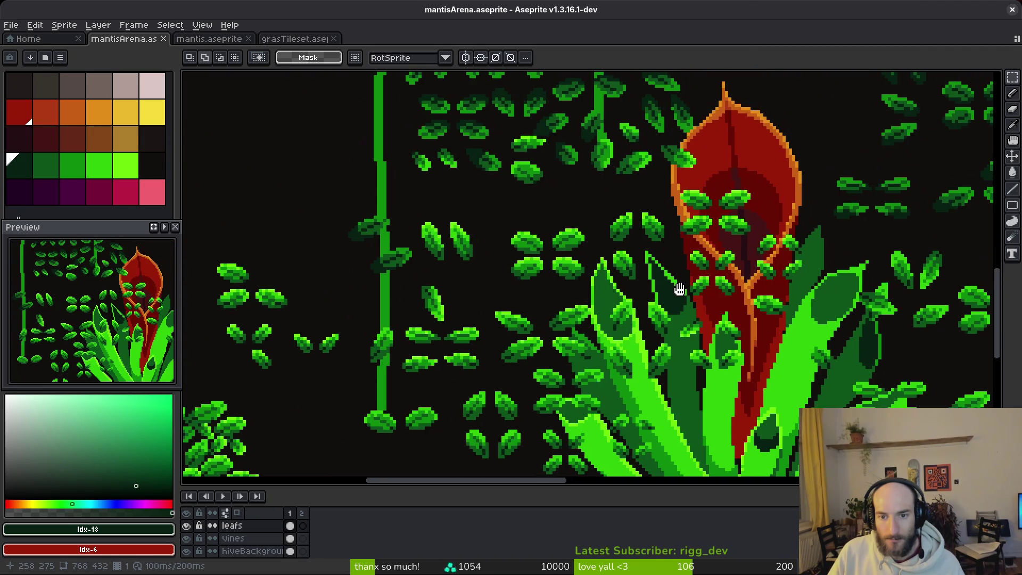
pyautogui.scroll(3, 687, 251)
pyautogui.moveTo(612, 183)
pyautogui.mouseDown()
pyautogui.moveTo(693, 254)
pyautogui.moveTo(548, 274)
pyautogui.moveTo(646, 255)
pyautogui.moveTo(680, 232)
pyautogui.moveTo(689, 186)
pyautogui.mouseUp()
pyautogui.hotkey('ctrl', 'd')
# Step: Set a single leaf, turned -90°, at the bush's base just above the red floor
pyautogui.moveTo(785, 262); pyautogui.dragTo(649, 224)
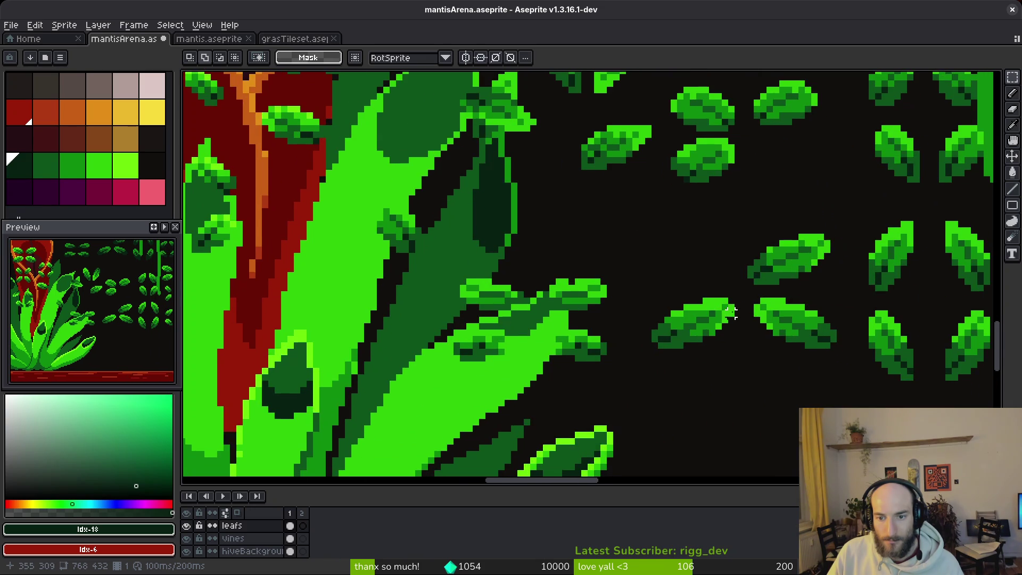
pyautogui.moveTo(769, 266)
pyautogui.mouseDown()
pyautogui.moveTo(687, 187)
pyautogui.moveTo(591, 299)
pyautogui.moveTo(561, 299)
pyautogui.mouseUp()
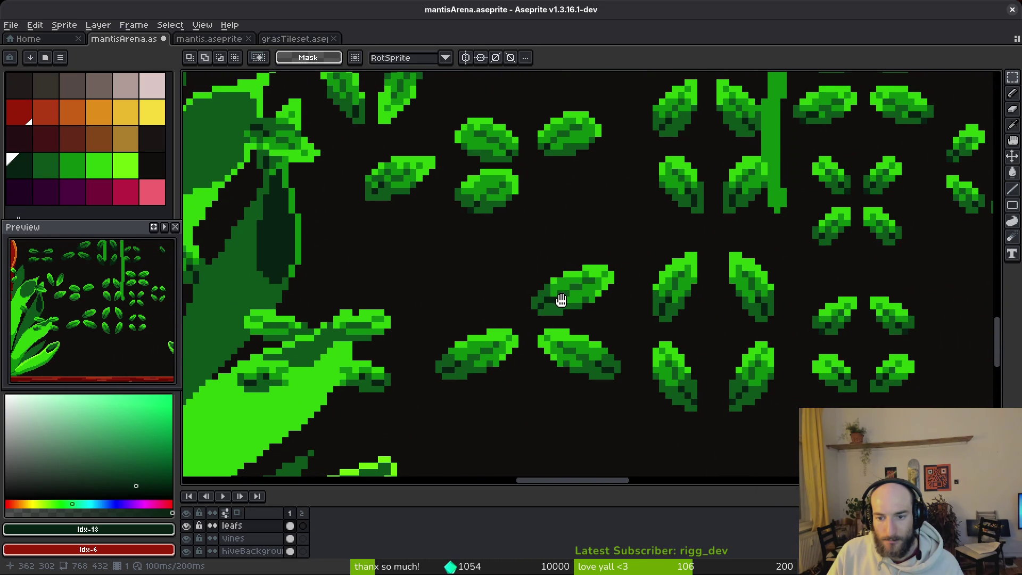
pyautogui.moveTo(730, 342)
pyautogui.mouseDown()
pyautogui.moveTo(765, 377)
pyautogui.moveTo(781, 417)
pyautogui.mouseUp()
pyautogui.scroll(-4, 781, 417)
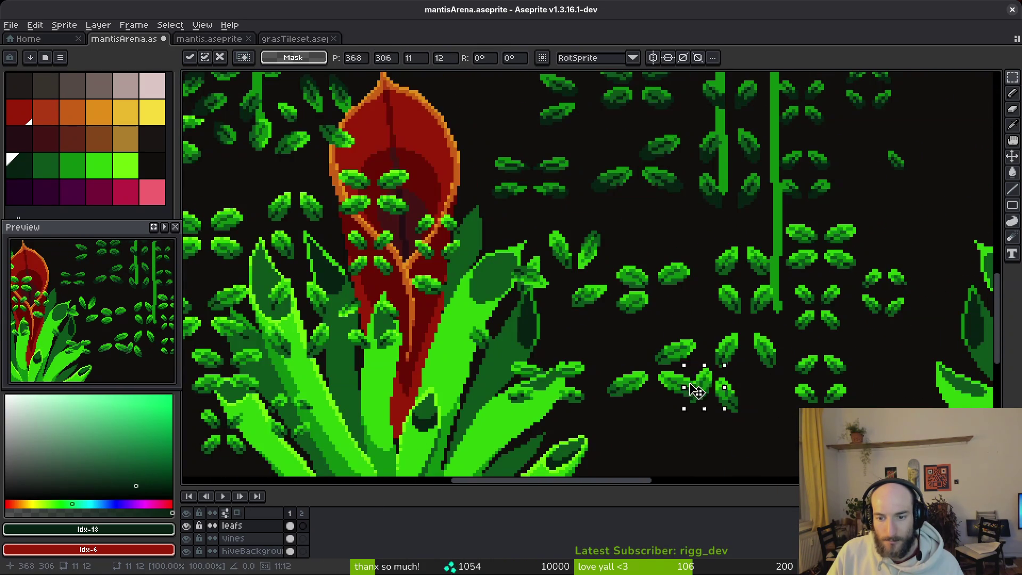
pyautogui.moveTo(730, 393); pyautogui.dragTo(551, 377)
pyautogui.scroll(5, 551, 377)
pyautogui.scroll(2, 760, 242)
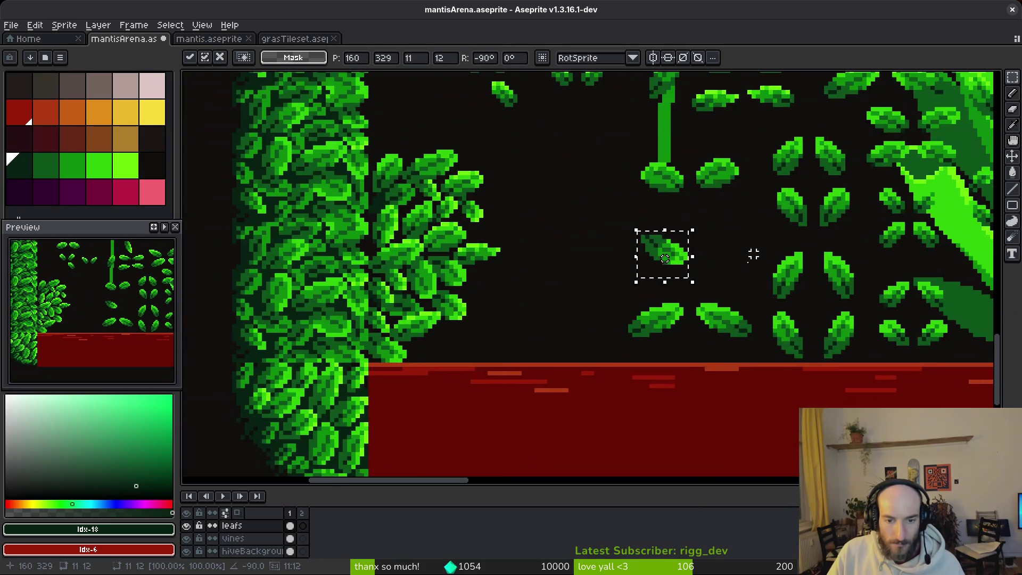
pyautogui.moveTo(674, 249)
pyautogui.mouseDown()
pyautogui.moveTo(482, 349)
pyautogui.moveTo(515, 329)
pyautogui.mouseUp()
pyautogui.scroll(2, 515, 328)
# Step: Commit the placed leaf, then marquee the block around it and shift it up and left
pyautogui.hotkey('shift', 'r')
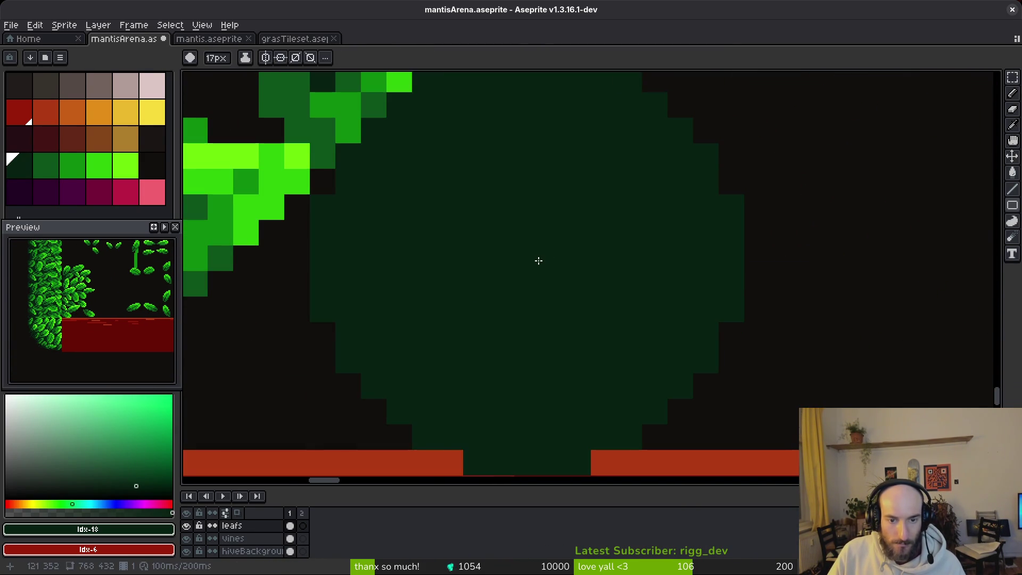
pyautogui.press('r')
pyautogui.press('b')
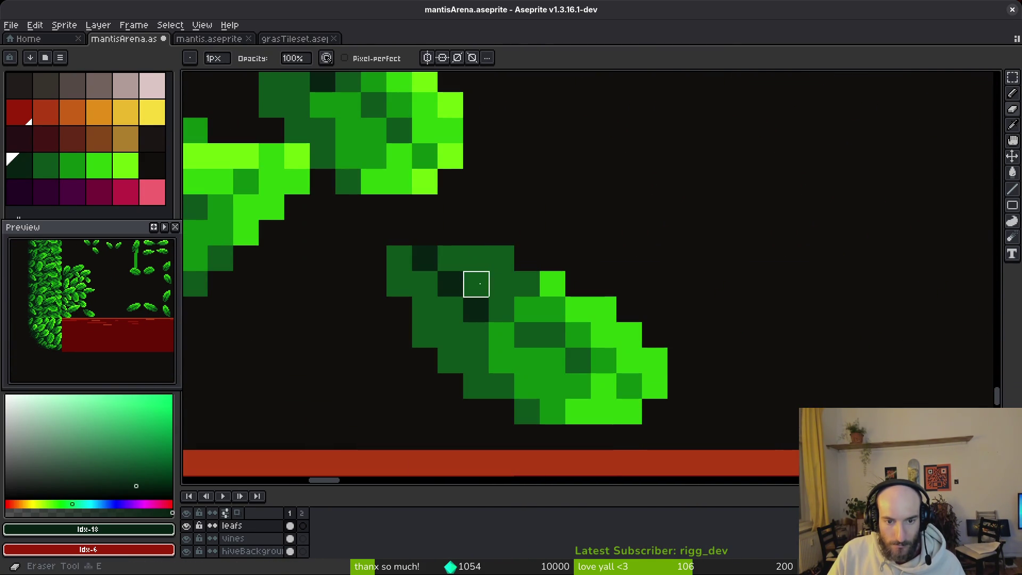
pyautogui.moveTo(527, 284); pyautogui.dragTo(638, 277)
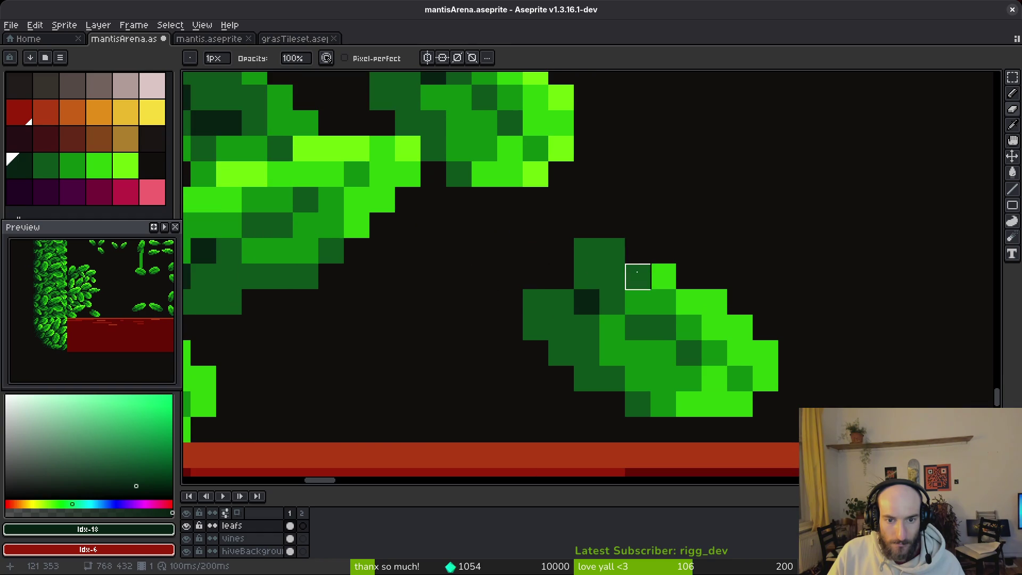
pyautogui.press('m')
pyautogui.moveTo(456, 221); pyautogui.dragTo(905, 442)
pyautogui.moveTo(659, 360)
pyautogui.mouseDown()
pyautogui.moveTo(445, 326)
pyautogui.moveTo(471, 314)
pyautogui.moveTo(472, 358)
pyautogui.mouseUp()
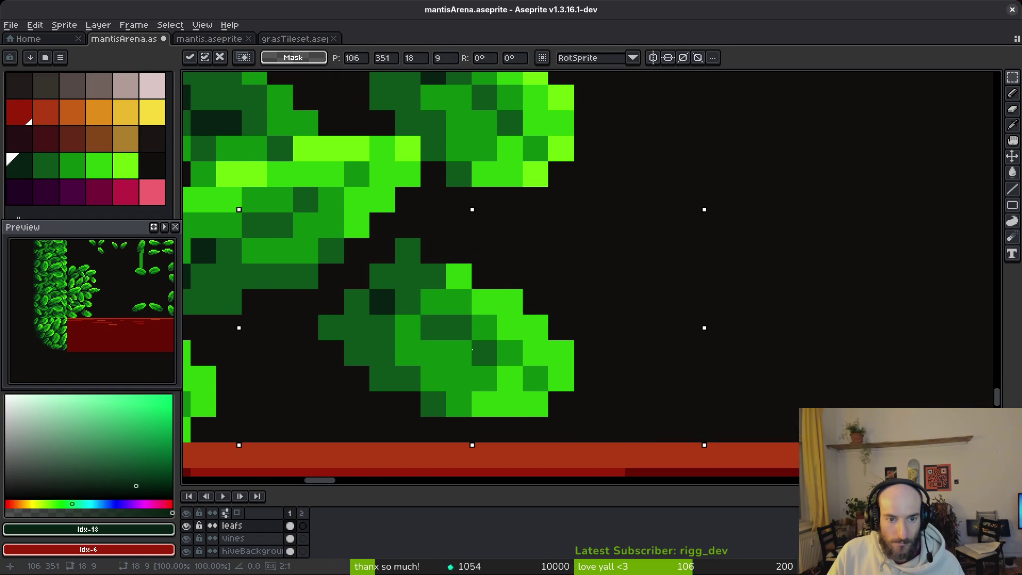
pyautogui.hotkey('ctrl', 'd')
# Step: Lasso the new leaf's outline and move it snugly against the bush edge
pyautogui.press('b')
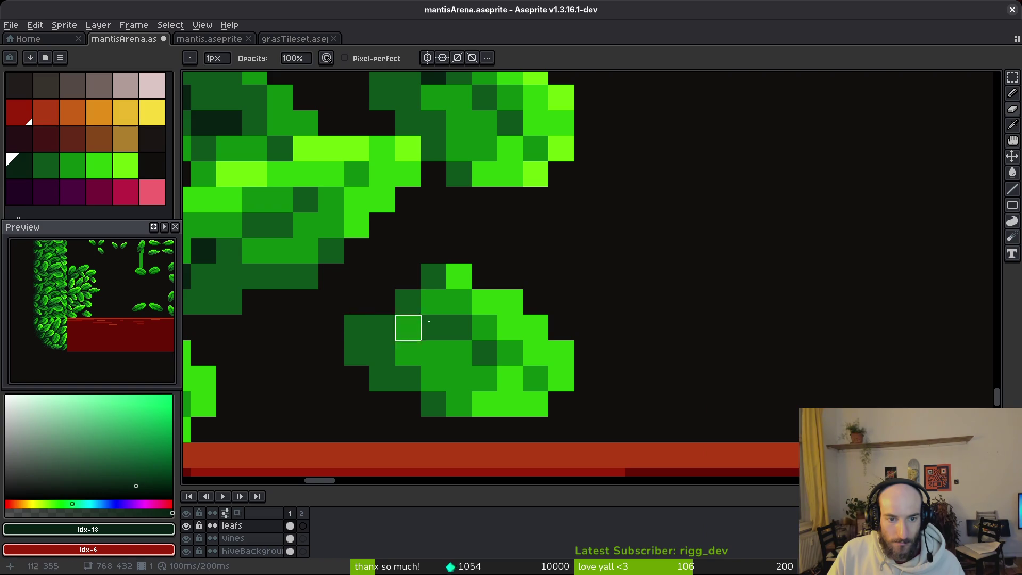
pyautogui.moveTo(510, 302); pyautogui.dragTo(723, 221)
pyautogui.press('m')
pyautogui.press('w')
pyautogui.press('q')
pyautogui.moveTo(646, 170)
pyautogui.mouseDown()
pyautogui.moveTo(595, 170)
pyautogui.moveTo(672, 323)
pyautogui.mouseUp()
pyautogui.hotkey('ctrl', 'z')
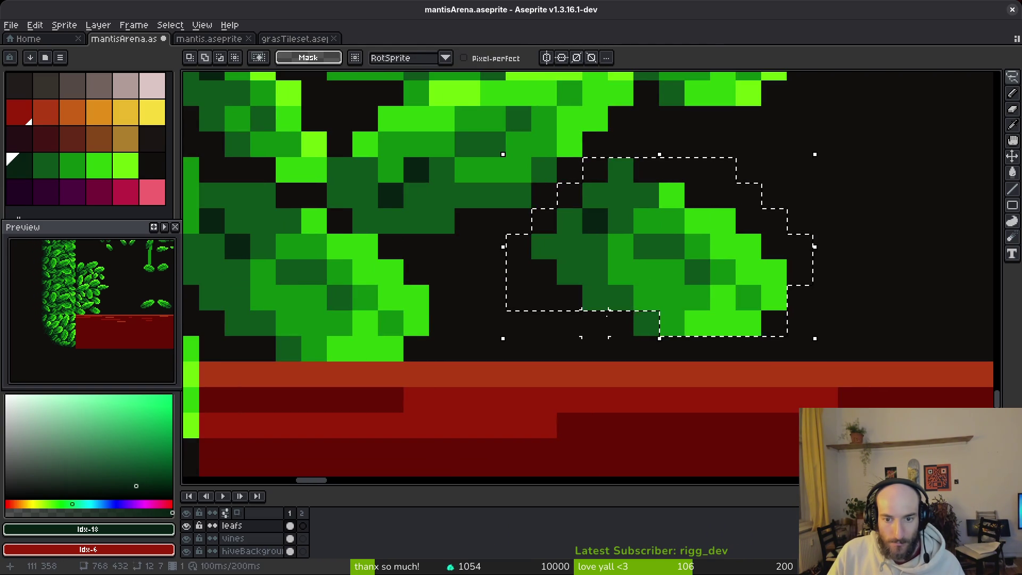
pyautogui.moveTo(632, 281)
pyautogui.mouseDown()
pyautogui.moveTo(632, 237)
pyautogui.moveTo(655, 222)
pyautogui.moveTo(647, 208)
pyautogui.moveTo(637, 230)
pyautogui.moveTo(625, 228)
pyautogui.mouseUp()
# Step: Paint dark #072112 shadow pixels and a mid-dark joining pixel where the leaf meets the bush
pyautogui.press('f')
pyautogui.keyDown('alt'); pyautogui.click(575, 193); pyautogui.keyUp('alt')
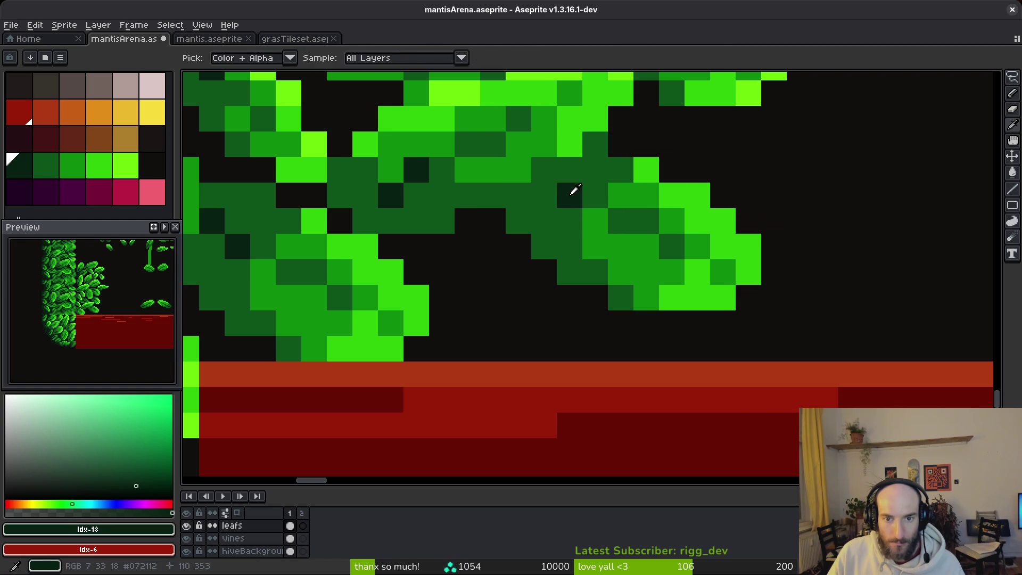
pyautogui.moveTo(543, 195); pyautogui.dragTo(520, 197)
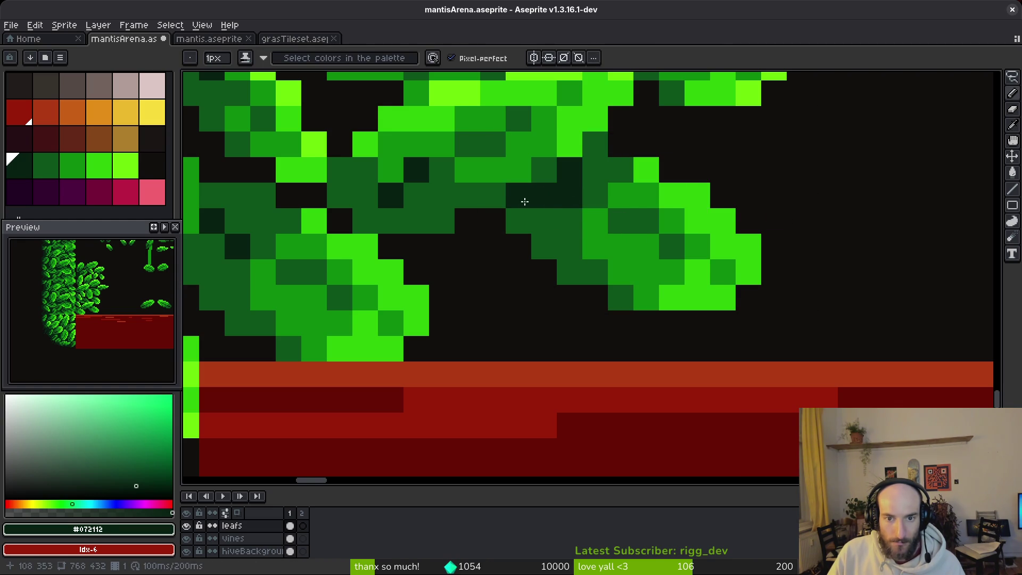
pyautogui.hotkey('ctrl', 'z')
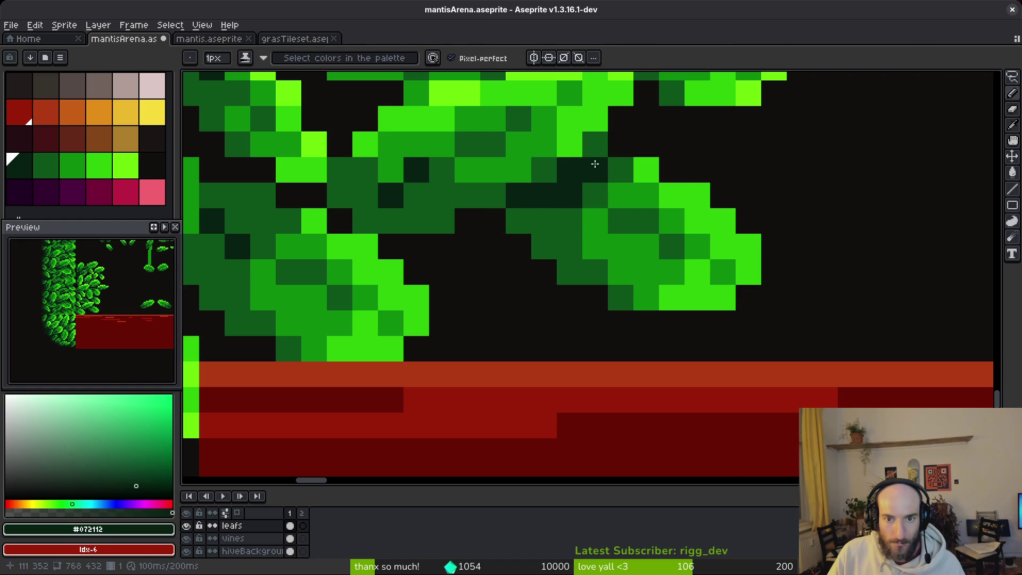
pyautogui.click(519, 222)
pyautogui.press('0')
pyautogui.click(506, 196)
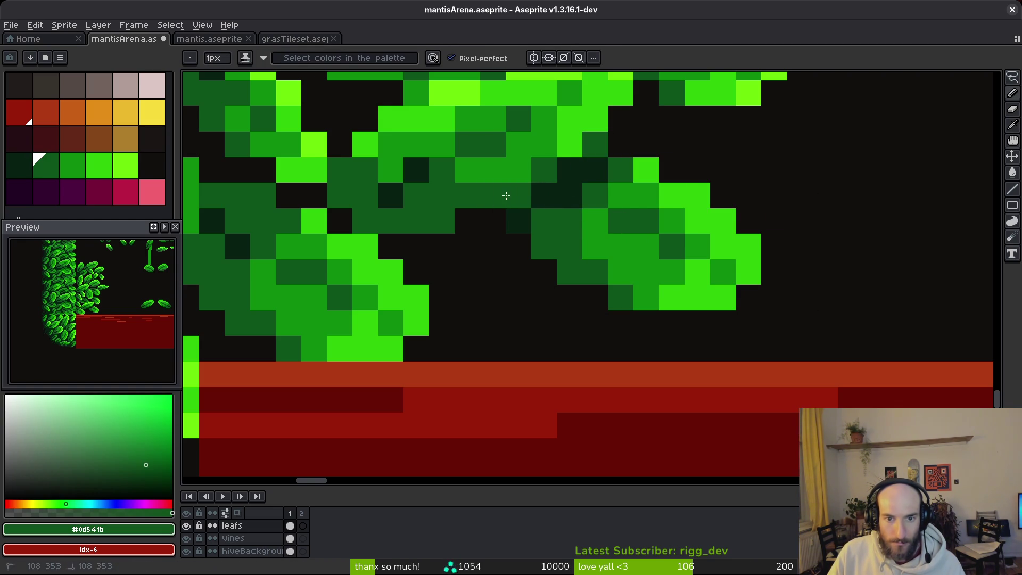
# Step: Resample the #072112 and #0d541b greens from the leaf, then save mantisArena.aseprite
pyautogui.keyDown('alt'); pyautogui.click(598, 166); pyautogui.keyUp('alt')
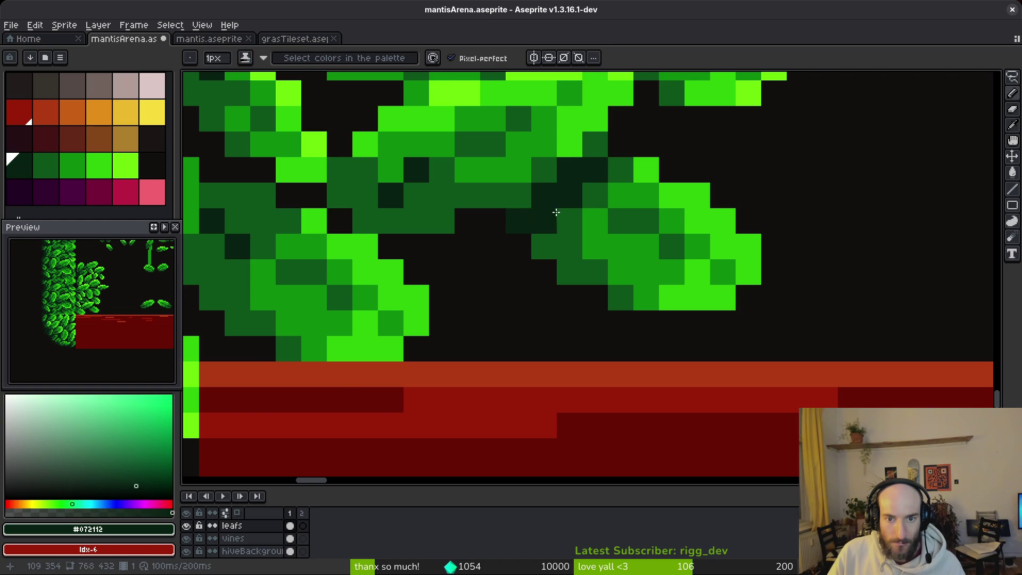
pyautogui.scroll(-4, 620, 266)
pyautogui.scroll(5, 621, 266)
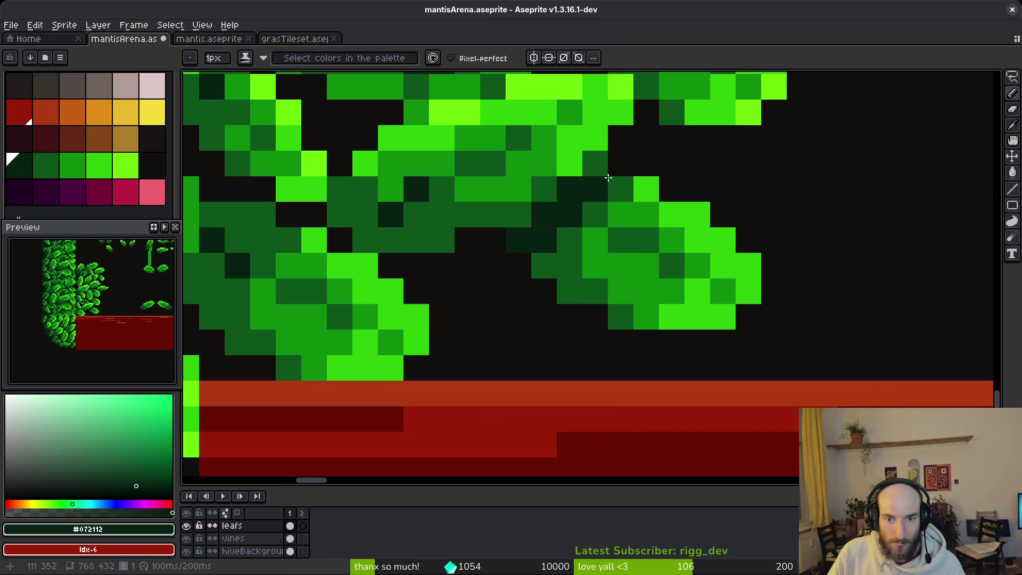
pyautogui.keyDown('alt'); pyautogui.click(592, 170); pyautogui.keyUp('alt')
pyautogui.scroll(-3, 618, 241)
pyautogui.scroll(2, 631, 240)
pyautogui.scroll(-3, 666, 260)
pyautogui.hotkey('ctrl', 's')
# Step: Zoom and pan across the arena to review the leafy column
pyautogui.scroll(-2, 661, 253)
pyautogui.scroll(5, 650, 247)
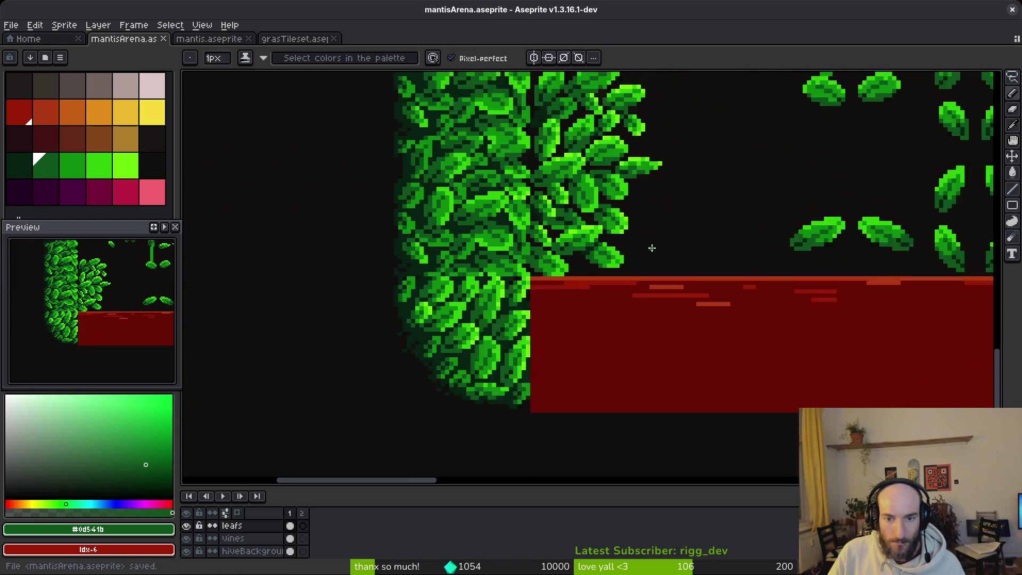
pyautogui.scroll(2, 594, 258)
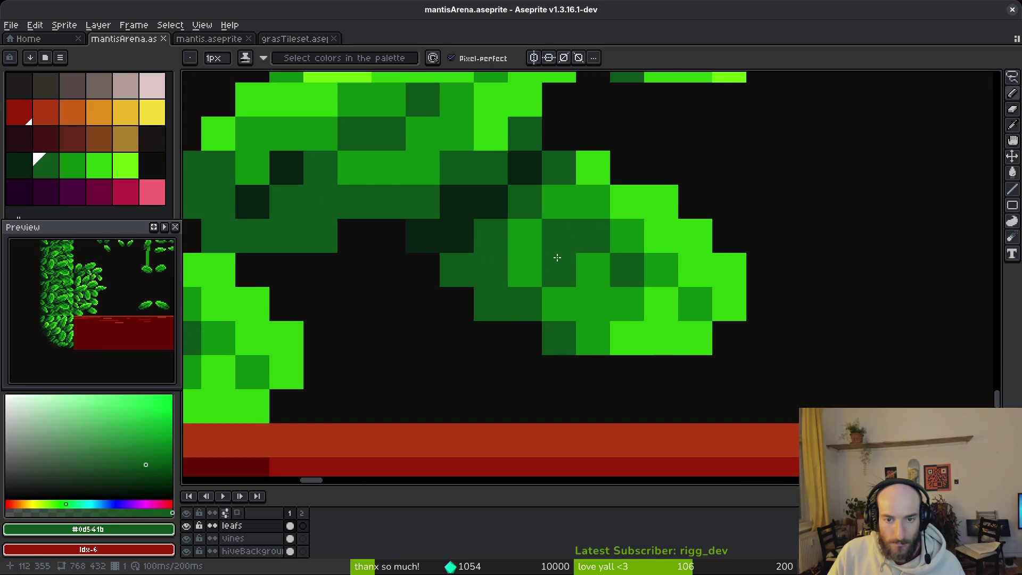
pyautogui.scroll(-1, 555, 259)
pyautogui.scroll(-4, 554, 259)
pyautogui.scroll(-2, 625, 269)
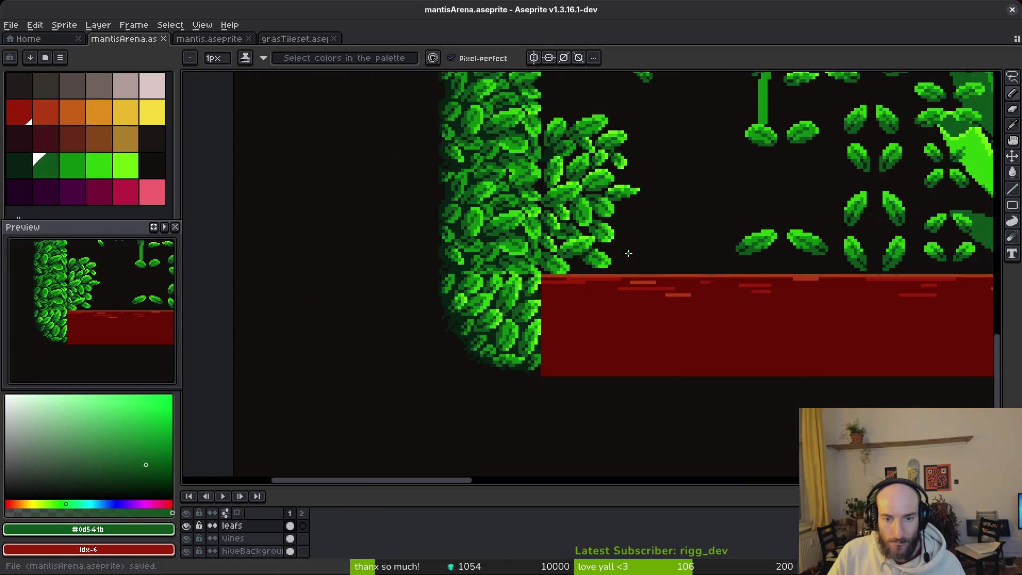
pyautogui.moveTo(632, 257); pyautogui.dragTo(619, 261)
pyautogui.scroll(-2, 642, 226)
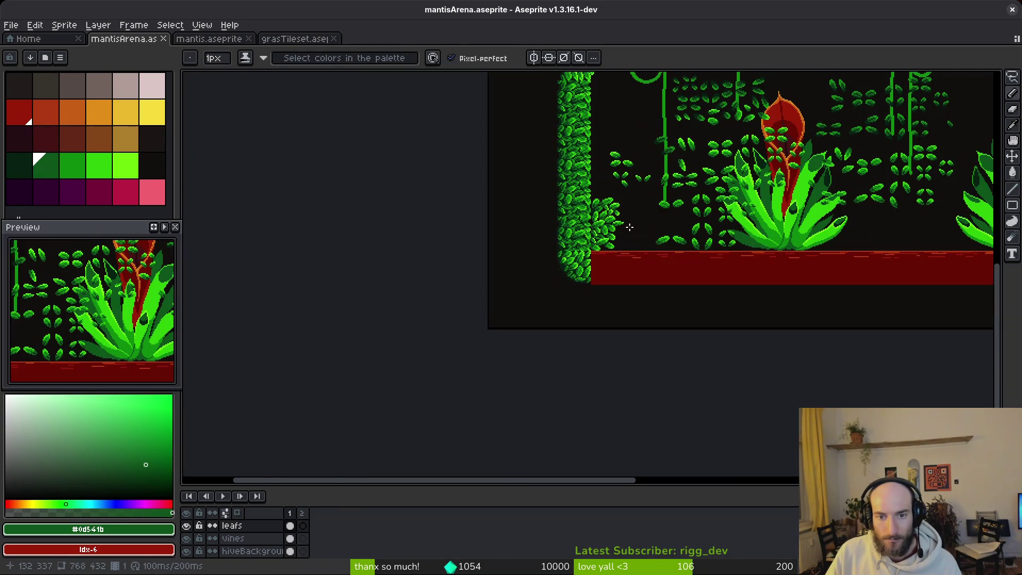
pyautogui.hscroll(1, 621, 229)
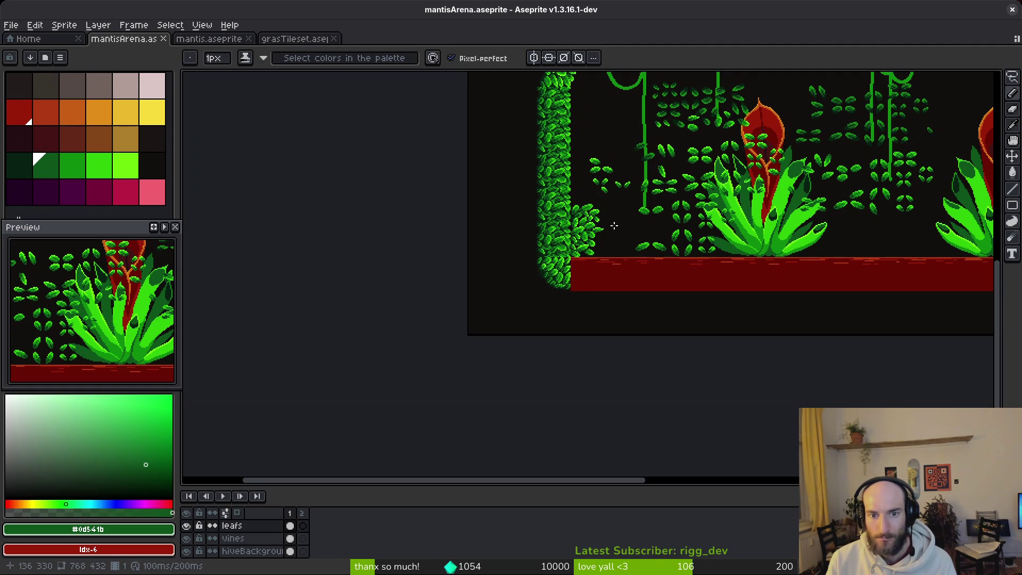
pyautogui.scroll(3, 543, 209)
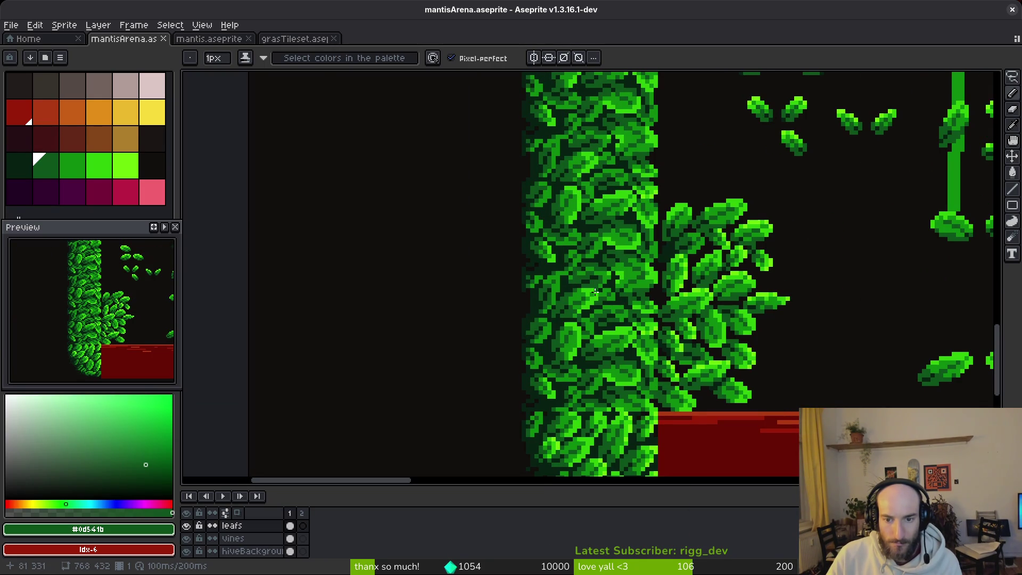
pyautogui.scroll(-2, 601, 280)
pyautogui.moveTo(647, 260); pyautogui.dragTo(570, 396)
# Step: Save mantisArena.aseprite and bring up the System Settings window
pyautogui.hotkey('ctrl', 's')
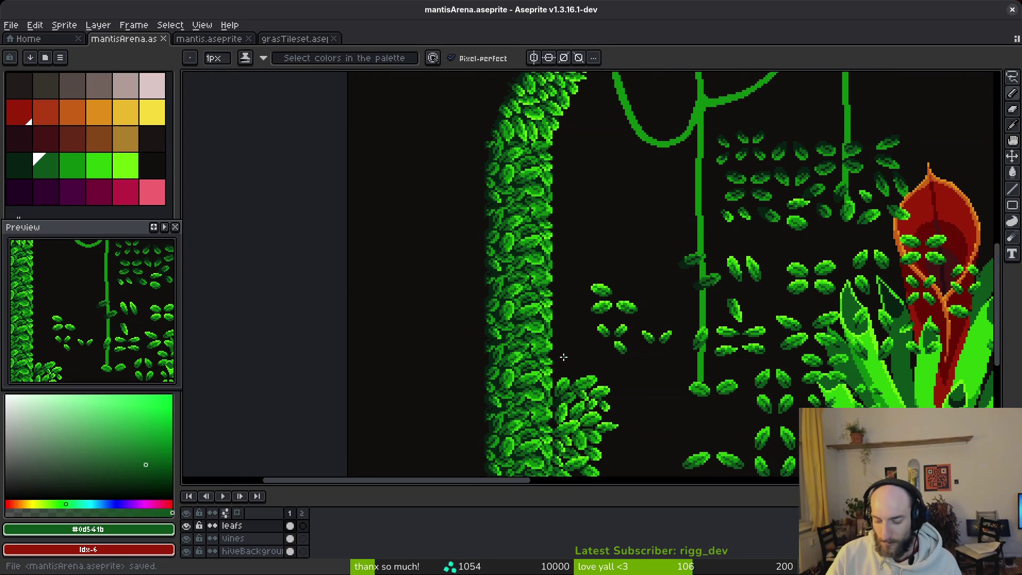
pyautogui.press('super')
pyautogui.click(563, 360)
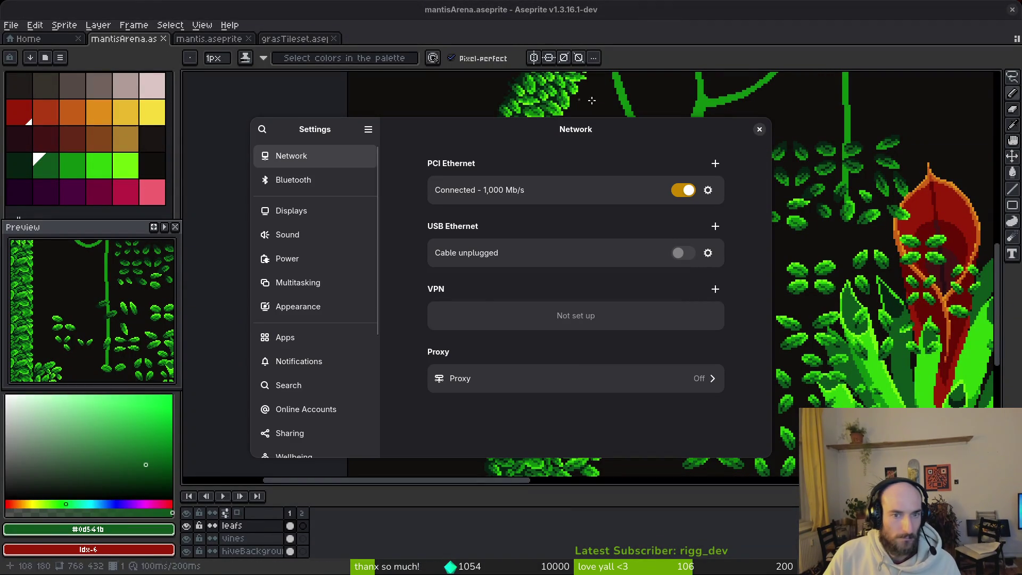
# Step: Close System Settings and open grasTileset.aseprite from the Aseprite Home tab
pyautogui.hotkey('ctrl', 'q')
pyautogui.click(40, 50)
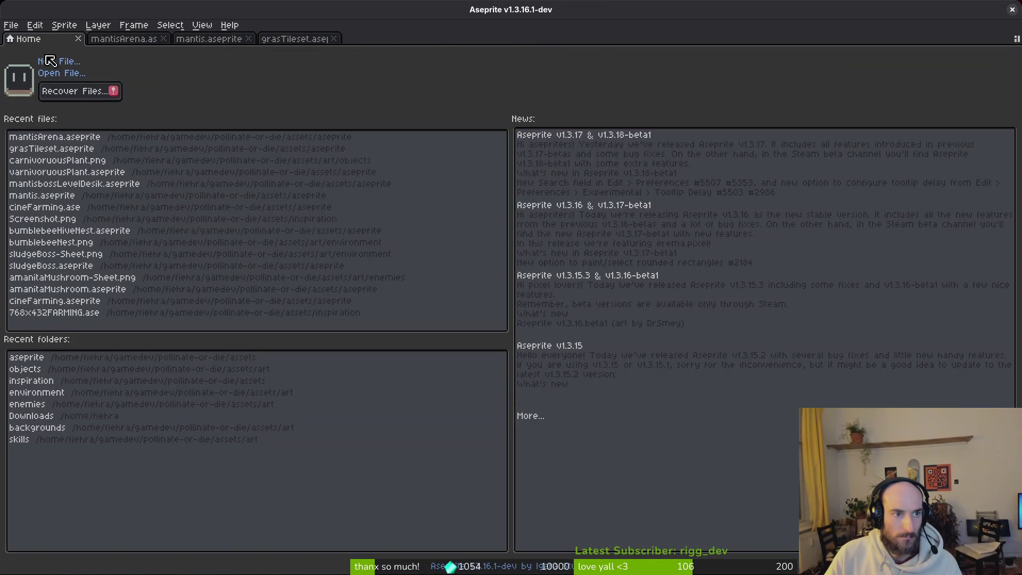
pyautogui.click(59, 73)
pyautogui.press('Escape')
pyautogui.click(51, 149)
pyautogui.scroll(5, 574, 343)
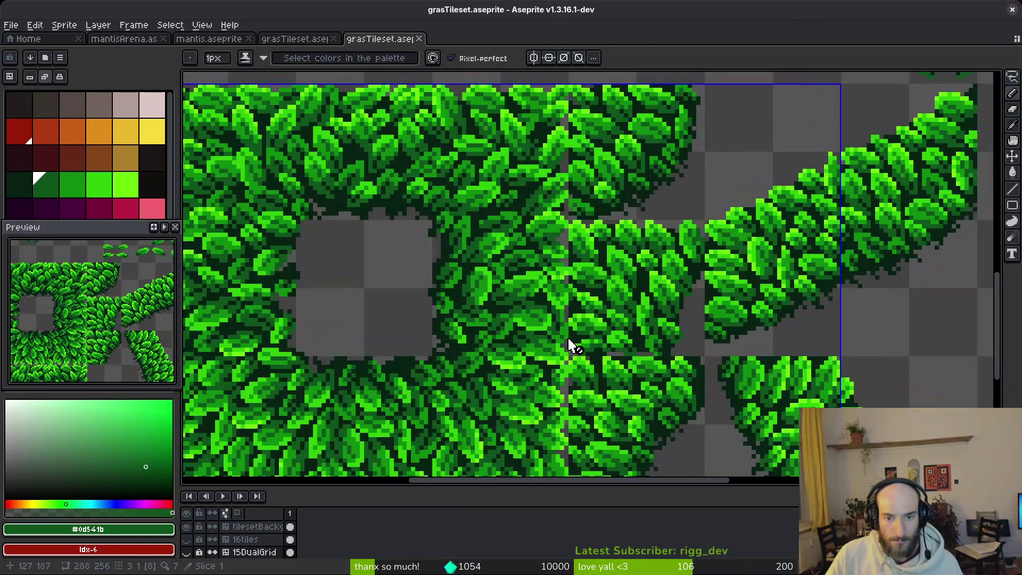
pyautogui.scroll(2, 544, 305)
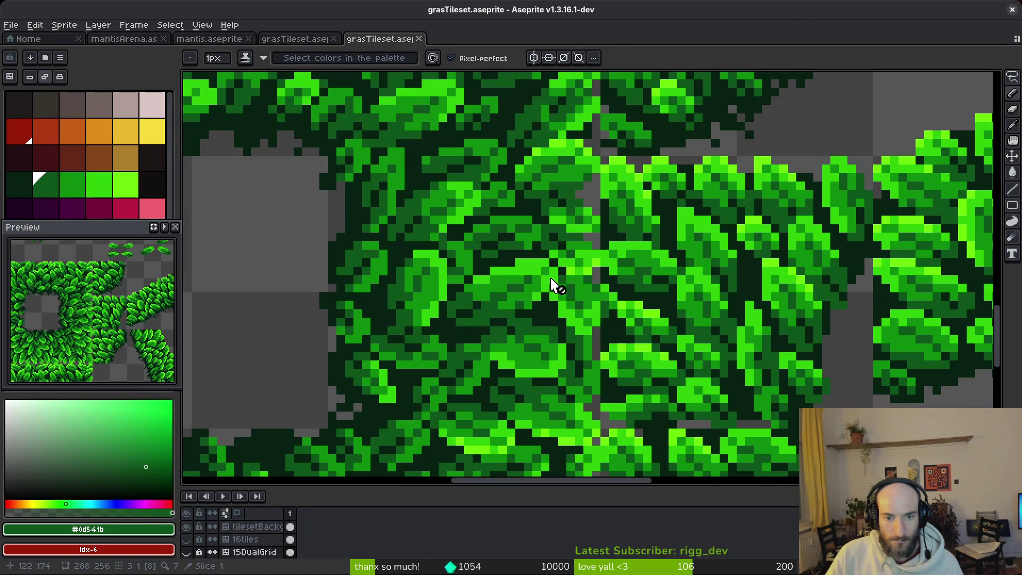
pyautogui.scroll(-4, 556, 290)
pyautogui.scroll(1, 562, 294)
pyautogui.scroll(1, 783, 191)
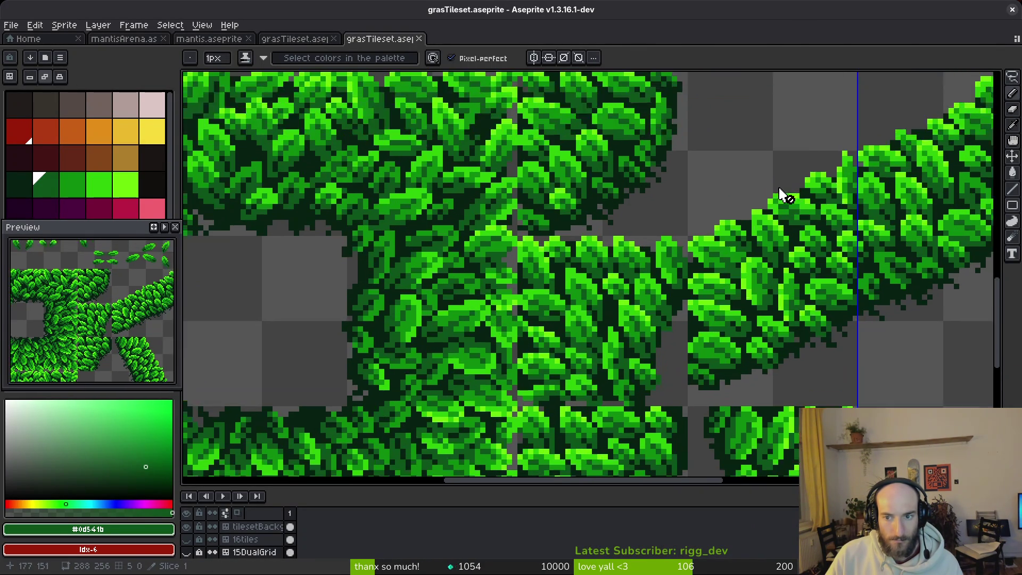
pyautogui.scroll(-2, 783, 191)
pyautogui.scroll(-1, 569, 241)
# Step: Marquee-select a single loose leaf, drag it, and commit the transform
pyautogui.press('m')
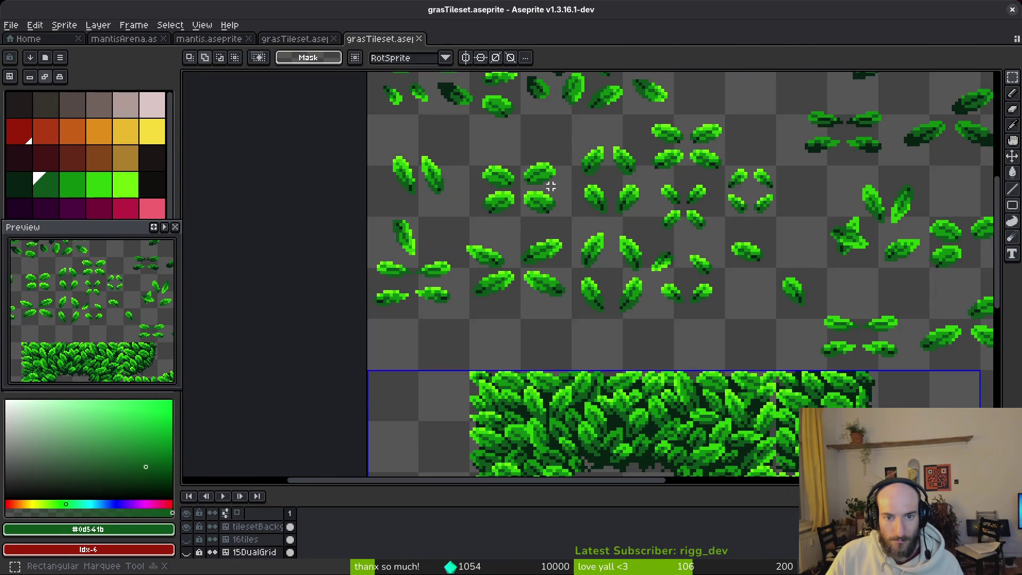
pyautogui.scroll(2, 555, 185)
pyautogui.moveTo(440, 189); pyautogui.dragTo(524, 242)
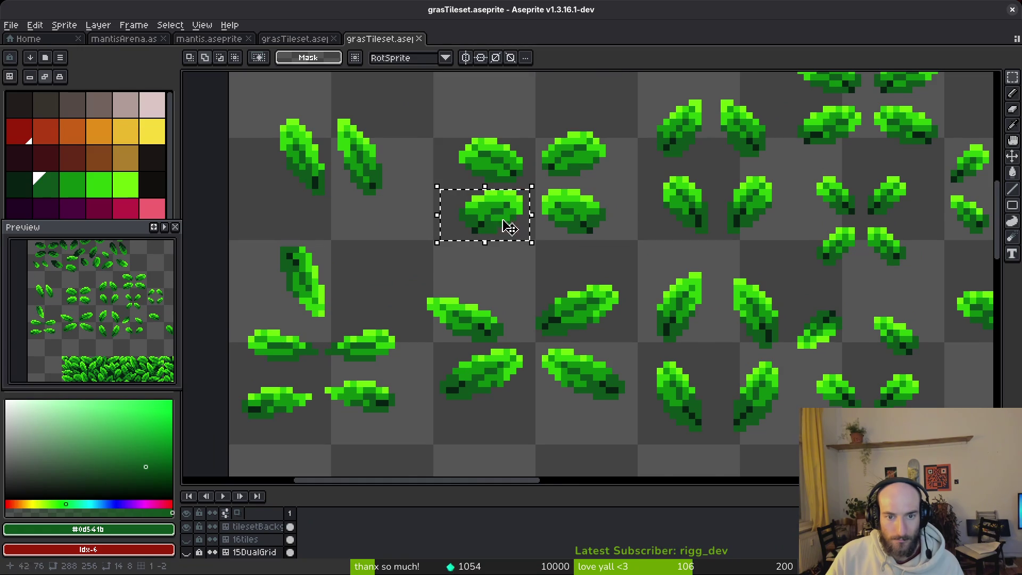
pyautogui.scroll(-2, 495, 223)
pyautogui.scroll(1, 509, 295)
pyautogui.moveTo(525, 229); pyautogui.dragTo(477, 192)
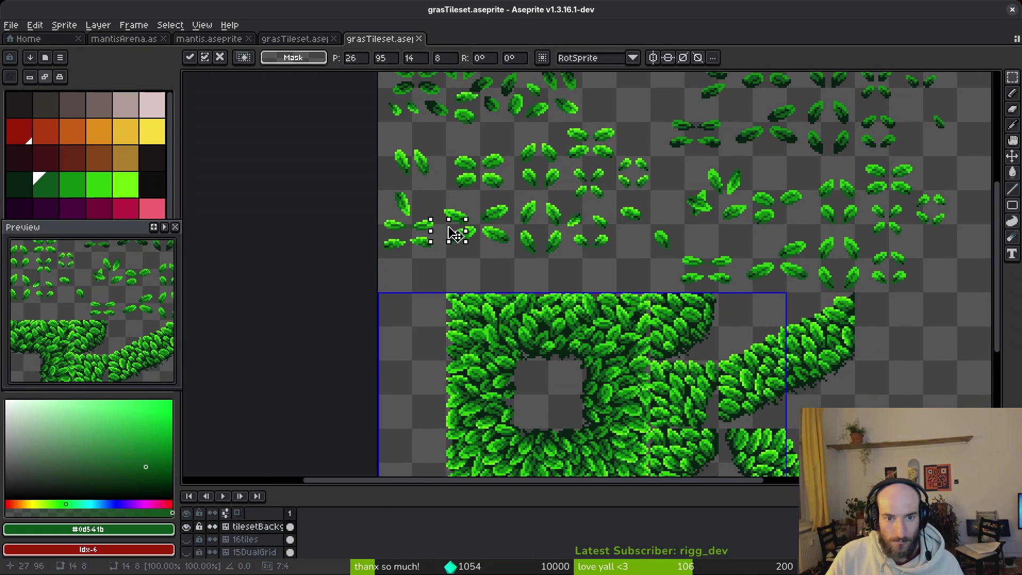
pyautogui.scroll(2, 250, 549)
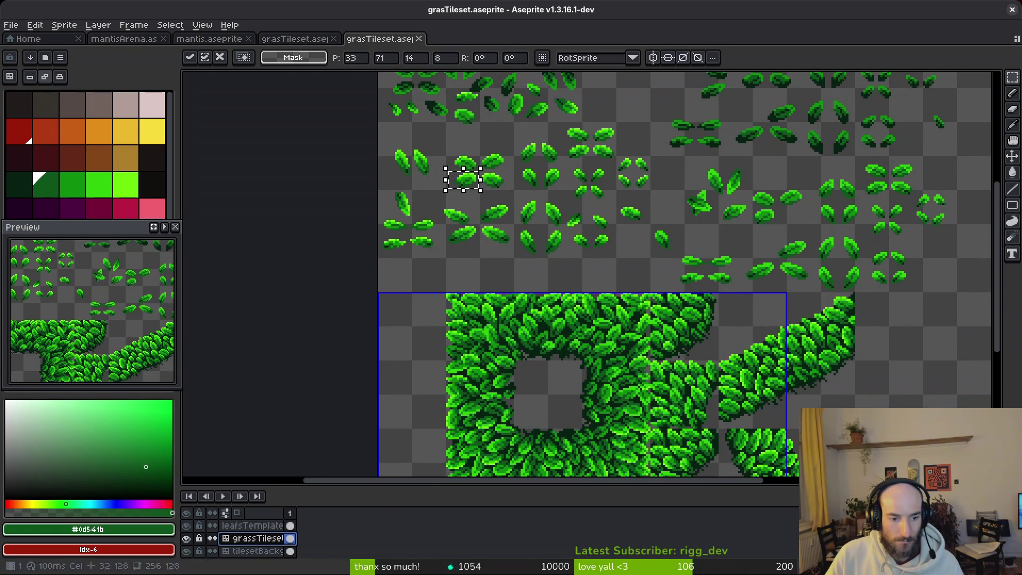
pyautogui.click(258, 538)
# Step: Delete the lower-left leaf on leafsTemplate, undo it, and return to the grassTileset layer
pyautogui.scroll(2, 494, 214)
pyautogui.hotkey('ctrl', 'd')
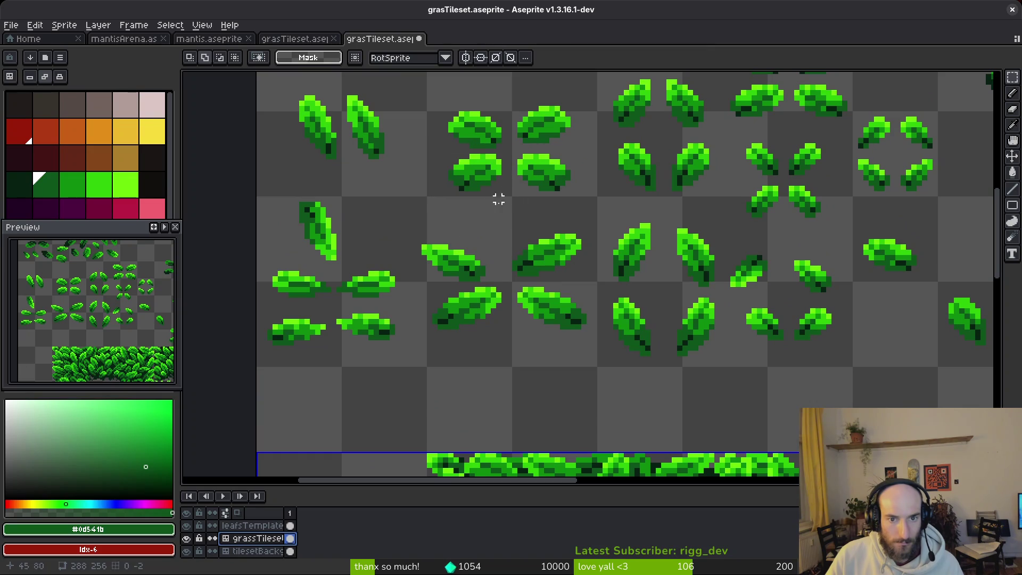
pyautogui.click(253, 525)
pyautogui.moveTo(451, 156); pyautogui.dragTo(525, 207)
pyautogui.press('Delete')
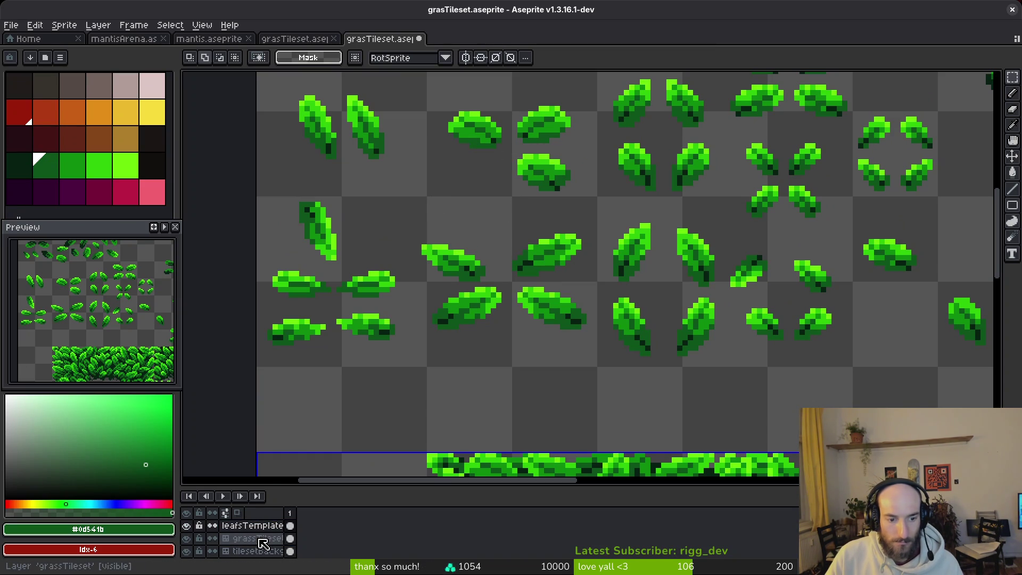
pyautogui.hotkey('ctrl', 'z')
pyautogui.click(258, 543)
pyautogui.scroll(-2, 585, 266)
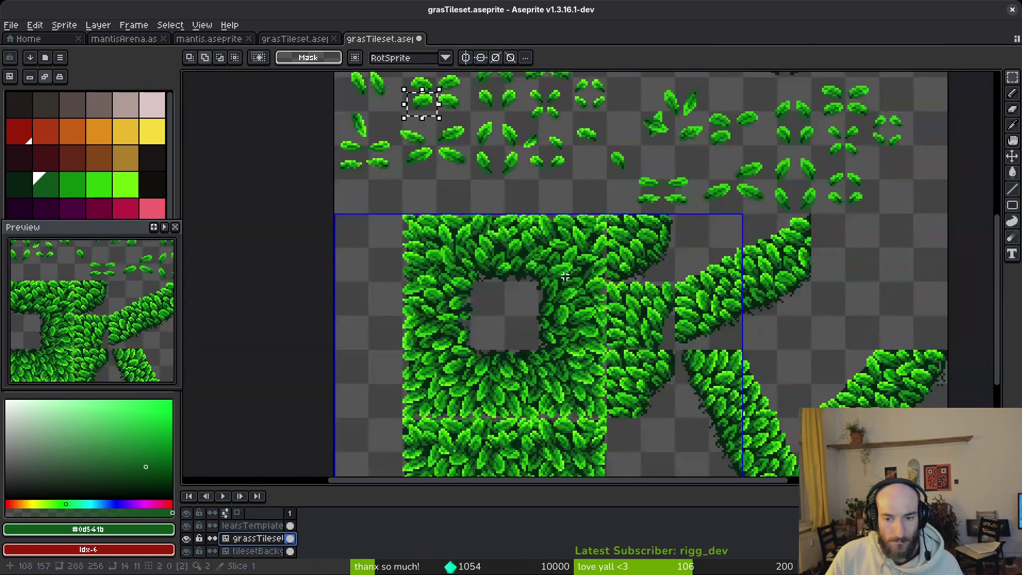
# Step: Move the leaf patch, flip it vertically into the foliage gap, and save the tileset
pyautogui.scroll(2, 585, 277)
pyautogui.click(582, 283)
pyautogui.moveTo(582, 282); pyautogui.dragTo(326, 283)
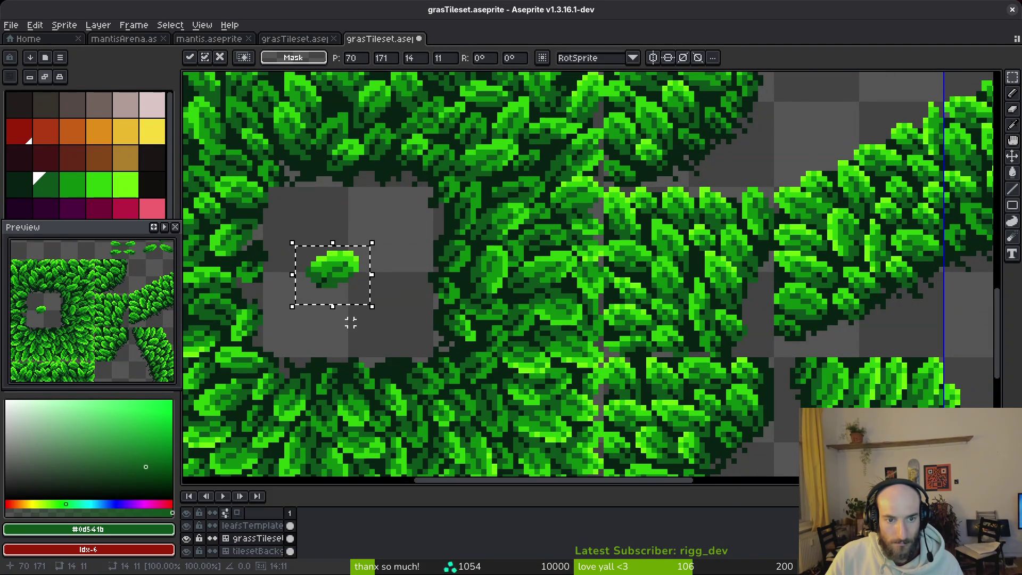
pyautogui.hotkey('shift', 'v')
pyautogui.moveTo(327, 285); pyautogui.dragTo(551, 311)
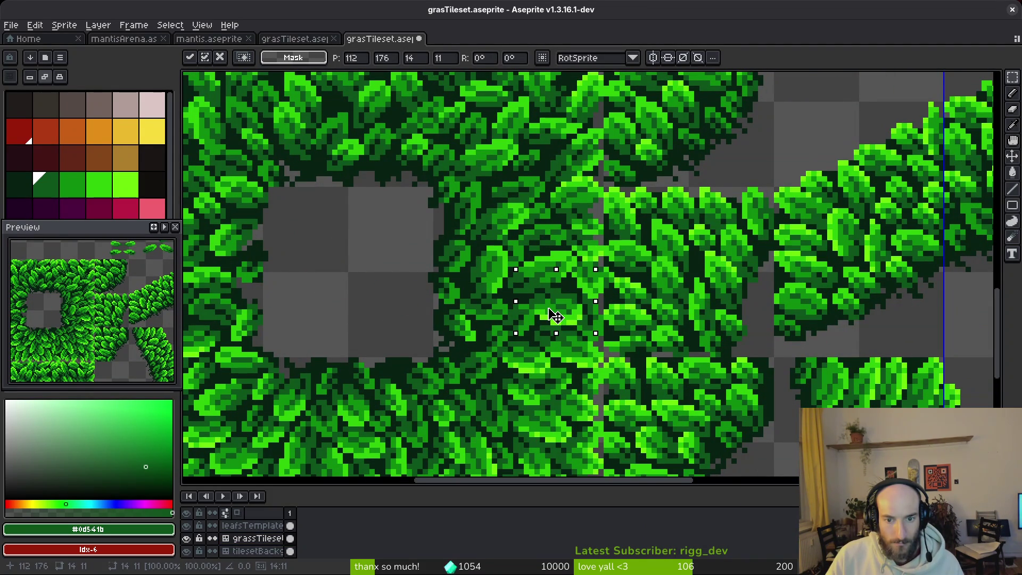
pyautogui.hotkey('ctrl', 'd')
pyautogui.hotkey('ctrl', 's')
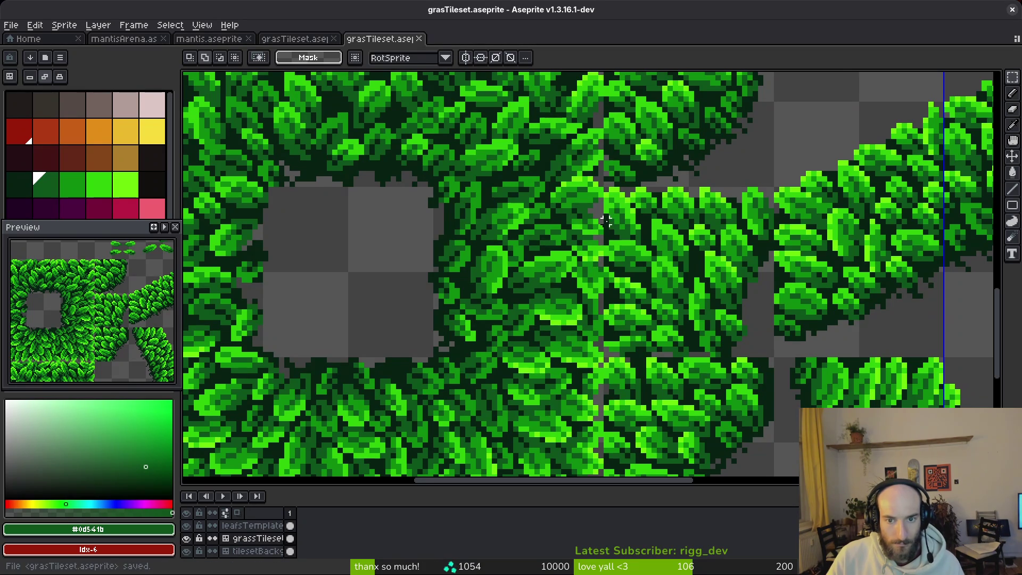
# Step: Select a loose template leaf and switch to the grassTileset layer
pyautogui.scroll(-3, 609, 266)
pyautogui.scroll(3, 612, 226)
pyautogui.scroll(1, 624, 278)
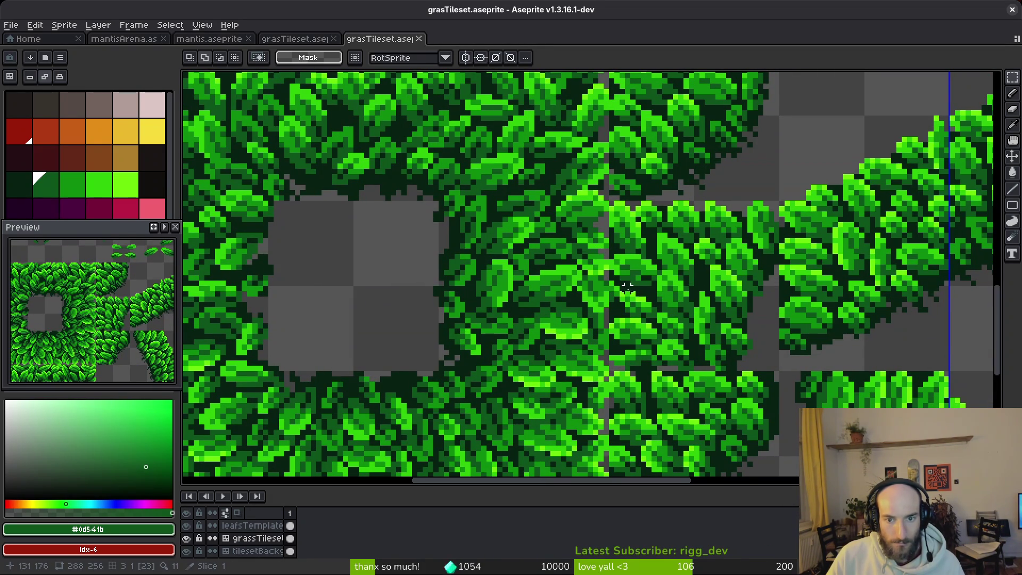
pyautogui.scroll(-3, 628, 268)
pyautogui.scroll(3, 628, 213)
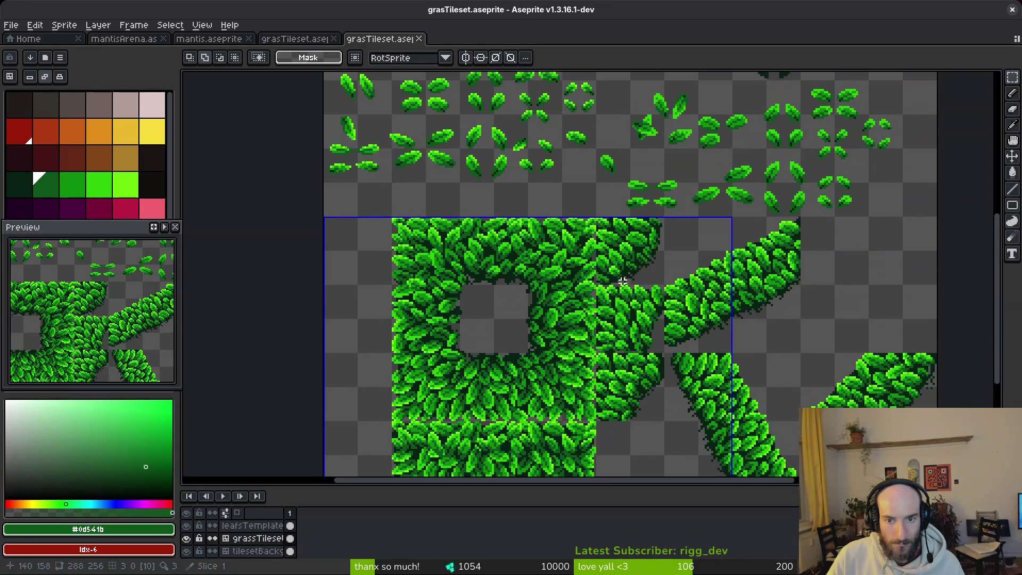
pyautogui.scroll(3, 561, 216)
pyautogui.scroll(-2, 560, 216)
pyautogui.scroll(2, 553, 200)
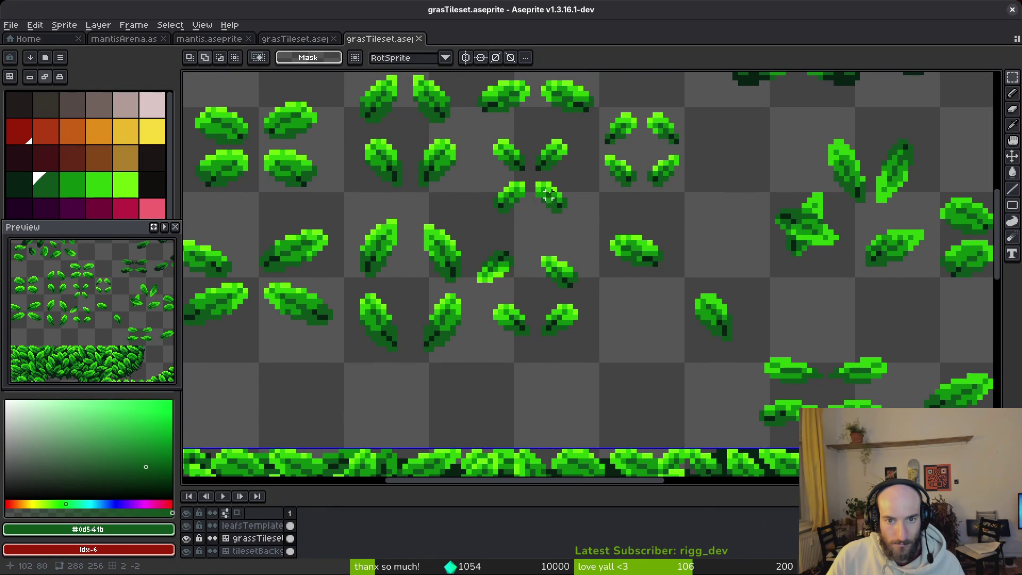
pyautogui.moveTo(490, 179); pyautogui.dragTo(526, 219)
pyautogui.moveTo(480, 119); pyautogui.dragTo(532, 180)
pyautogui.click(289, 538)
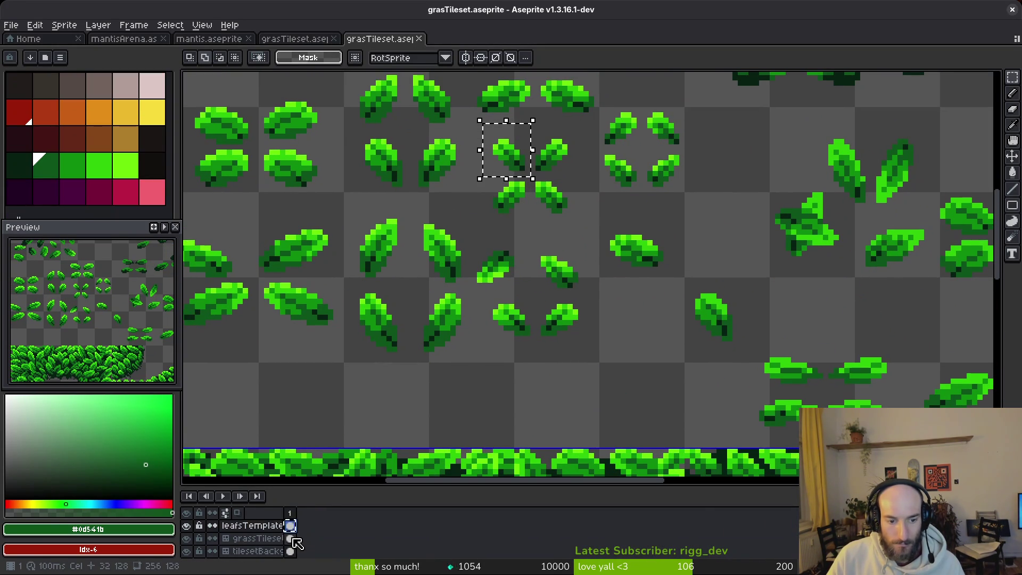
# Step: Undo the accidental grass darkening, then cut and restore the template leaf to copy it
pyautogui.scroll(-2, 582, 192)
pyautogui.hotkey('ctrl', 'z')
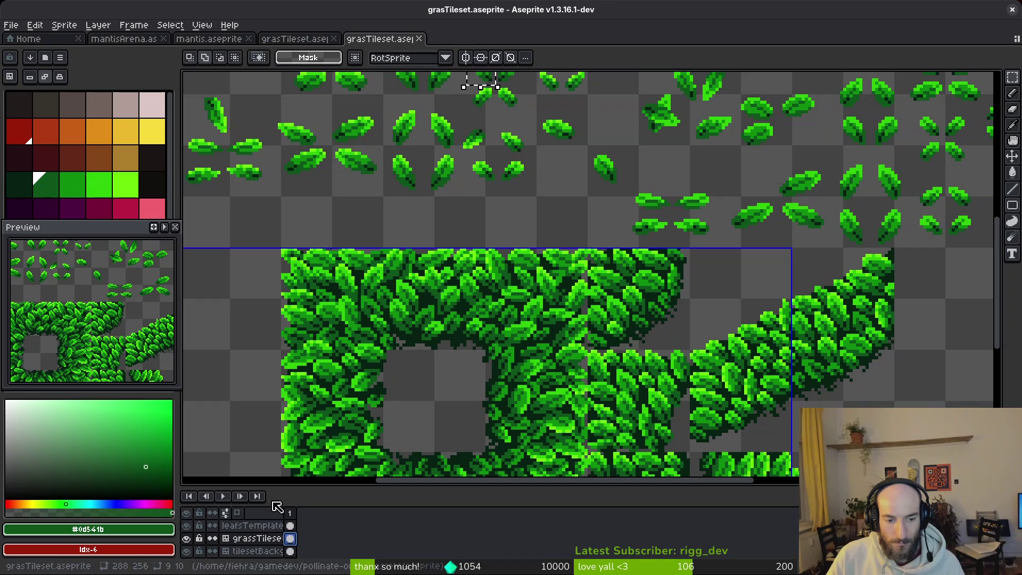
pyautogui.scroll(-1, 513, 195)
pyautogui.scroll(1, 554, 229)
pyautogui.hotkey('ctrl', 'y')
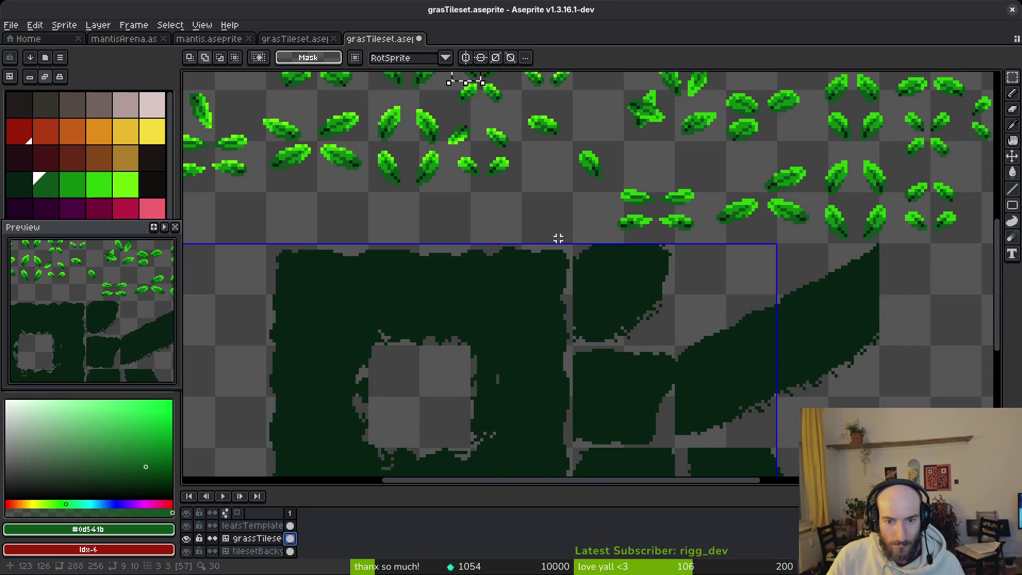
pyautogui.hotkey('ctrl', 'z')
pyautogui.scroll(2, 555, 235)
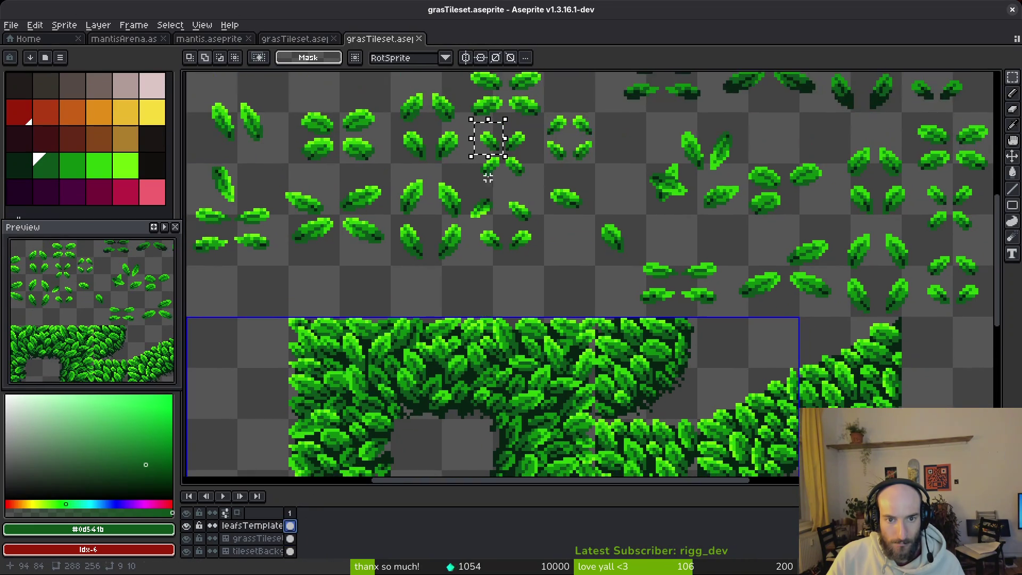
pyautogui.press('Delete')
pyautogui.hotkey('ctrl', 'z')
pyautogui.hotkey('ctrl', 'z')
pyautogui.hotkey('ctrl', 'z')
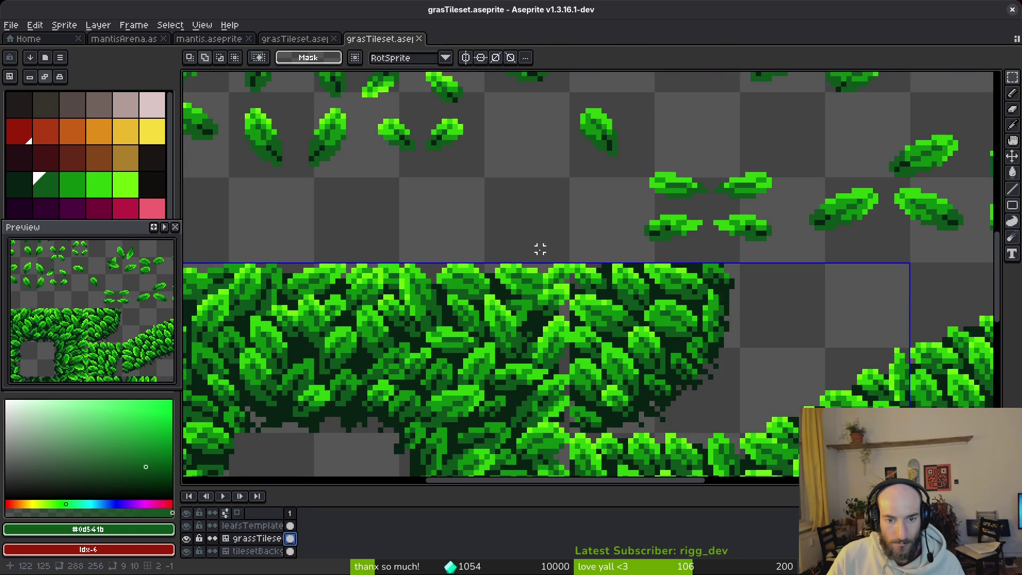
# Step: Paste the copied leaf, move it into the grey hole, turn it upside down, and commit
pyautogui.hotkey('ctrl', 'v')
pyautogui.moveTo(540, 249); pyautogui.dragTo(532, 161)
pyautogui.moveTo(392, 205)
pyautogui.mouseDown()
pyautogui.moveTo(329, 426)
pyautogui.moveTo(366, 422)
pyautogui.mouseUp()
pyautogui.scroll(-1, 399, 368)
pyautogui.moveTo(399, 367)
pyautogui.mouseDown()
pyautogui.moveTo(320, 394)
pyautogui.moveTo(299, 362)
pyautogui.moveTo(539, 381)
pyautogui.moveTo(532, 372)
pyautogui.moveTo(540, 382)
pyautogui.moveTo(290, 377)
pyautogui.mouseUp()
pyautogui.press('Return')
pyautogui.scroll(1, 294, 366)
pyautogui.scroll(3, 293, 366)
pyautogui.press('b')
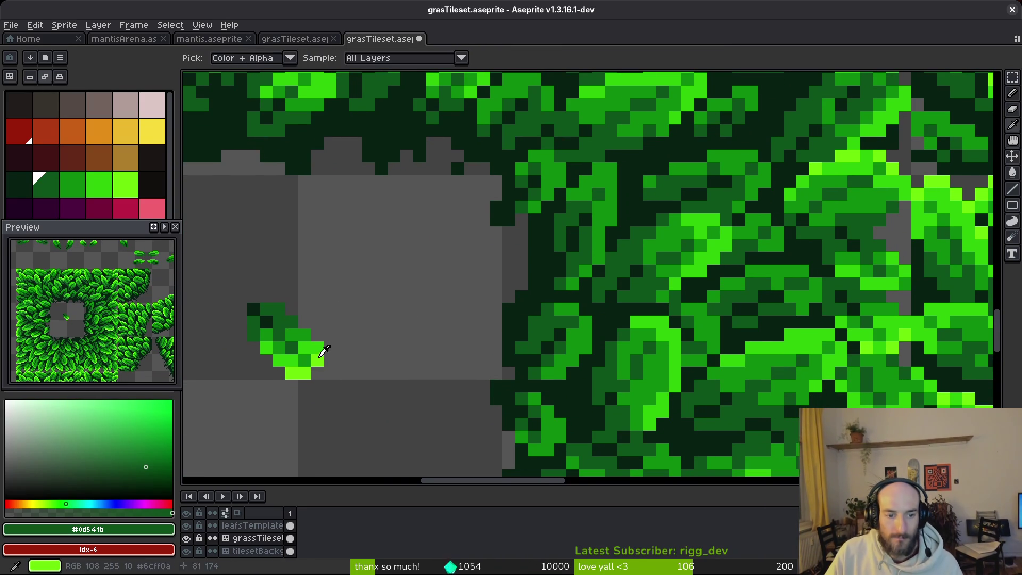
# Step: Sample the bright leaf green and two mid greens from the foliage
pyautogui.keyDown('alt'); pyautogui.click(318, 347); pyautogui.keyUp('alt')
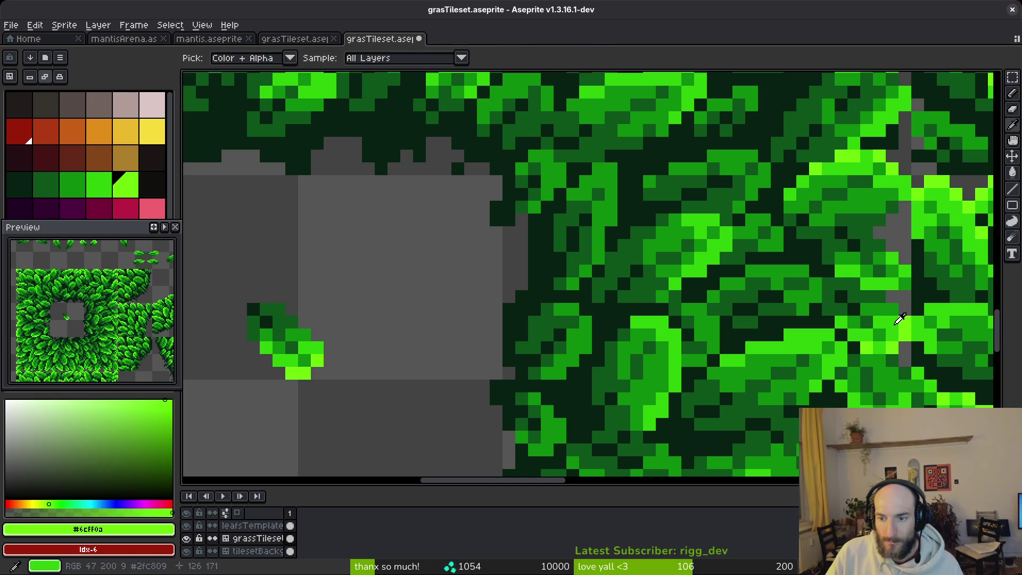
pyautogui.press('alt')
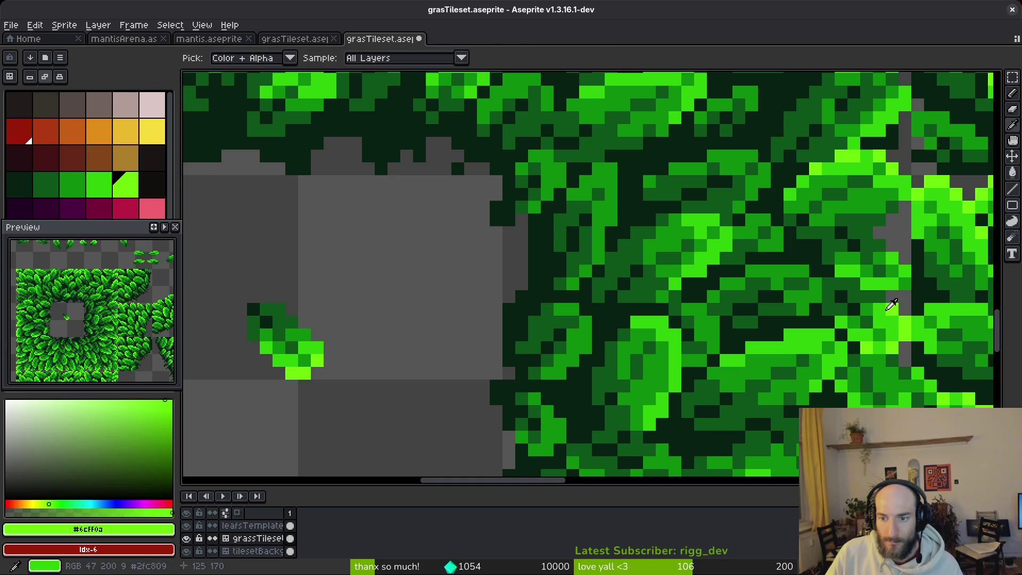
pyautogui.keyDown('alt'); pyautogui.click(873, 317); pyautogui.keyUp('alt')
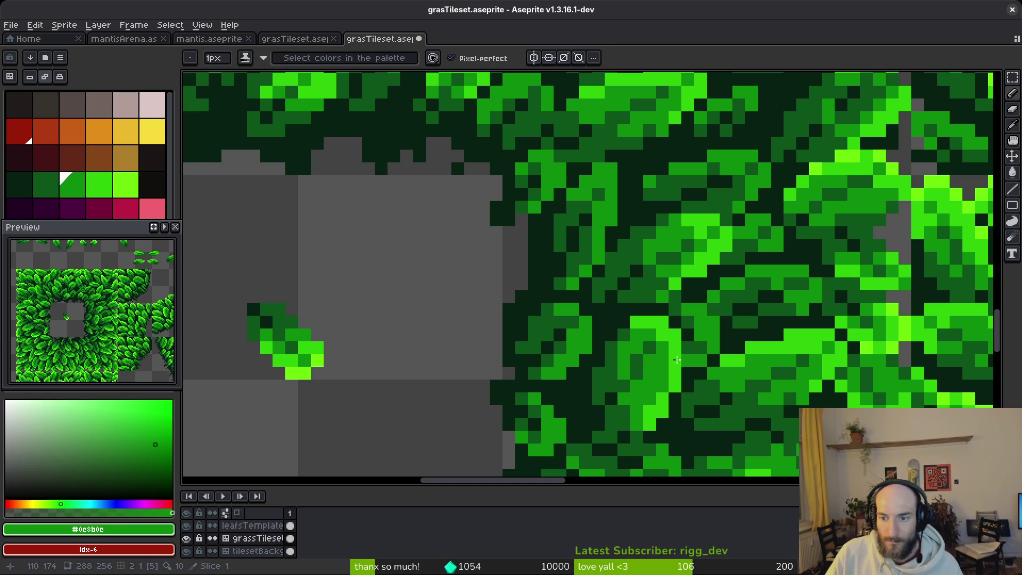
pyautogui.scroll(-3, 932, 371)
pyautogui.scroll(-1, 662, 312)
pyautogui.scroll(5, 482, 273)
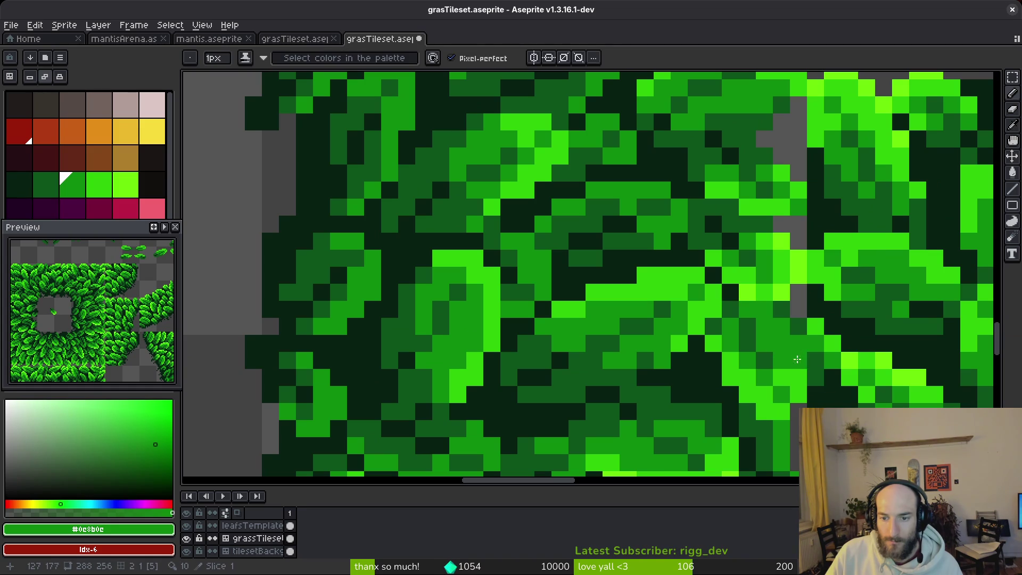
pyautogui.keyDown('alt'); pyautogui.click(767, 258); pyautogui.keyUp('alt')
pyautogui.scroll(-2, 770, 323)
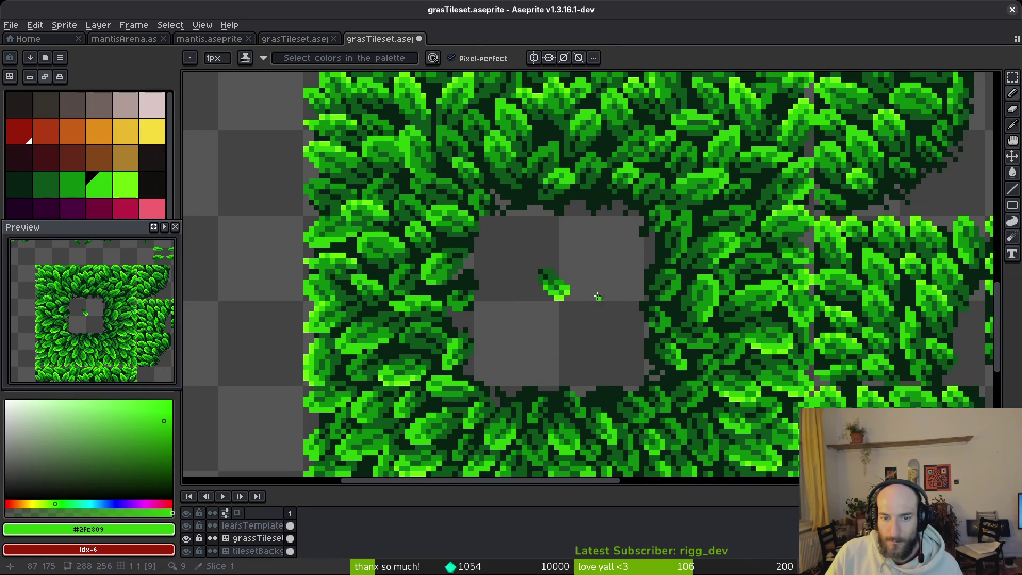
# Step: Marquee-select and delete the stray small leaf in the hole, then save
pyautogui.press('m')
pyautogui.moveTo(515, 251); pyautogui.dragTo(612, 342)
pyautogui.press('Delete')
pyautogui.hotkey('ctrl', 's')
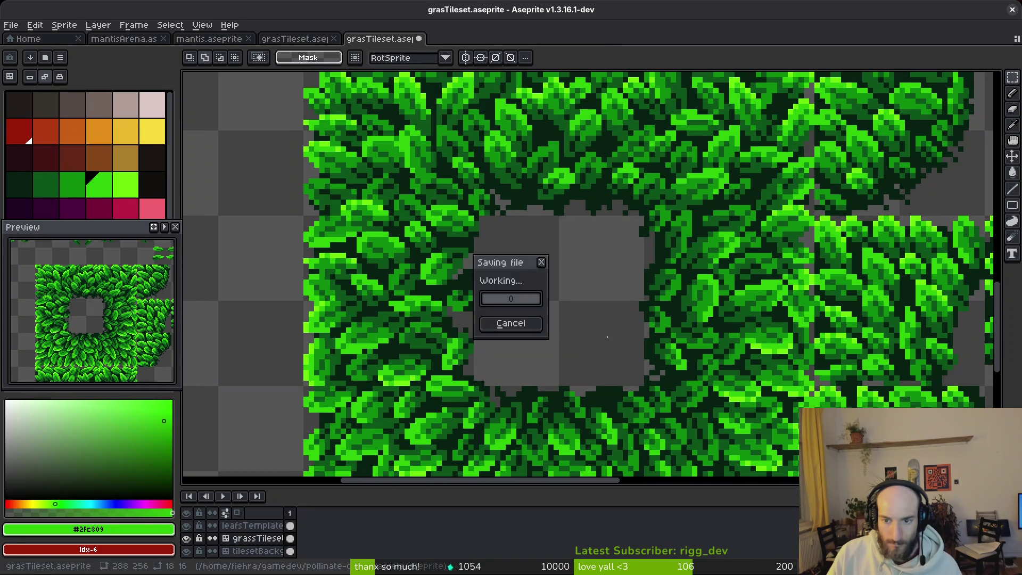
# Step: Pick the bright leaf green from the canvas and repaint a few leaf pixels
pyautogui.hscroll(1, 748, 314)
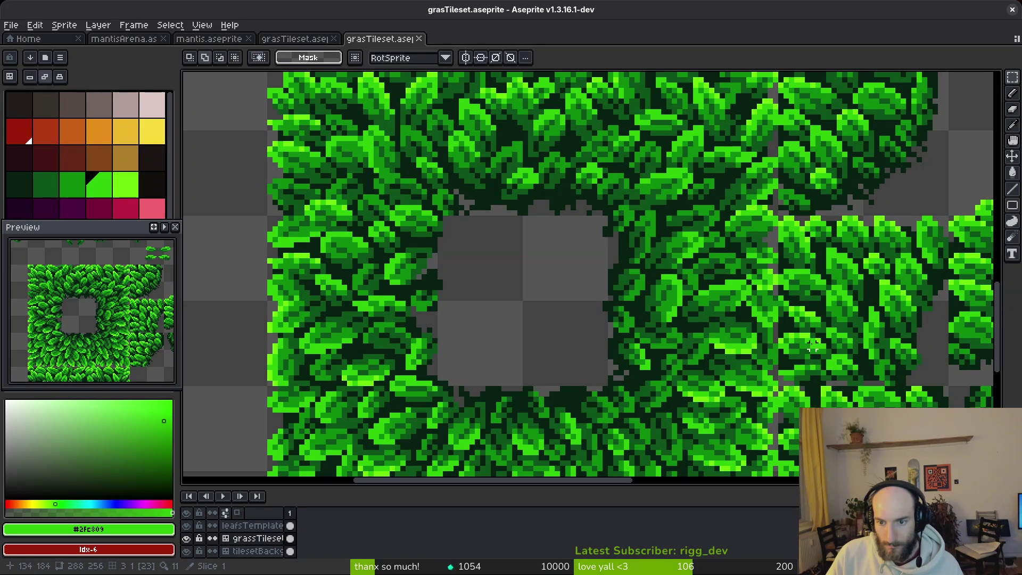
pyautogui.scroll(2, 807, 346)
pyautogui.keyDown('alt'); pyautogui.click(673, 229); pyautogui.keyUp('alt')
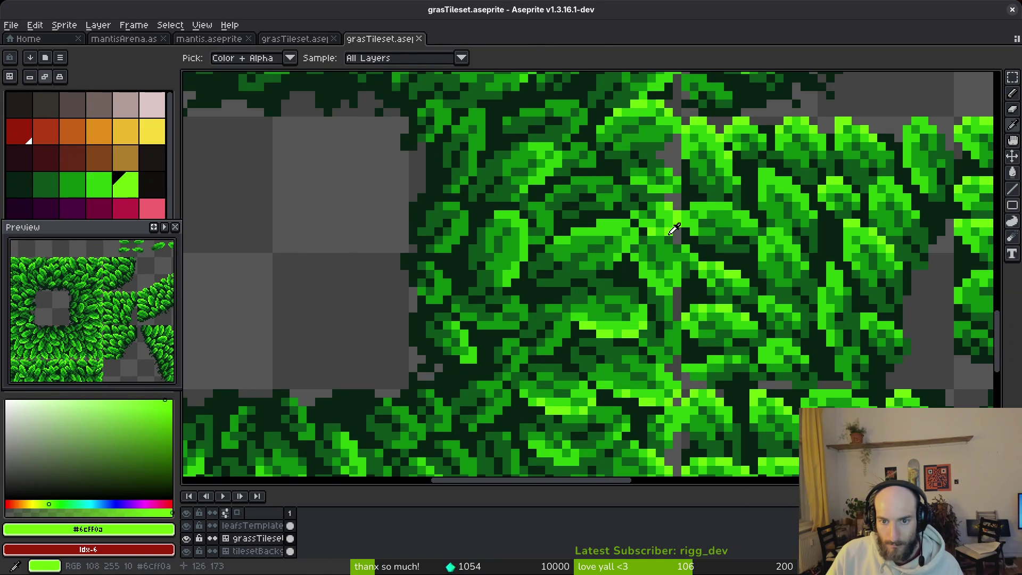
pyautogui.scroll(2, 676, 234)
pyautogui.moveTo(678, 290)
pyautogui.mouseDown()
pyautogui.moveTo(678, 280)
pyautogui.moveTo(627, 304)
pyautogui.mouseUp()
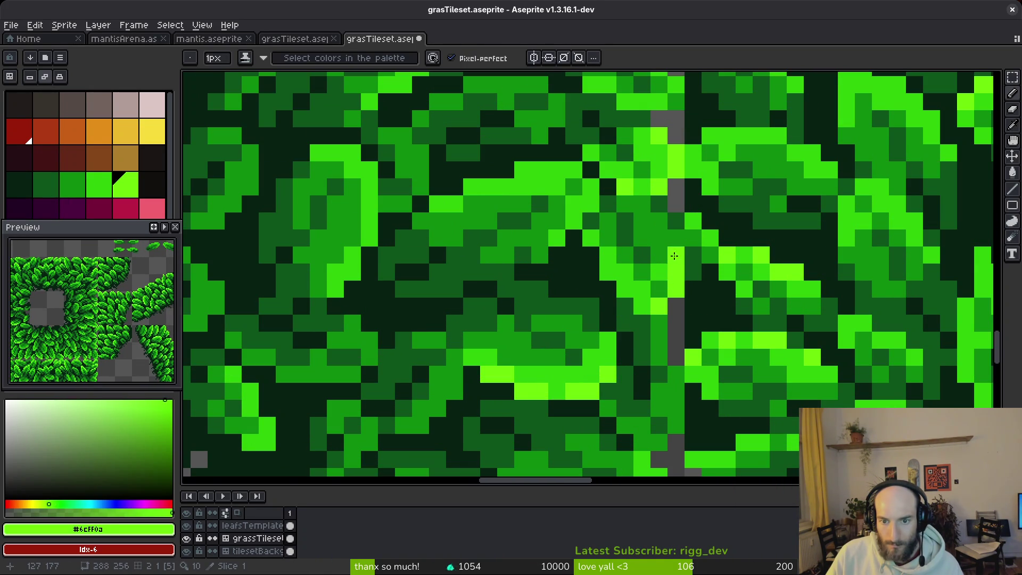
pyautogui.scroll(-3, 683, 238)
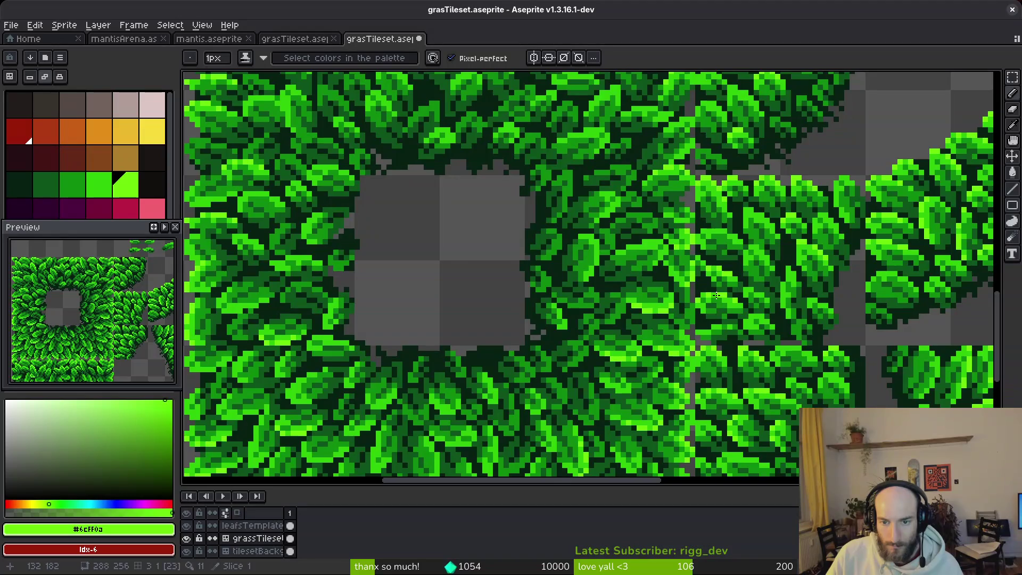
pyautogui.scroll(-1, 711, 322)
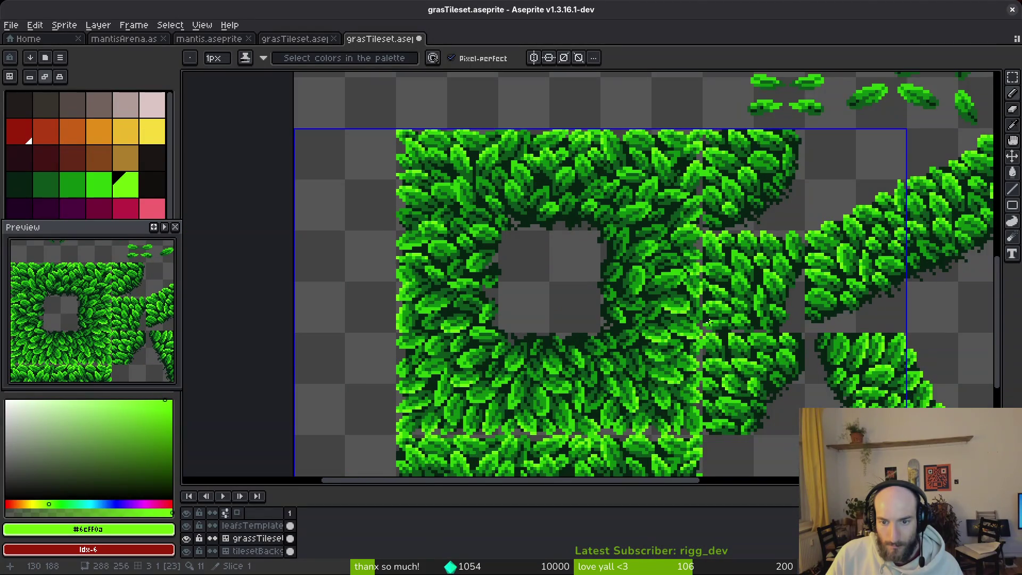
pyautogui.scroll(3, 711, 321)
# Step: Sample mid green #2FC809 from the leaves and save grasTileset.aseprite
pyautogui.keyDown('alt'); pyautogui.click(692, 295); pyautogui.keyUp('alt')
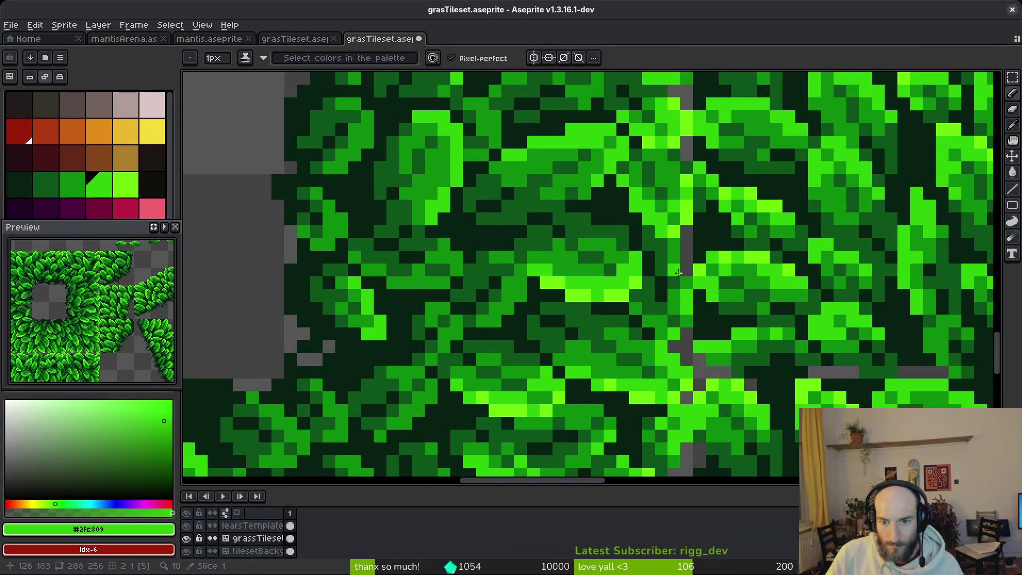
pyautogui.scroll(-2, 684, 258)
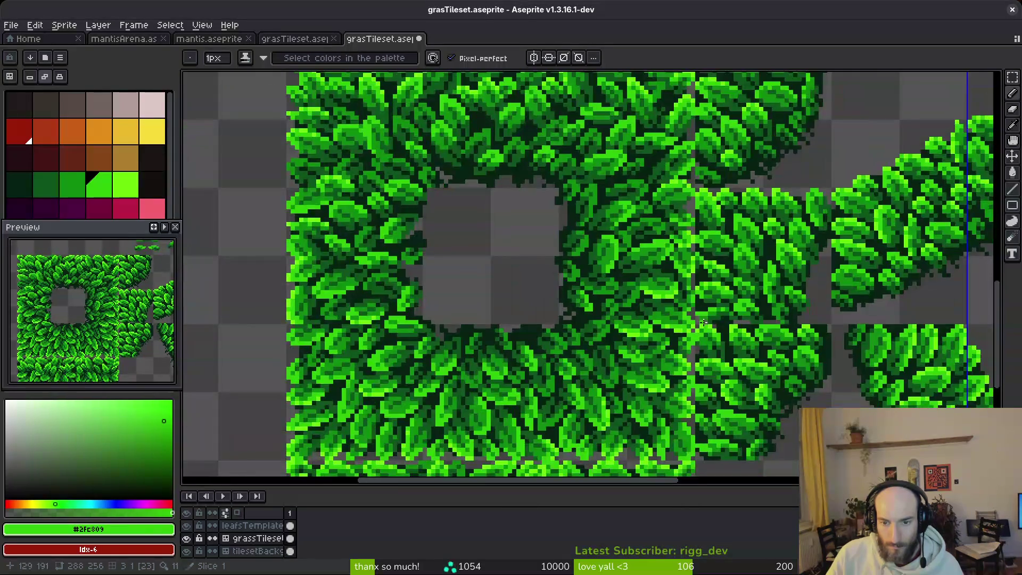
pyautogui.scroll(1, 687, 277)
pyautogui.press('alt')
pyautogui.hotkey('ctrl', 's')
pyautogui.scroll(-3, 665, 277)
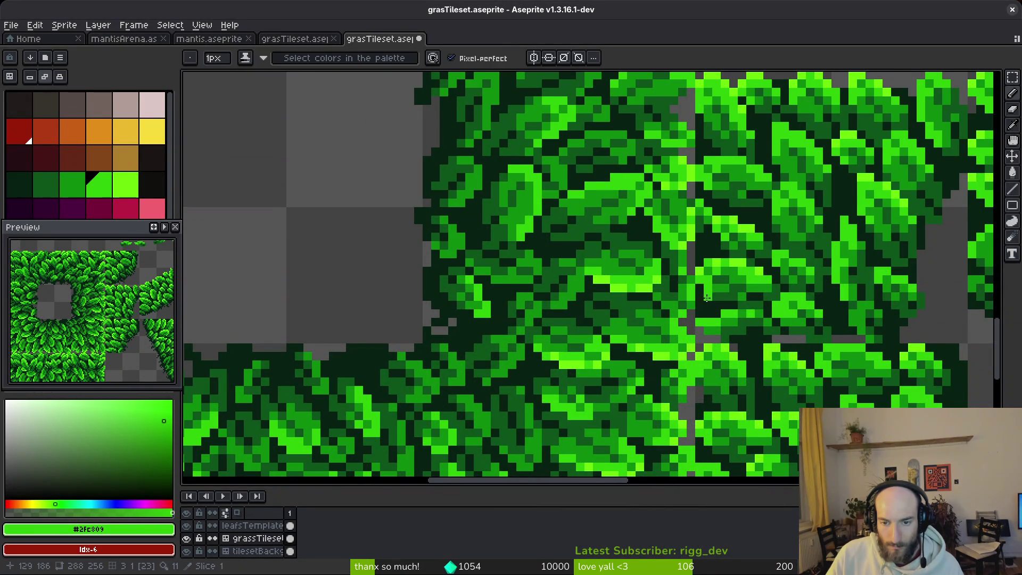
pyautogui.scroll(1, 612, 250)
pyautogui.scroll(-1, 595, 251)
pyautogui.moveTo(595, 250)
pyautogui.mouseDown()
pyautogui.moveTo(563, 265)
pyautogui.moveTo(561, 354)
pyautogui.mouseUp()
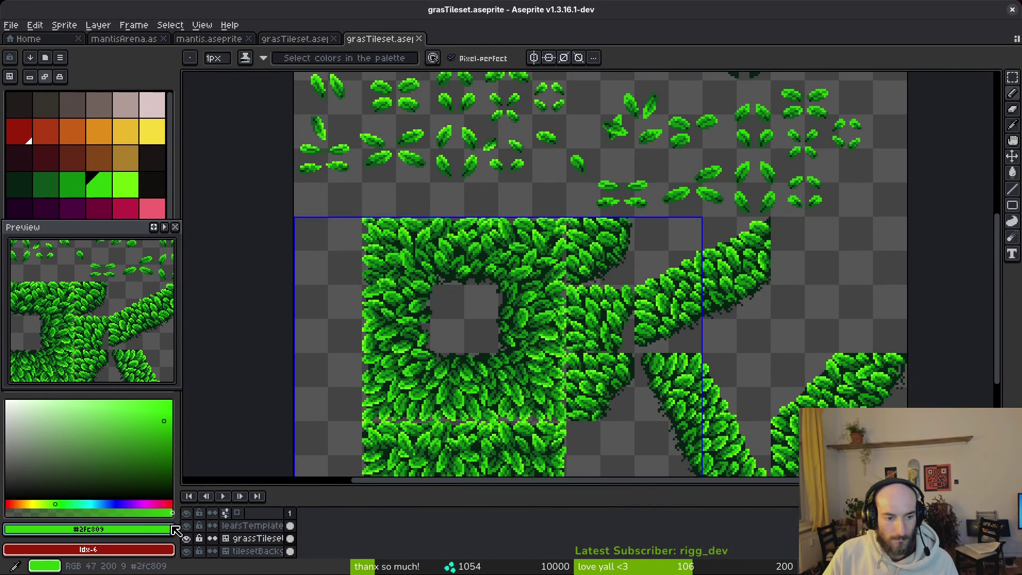
# Step: Hide the leafsTemplate layer and generate the grass tiles as a sprite sheet document
pyautogui.click(186, 525)
pyautogui.moveTo(630, 322)
pyautogui.mouseDown()
pyautogui.moveTo(614, 253)
pyautogui.moveTo(586, 362)
pyautogui.mouseUp()
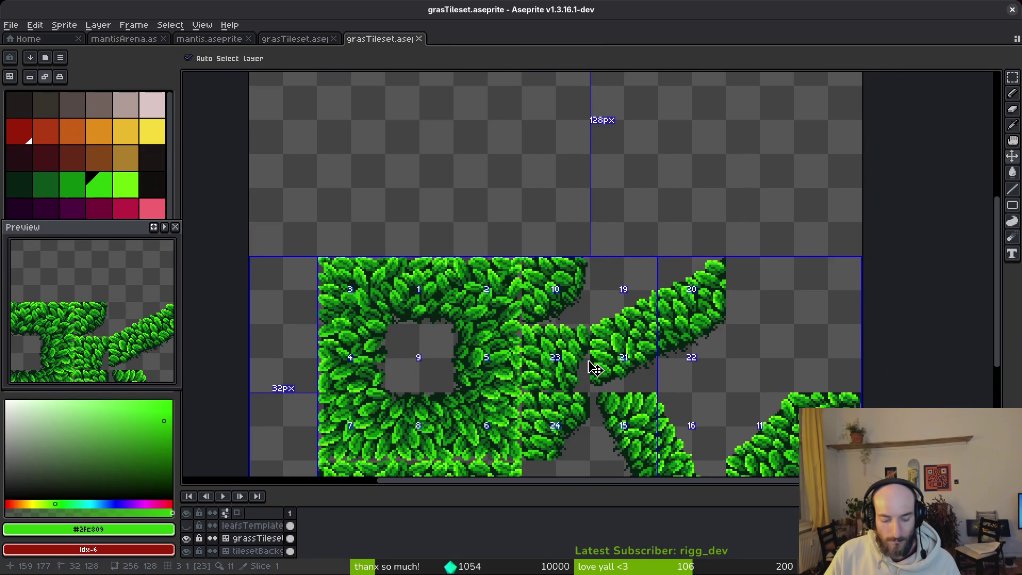
pyautogui.hotkey('ctrl', 'e')
pyautogui.click(327, 188)
# Step: Export the sheet over grasTileset.png in the art/environment folder, confirming the overwrite
pyautogui.hotkey('ctrl', 'alt', 'shift', 's')
pyautogui.click(261, 44)
pyautogui.click(279, 64)
pyautogui.click(100, 58)
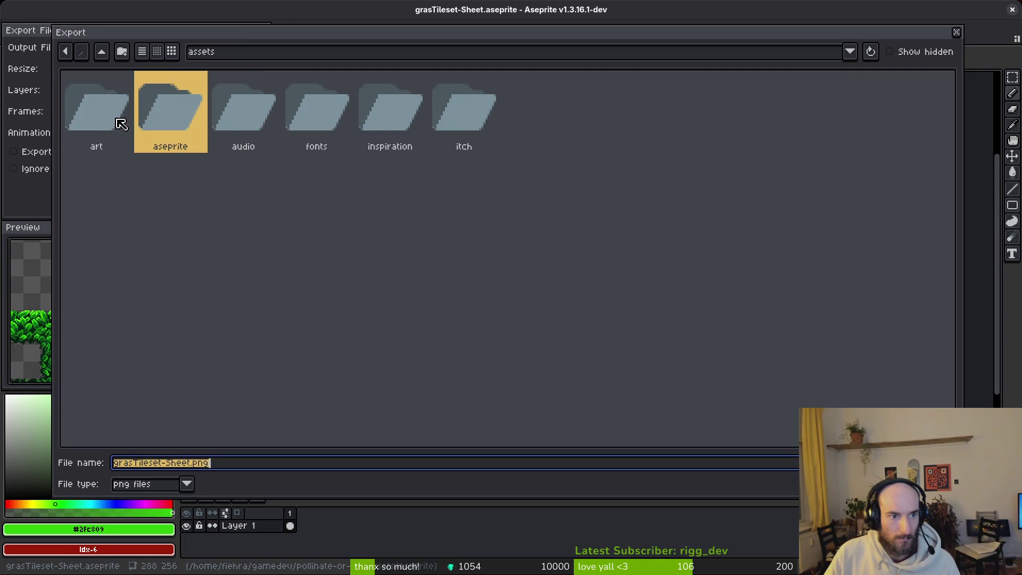
pyautogui.doubleClick(123, 126)
pyautogui.doubleClick(495, 110)
pyautogui.click(862, 117)
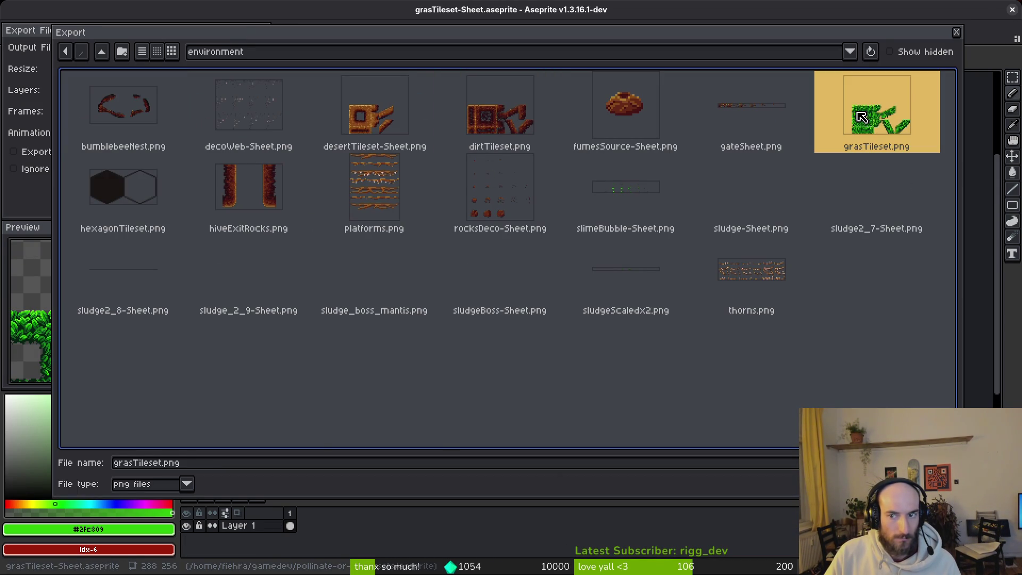
pyautogui.press('Return')
pyautogui.click(434, 322)
pyautogui.click(148, 192)
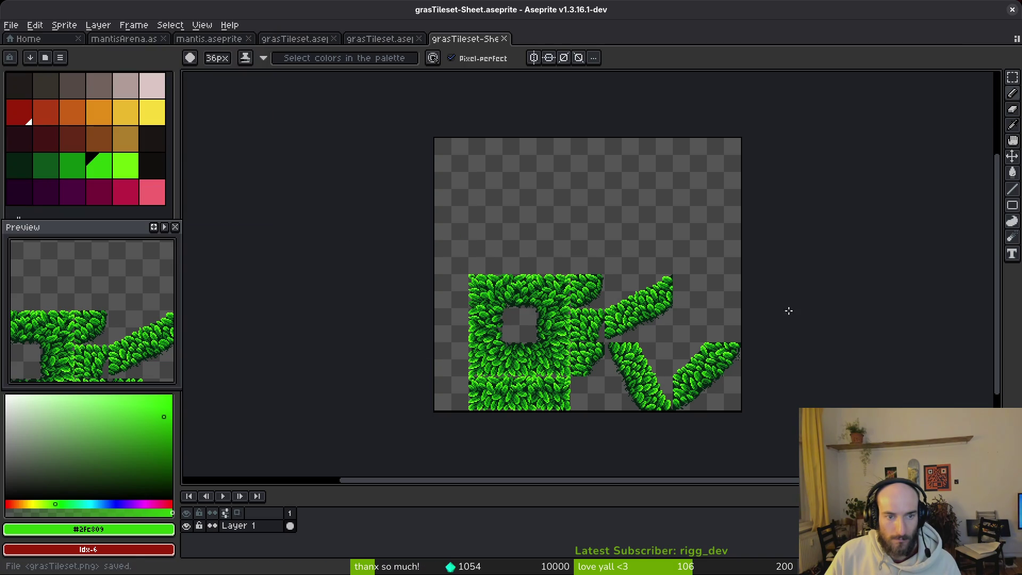
pyautogui.hotkey('alt', 'Tab')
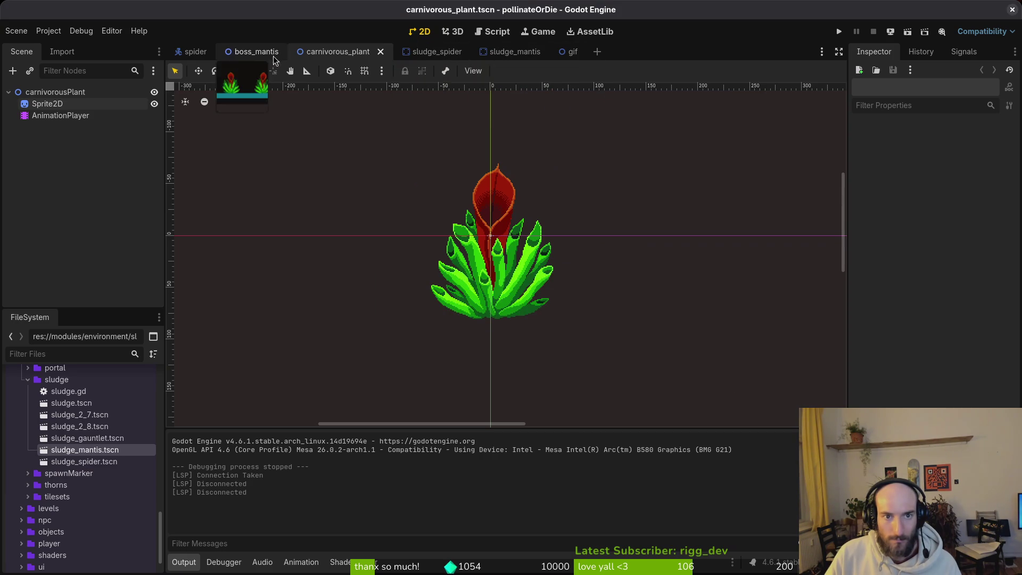
# Step: Open the boss_mantis scene and frame the arena with both plants in view
pyautogui.click(256, 51)
pyautogui.scroll(5, 377, 298)
pyautogui.scroll(5, 377, 298)
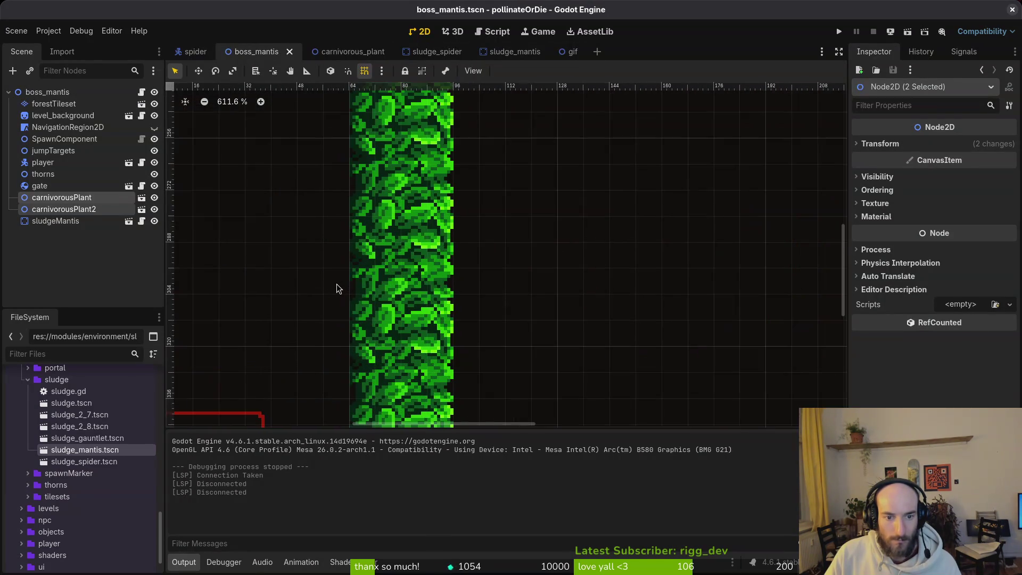
pyautogui.scroll(-7, 337, 289)
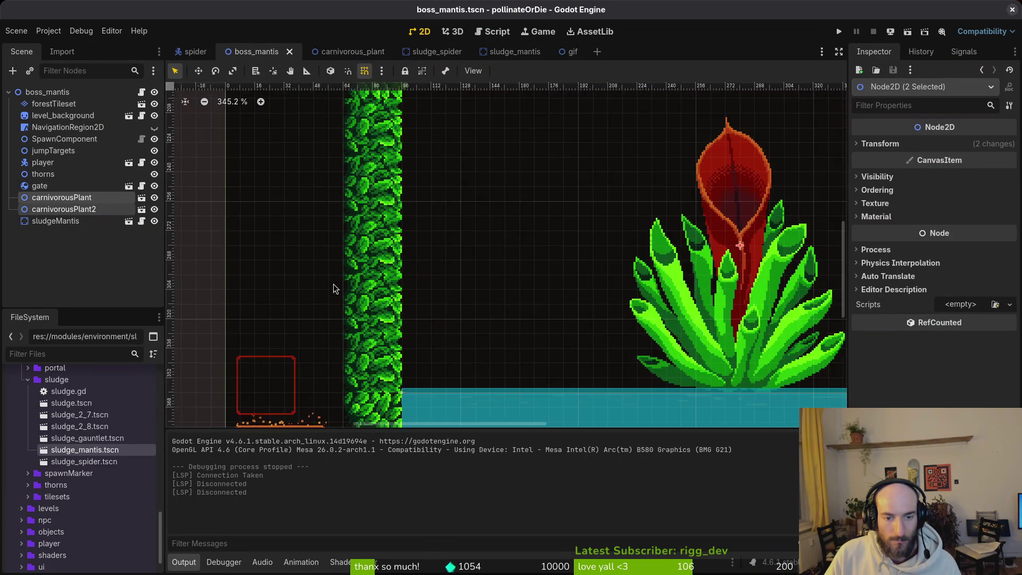
pyautogui.click(410, 297)
pyautogui.moveTo(400, 299); pyautogui.dragTo(336, 278)
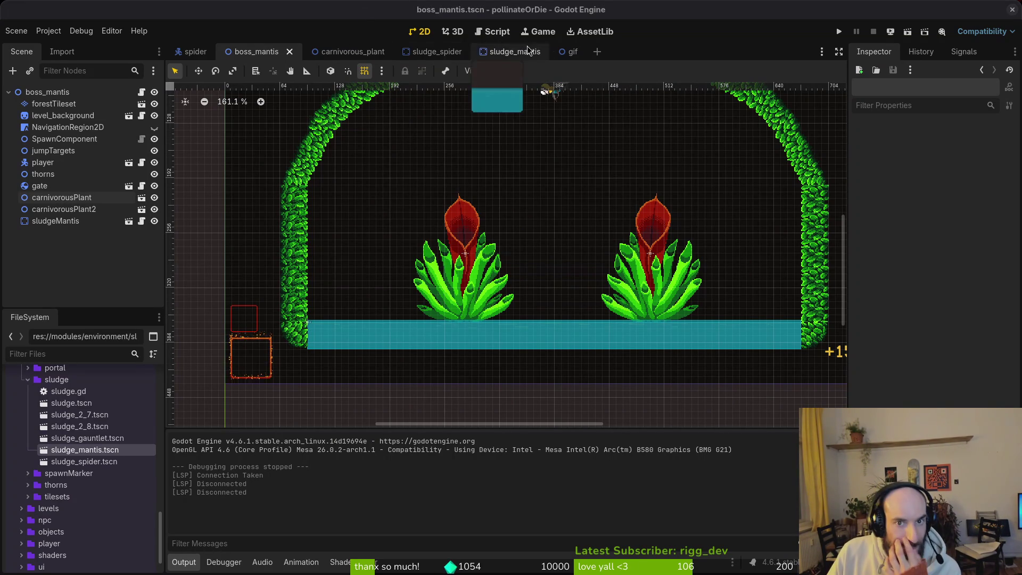
# Step: Close the gif scene tab and head back to the grass tileset in Aseprite
pyautogui.middleClick(571, 54)
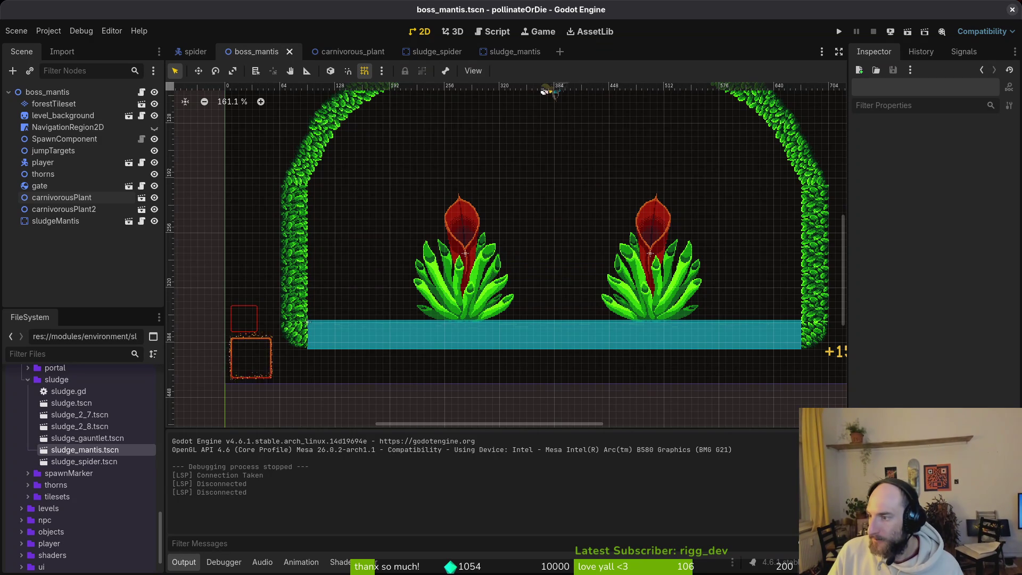
pyautogui.hotkey('alt', 'Tab')
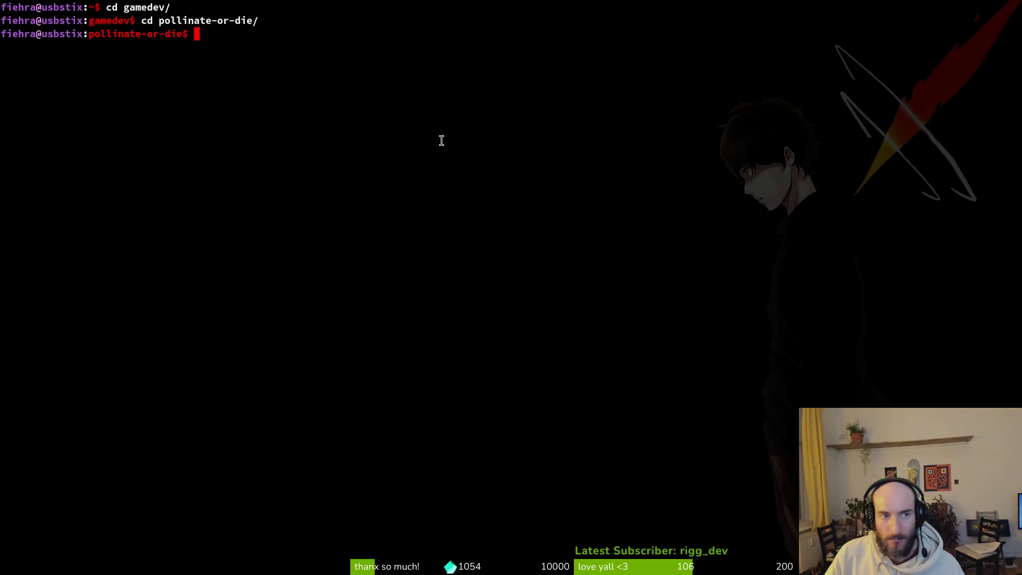
pyautogui.hotkey('alt', 'Tab')
pyautogui.hotkey('alt', 'Tab')
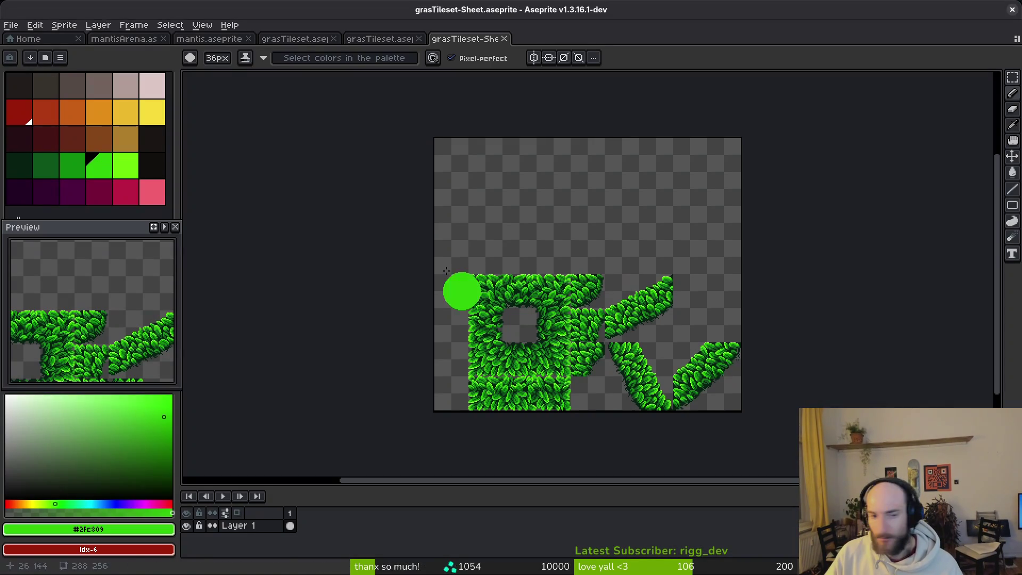
pyautogui.click(382, 39)
# Step: Close the exported sheet and grass tileset documents, returning to mantisArena.aseprite
pyautogui.middleClick(394, 39)
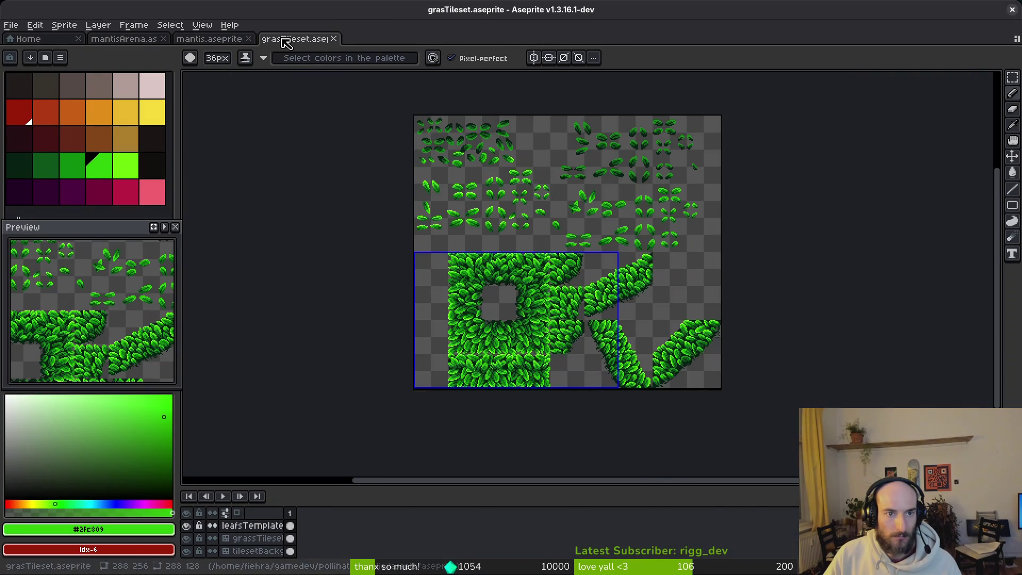
pyautogui.middleClick(282, 39)
pyautogui.click(128, 39)
# Step: Zoom and pan around the arena, shifting the view to lower the red ground
pyautogui.scroll(-5, 592, 208)
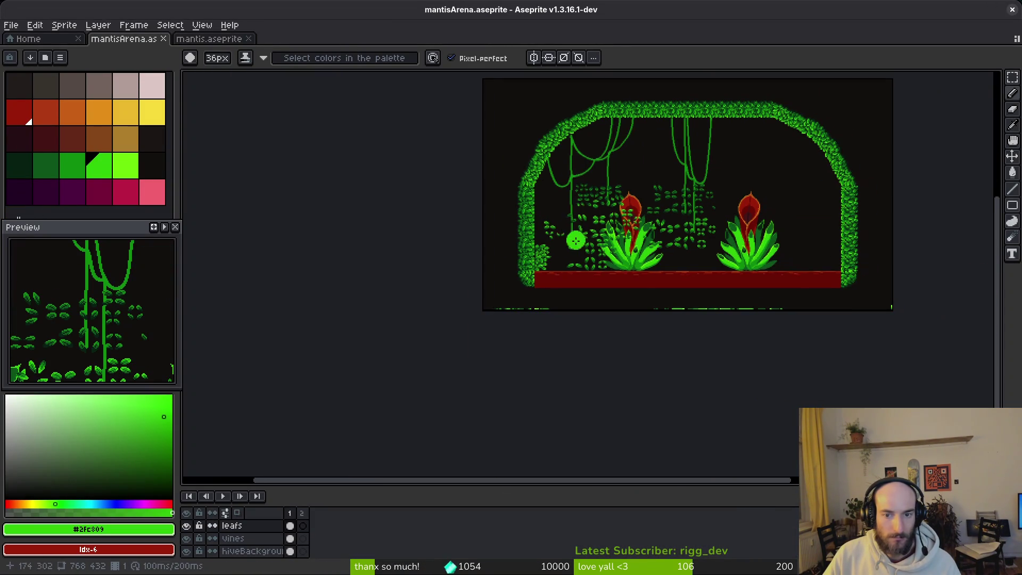
pyautogui.scroll(5, 578, 227)
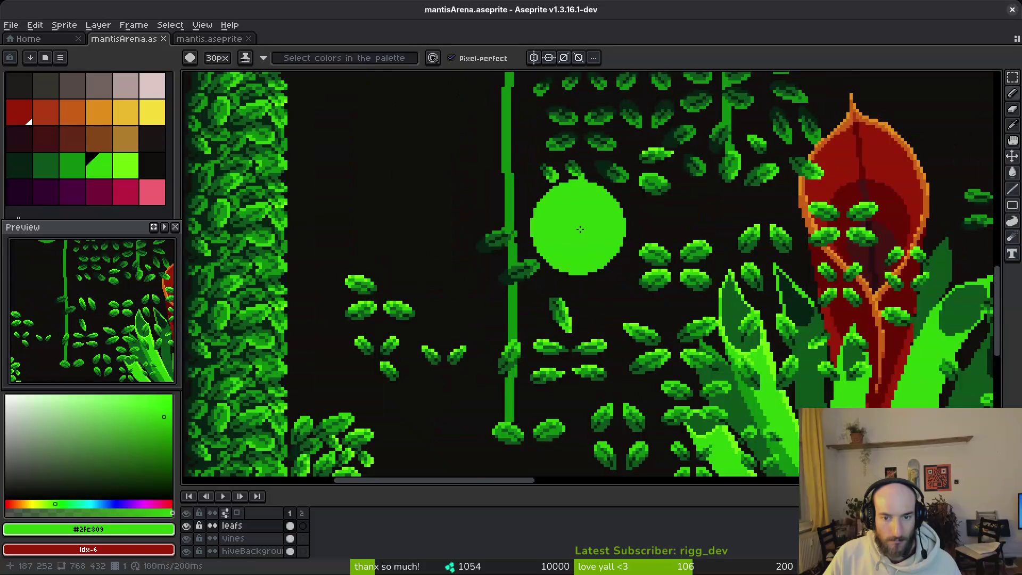
pyautogui.scroll(-5, 586, 290)
pyautogui.hscroll(-3, 586, 290)
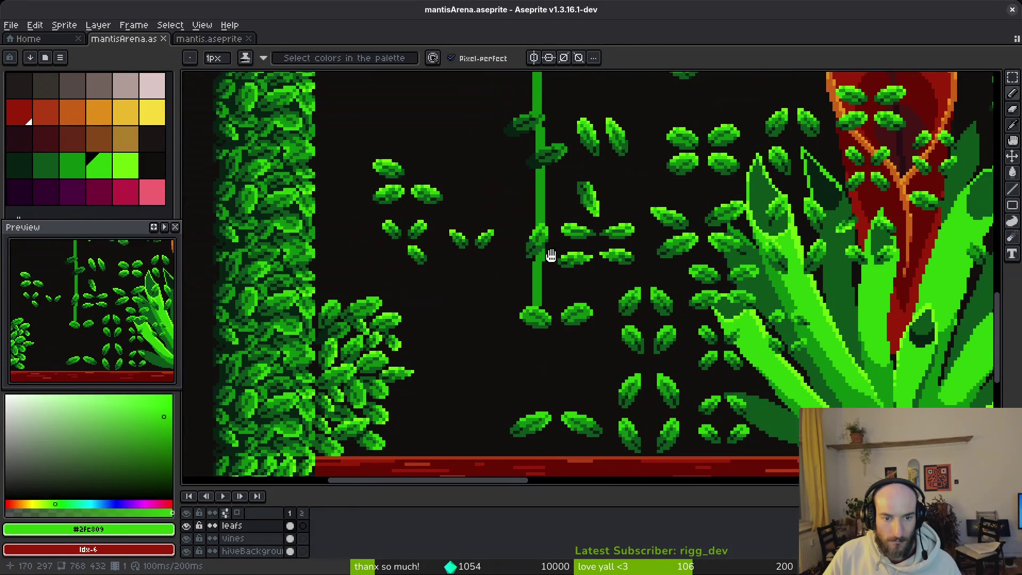
pyautogui.scroll(2, 492, 355)
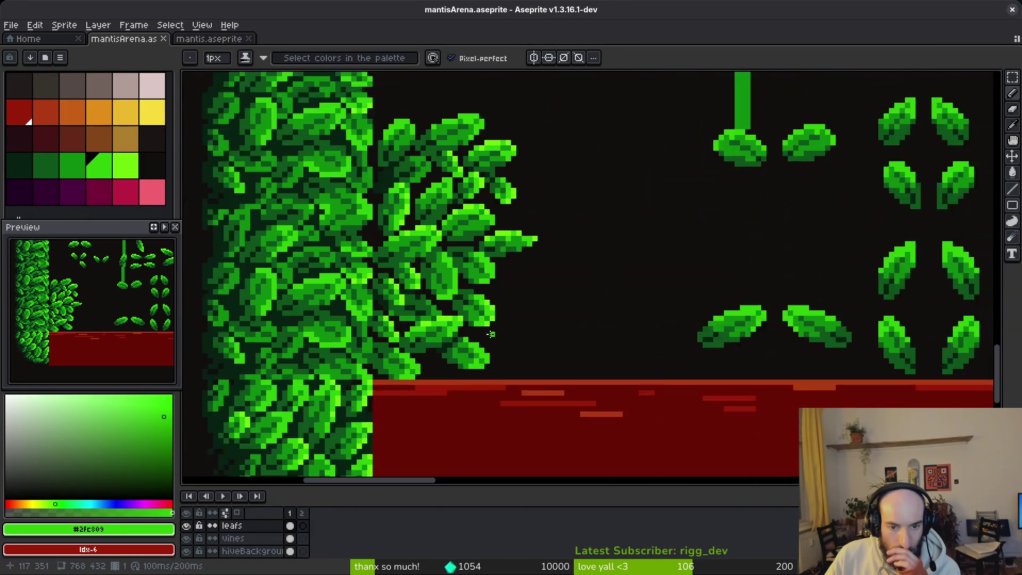
pyautogui.scroll(-5, 531, 276)
pyautogui.scroll(3, 536, 277)
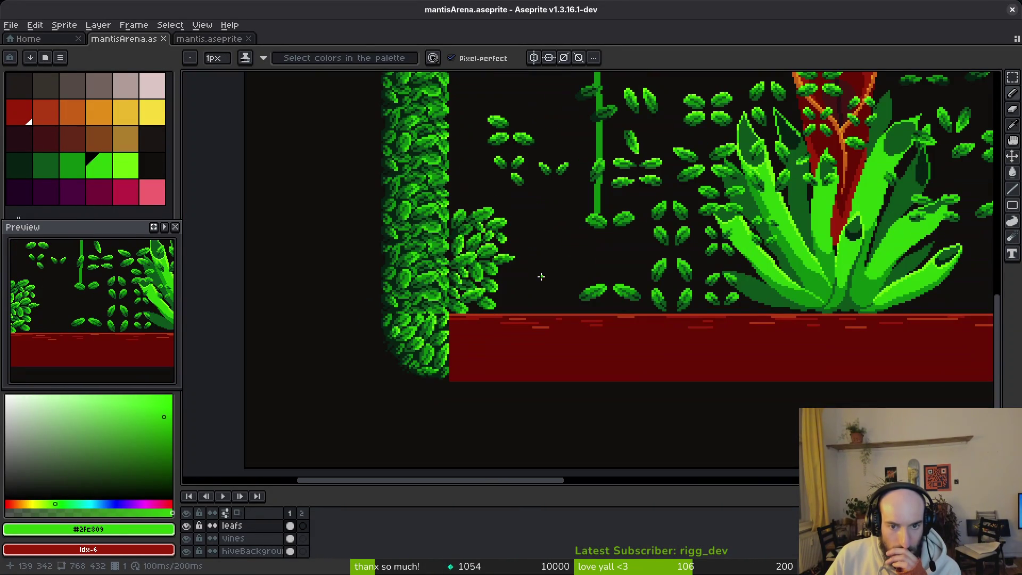
pyautogui.scroll(2, 521, 317)
pyautogui.moveTo(531, 317); pyautogui.dragTo(531, 322)
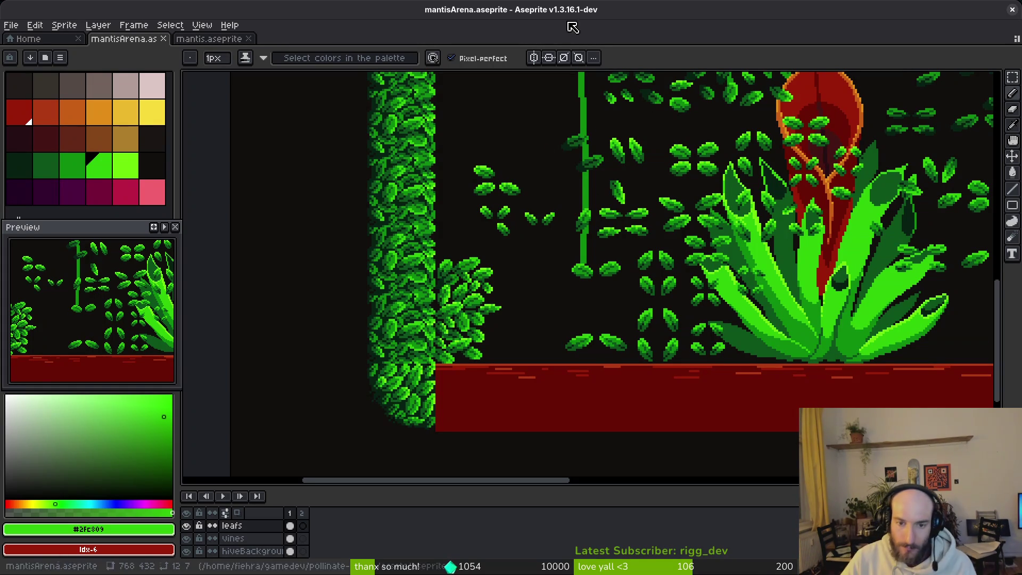
# Step: Zoom in and centre the view on the vines and carnivorous plants
pyautogui.scroll(-4, 547, 301)
pyautogui.moveTo(737, 331); pyautogui.dragTo(559, 331)
pyautogui.scroll(1, 499, 312)
pyautogui.moveTo(499, 312); pyautogui.dragTo(494, 306)
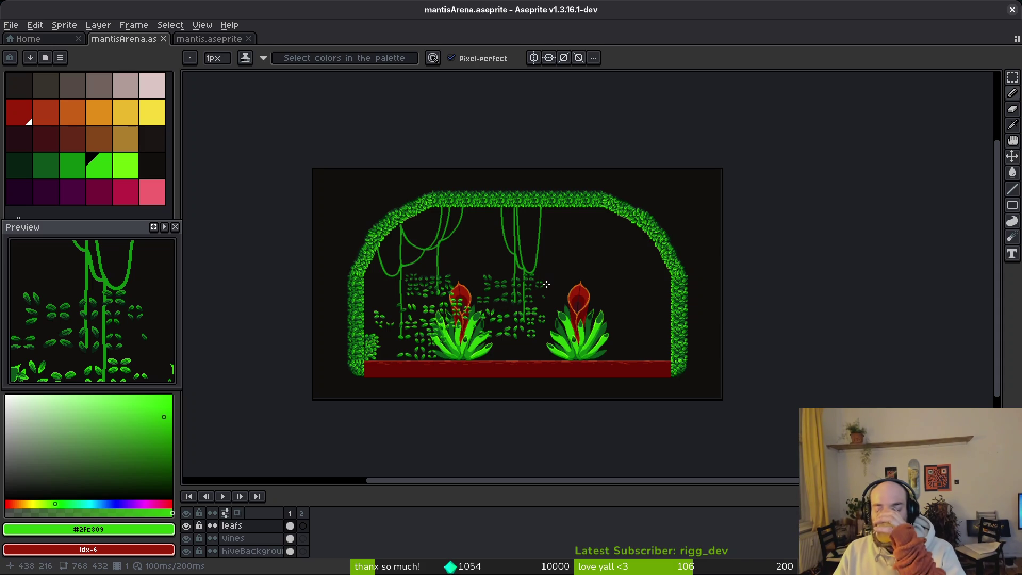
pyautogui.scroll(1, 473, 294)
pyautogui.moveTo(474, 295); pyautogui.dragTo(488, 285)
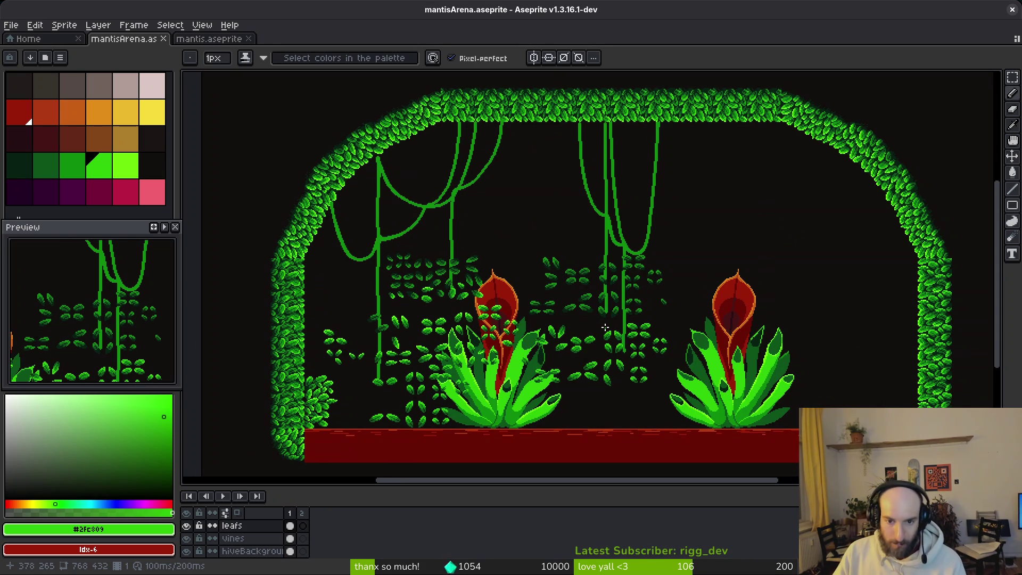